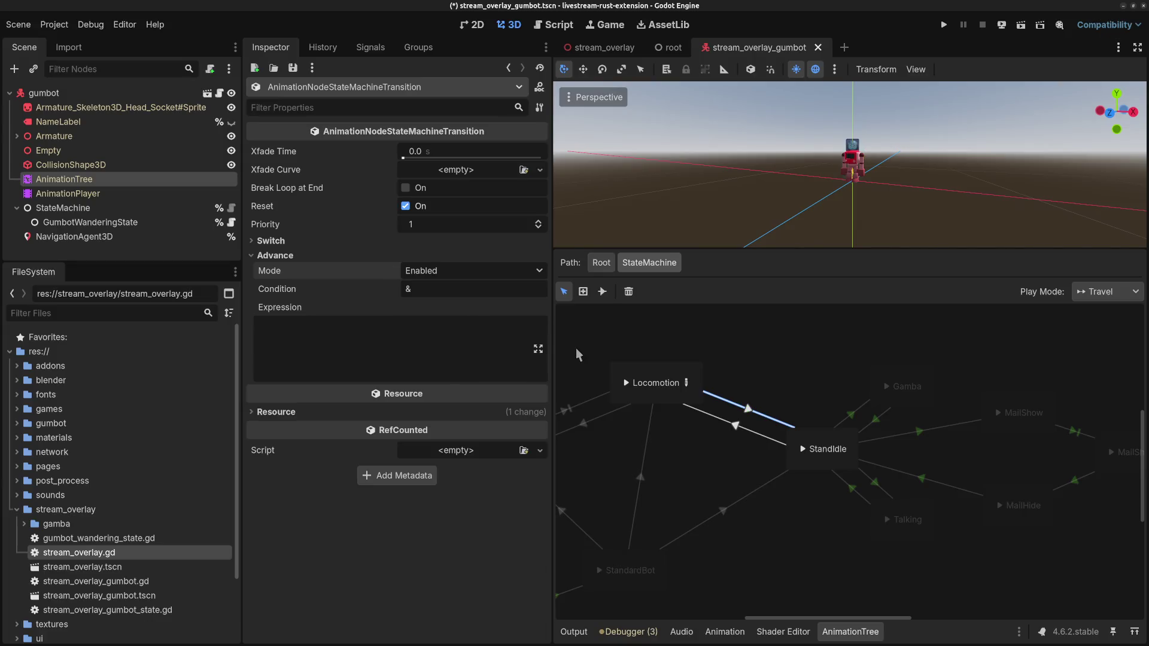
Move Gamba above StandIdle, set the StandIdle-to-Gamba transition to Enabled, clear its Gambling expression, and save.
{"action": "scroll", "coordinate": [842, 369], "scroll_direction": "right", "scroll_amount": 5}
{"action": "scroll", "coordinate": [813, 392], "scroll_direction": "left", "scroll_amount": 5}
{"action": "left_click_drag", "start_coordinate": [791, 390], "coordinate": [776, 362]}
{"action": "left_click", "coordinate": [739, 399]}
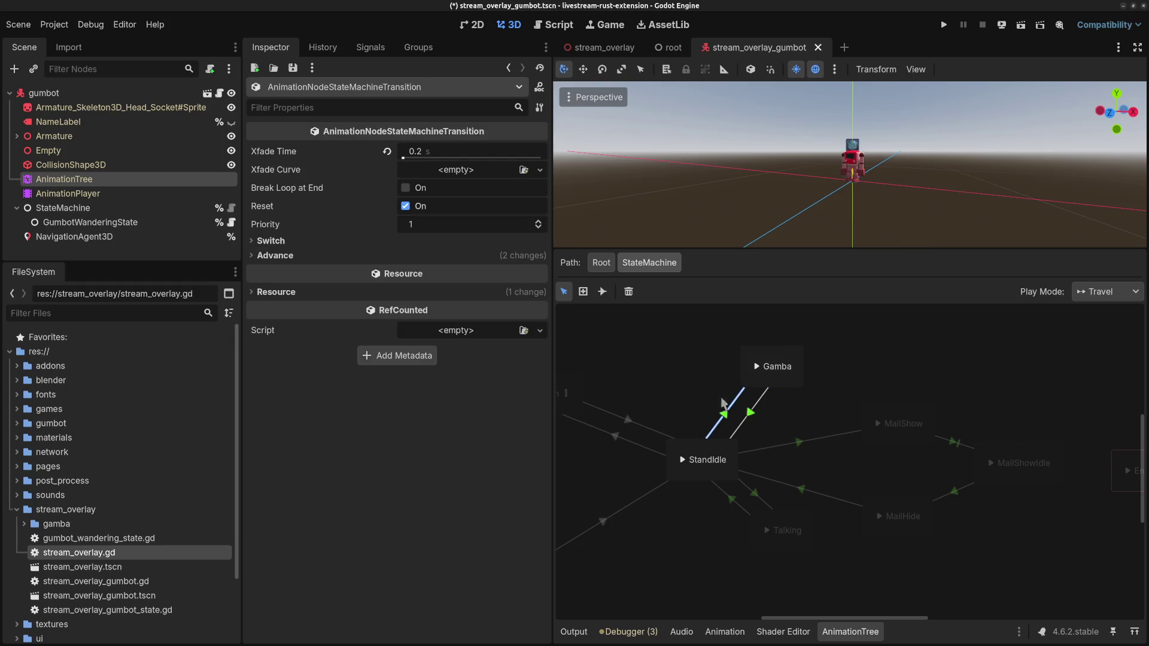
{"action": "left_click", "coordinate": [257, 255]}
{"action": "left_click", "coordinate": [455, 278]}
{"action": "left_click", "coordinate": [422, 303]}
{"action": "left_click_drag", "start_coordinate": [398, 326], "coordinate": [211, 312]}
{"action": "key", "text": "ctrl+s"}
Set the Gamba-to-StandIdle transition's advance mode to Enabled, delete its expression, and save.
{"action": "left_click", "coordinate": [757, 401]}
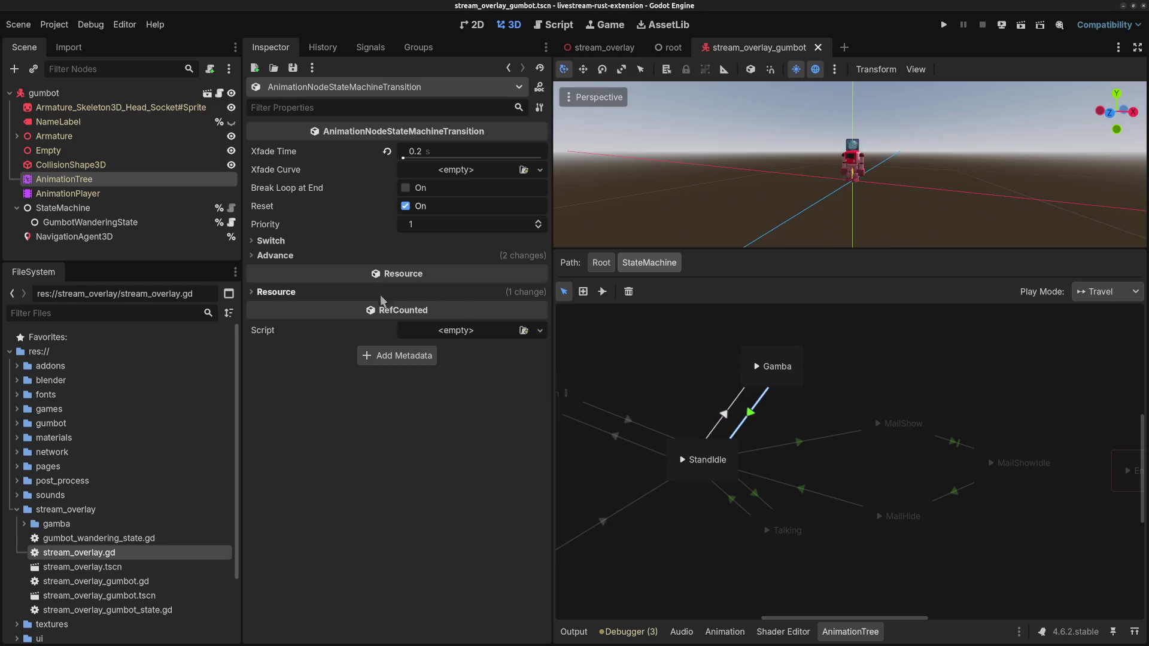
{"action": "left_click", "coordinate": [272, 255]}
{"action": "left_click", "coordinate": [450, 273]}
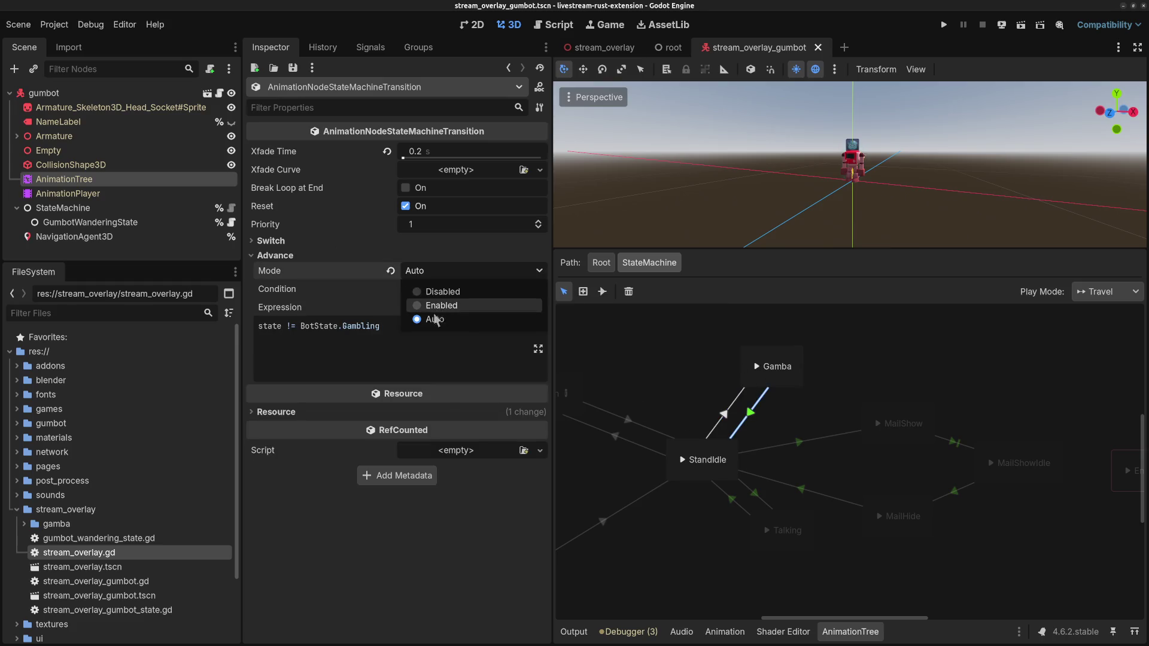
{"action": "left_click", "coordinate": [441, 306]}
{"action": "key", "text": "ctrl+a"}
{"action": "key", "text": "BackSpace"}
{"action": "key", "text": "ctrl+s"}
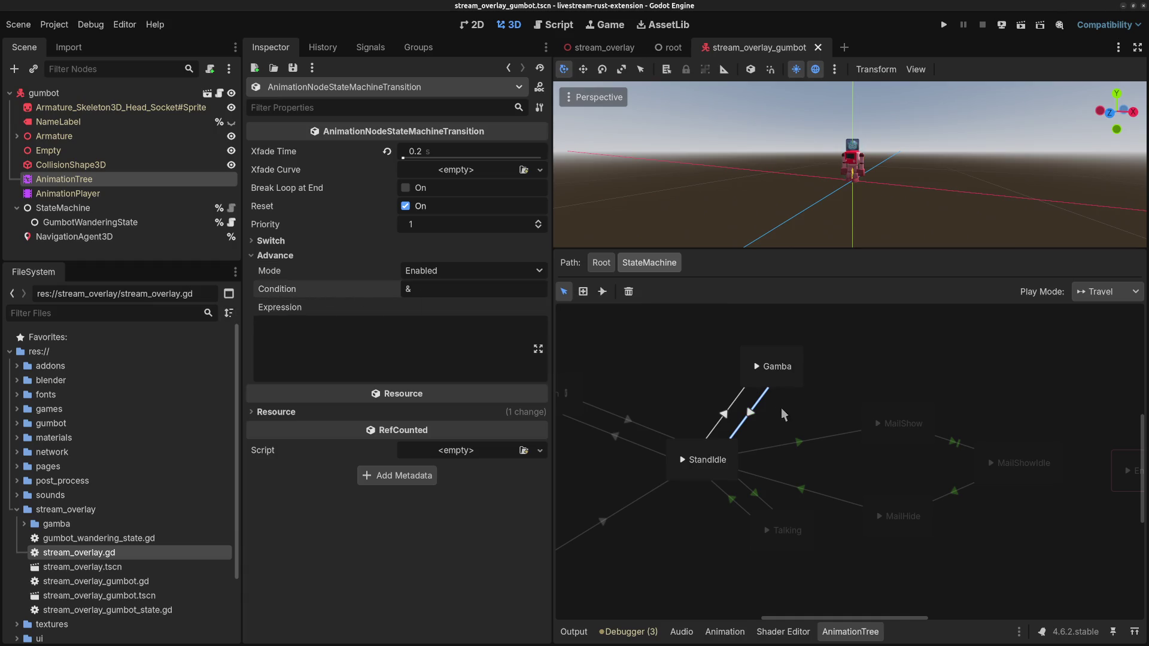
{"action": "left_click", "coordinate": [777, 401]}
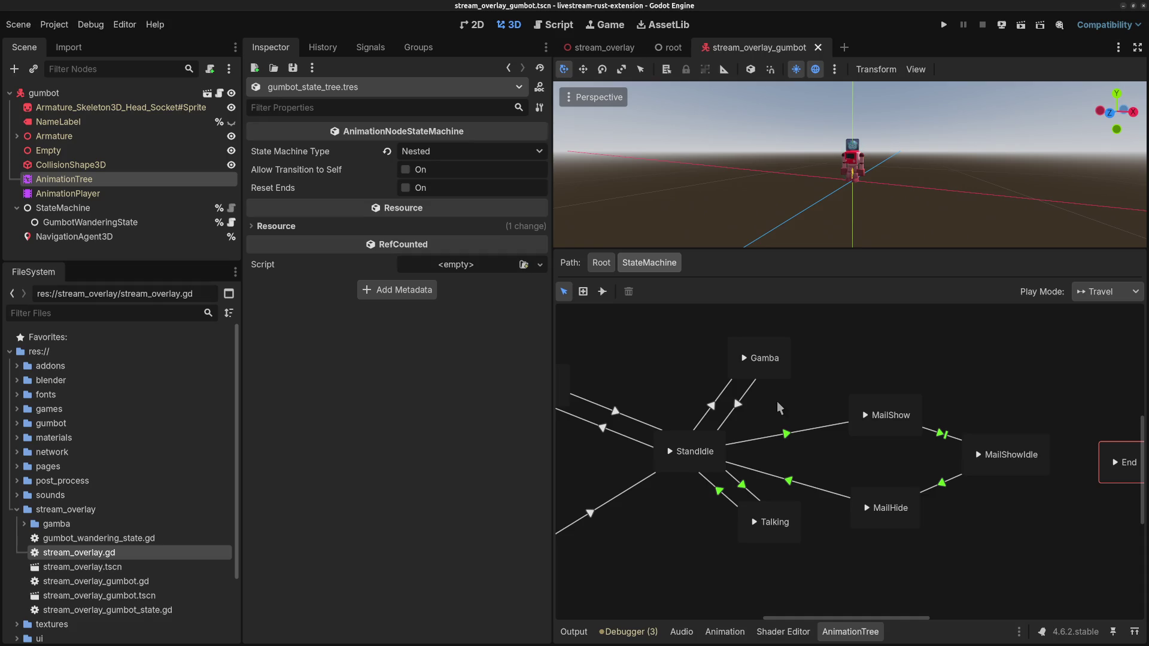
{"action": "left_click", "coordinate": [815, 429]}
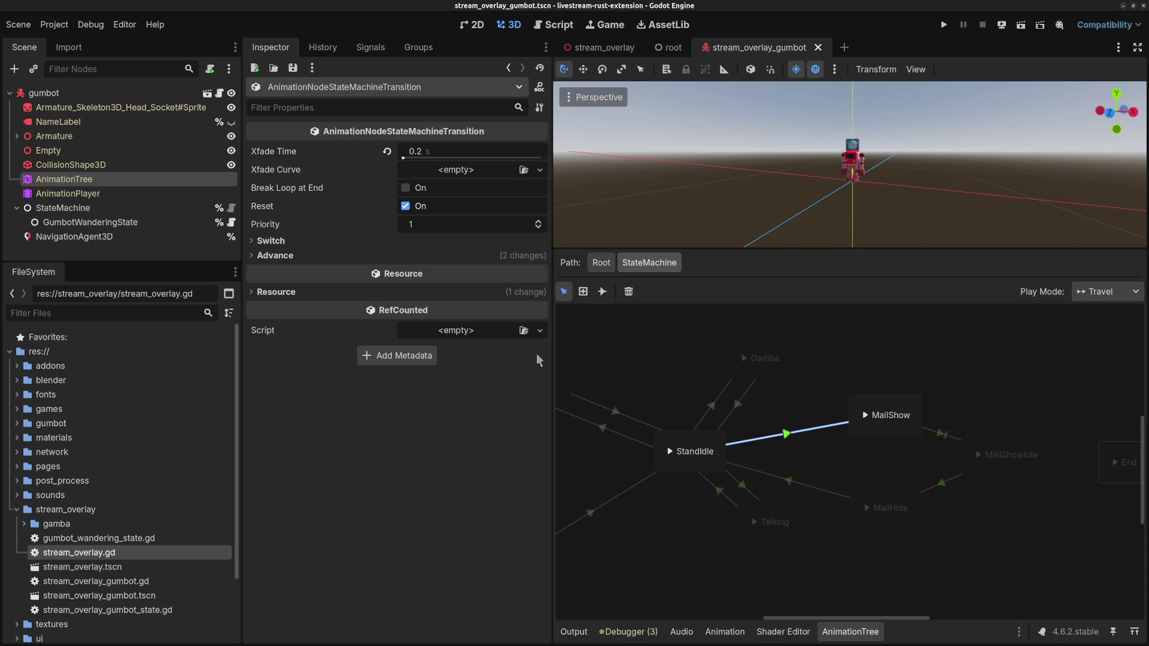
Set the StandIdle-to-MailShow transition to Enabled and delete its PresentMail expression.
{"action": "left_click", "coordinate": [273, 256]}
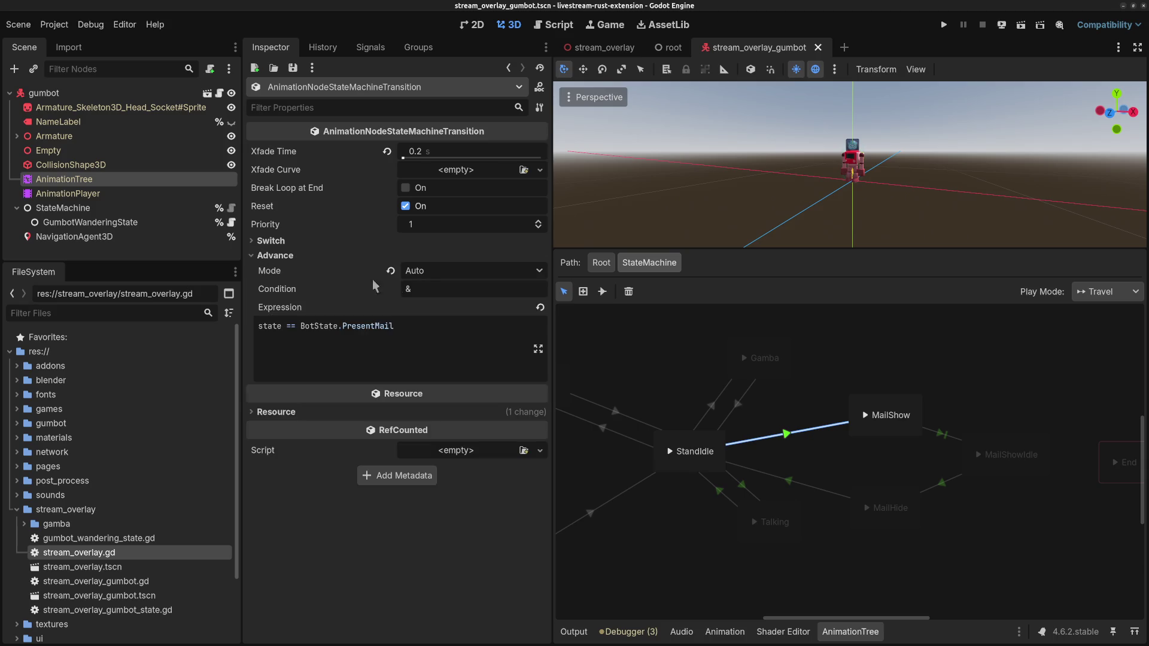
{"action": "left_click", "coordinate": [425, 274]}
{"action": "left_click", "coordinate": [419, 303]}
{"action": "left_click_drag", "start_coordinate": [393, 326], "coordinate": [261, 309]}
{"action": "key", "text": "BackSpace"}
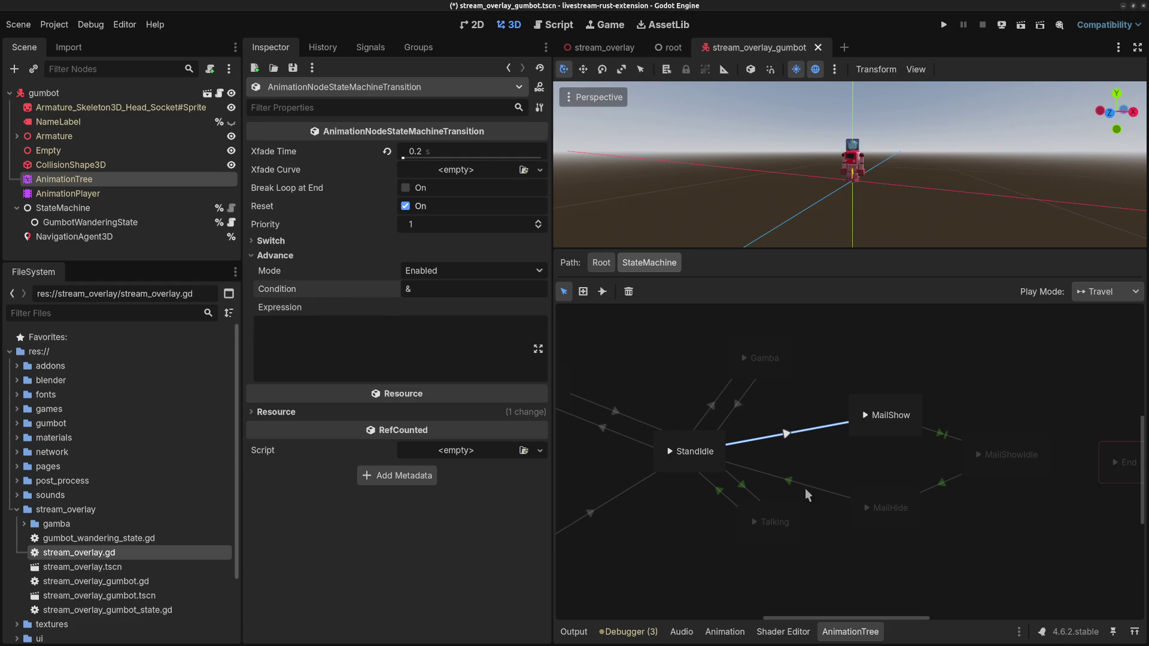
Set the StandIdle-MailHide transition's advance mode to Enabled.
{"action": "left_click", "coordinate": [804, 487]}
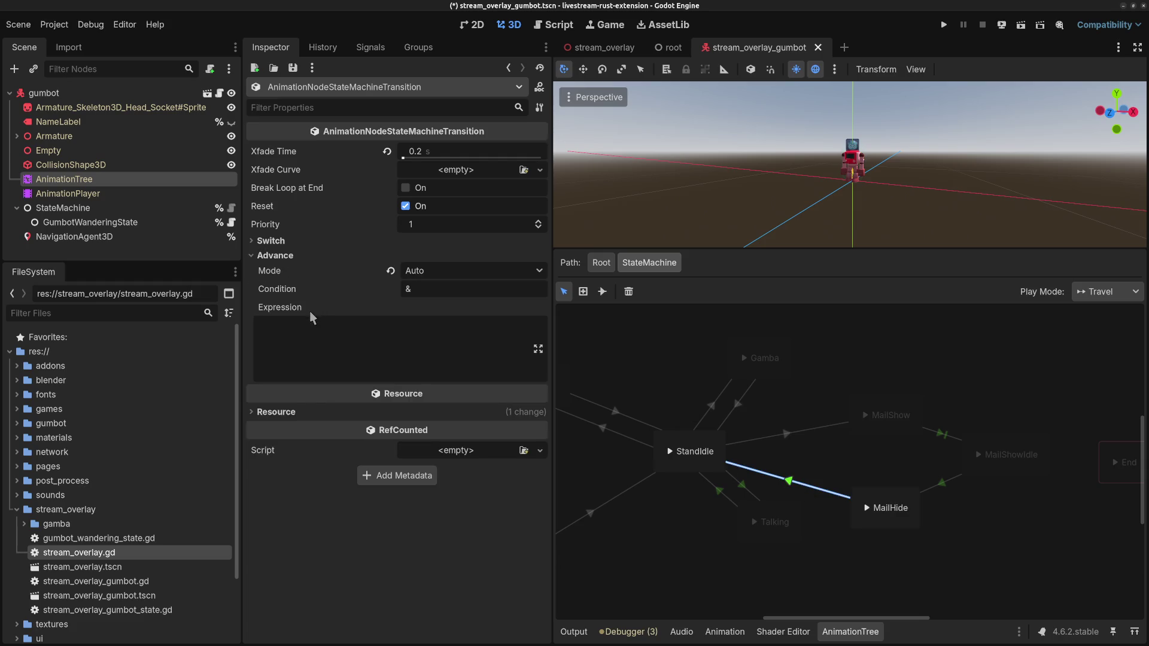
{"action": "left_click", "coordinate": [441, 274]}
{"action": "left_click", "coordinate": [419, 302]}
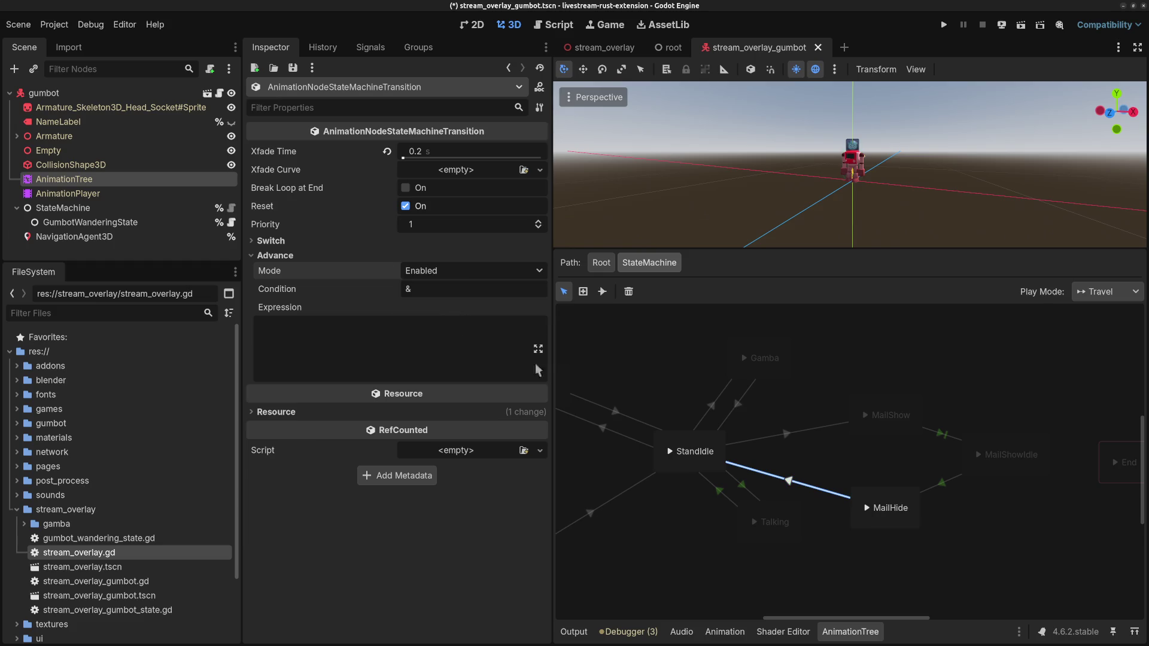
{"action": "left_click", "coordinate": [747, 497]}
Set the StandIdle-to-Talking transition to Enabled and delete its Speaking expression.
{"action": "left_click", "coordinate": [745, 493]}
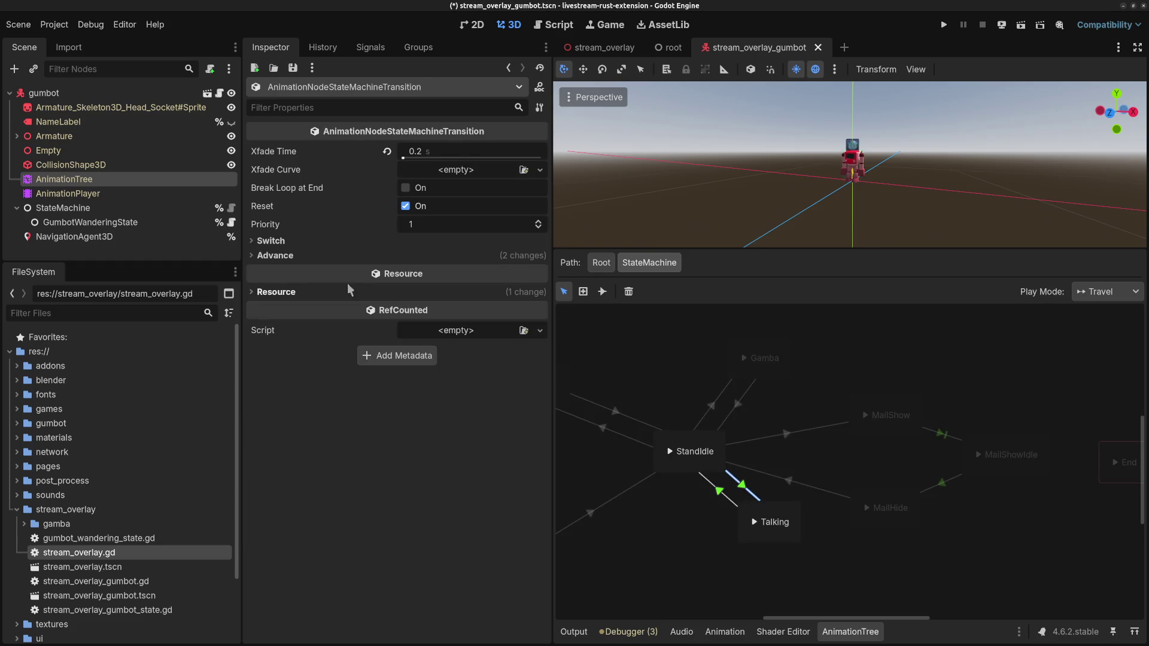
{"action": "left_click", "coordinate": [273, 255]}
{"action": "left_click", "coordinate": [440, 278]}
{"action": "left_click", "coordinate": [419, 303]}
{"action": "left_click", "coordinate": [267, 306]}
{"action": "key", "text": "BackSpace"}
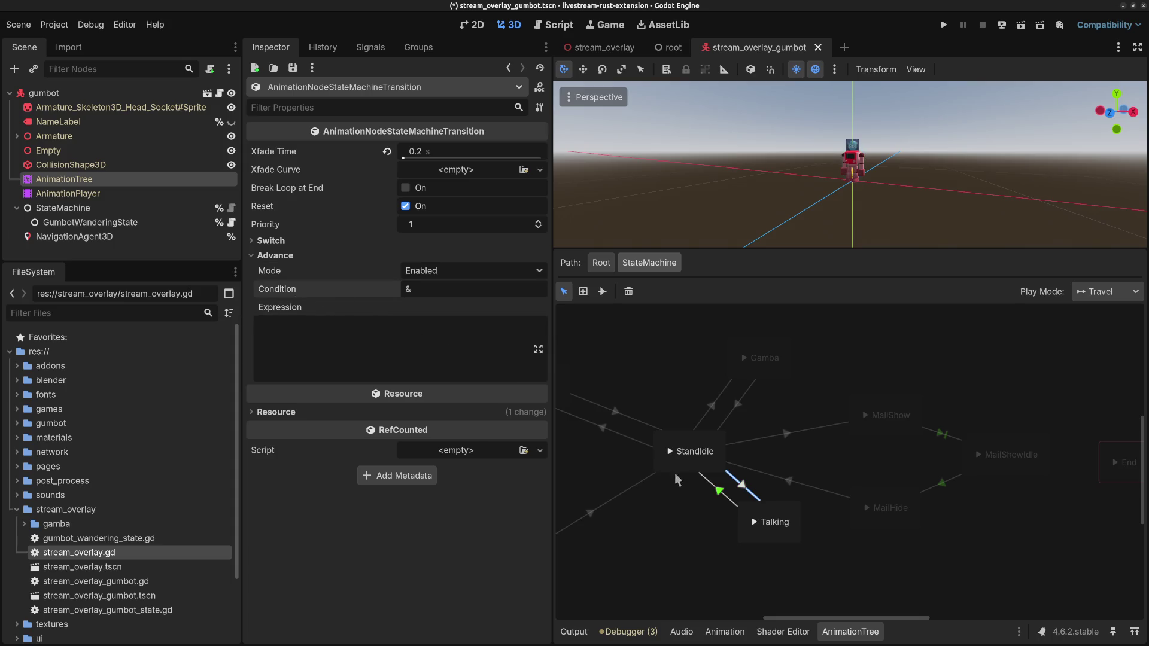
Clear the Talking-to-StandIdle transition's expression, leaving its advance mode on Auto.
{"action": "left_click", "coordinate": [704, 480]}
{"action": "left_click", "coordinate": [272, 255]}
{"action": "left_click_drag", "start_coordinate": [380, 326], "coordinate": [257, 326]}
{"action": "key", "text": "BackSpace"}
{"action": "left_click", "coordinate": [438, 271]}
{"action": "left_click", "coordinate": [515, 334]}
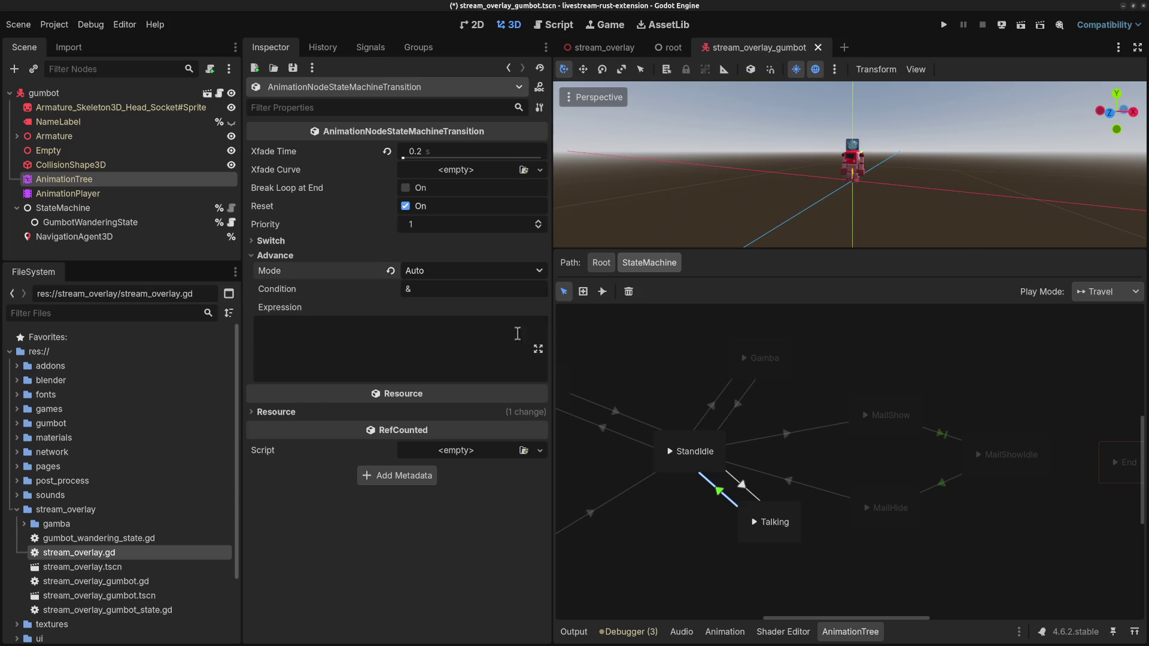
{"action": "left_click", "coordinate": [884, 441]}
{"action": "scroll", "coordinate": [903, 470], "scroll_direction": "right", "scroll_amount": 5}
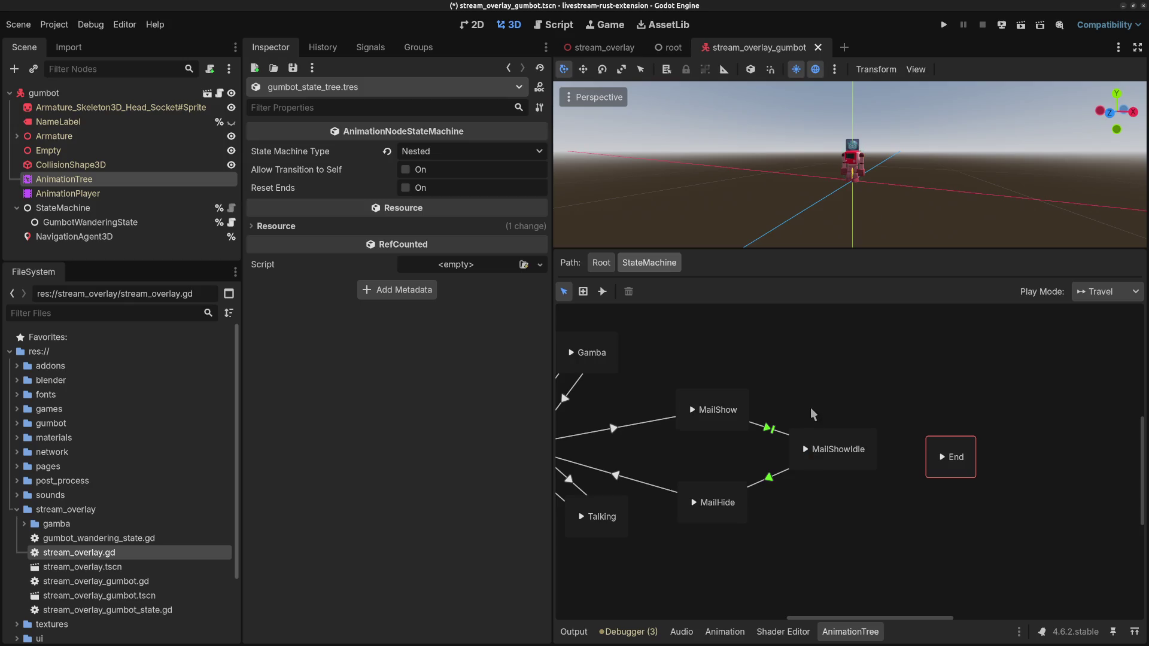
Place Talking below StandIdle and regroup MailShow, MailHide and MailShowIdle closer together.
{"action": "scroll", "coordinate": [830, 417], "scroll_direction": "down", "scroll_amount": 2}
{"action": "scroll", "coordinate": [796, 414], "scroll_direction": "up", "scroll_amount": 2}
{"action": "left_click", "coordinate": [796, 415]}
{"action": "mouse_move", "coordinate": [797, 418]}
{"action": "left_mouse_down"}
{"action": "mouse_move", "coordinate": [776, 385]}
{"action": "mouse_move", "coordinate": [735, 369]}
{"action": "mouse_move", "coordinate": [748, 380]}
{"action": "left_mouse_up"}
{"action": "scroll", "coordinate": [812, 417], "scroll_direction": "left", "scroll_amount": 5}
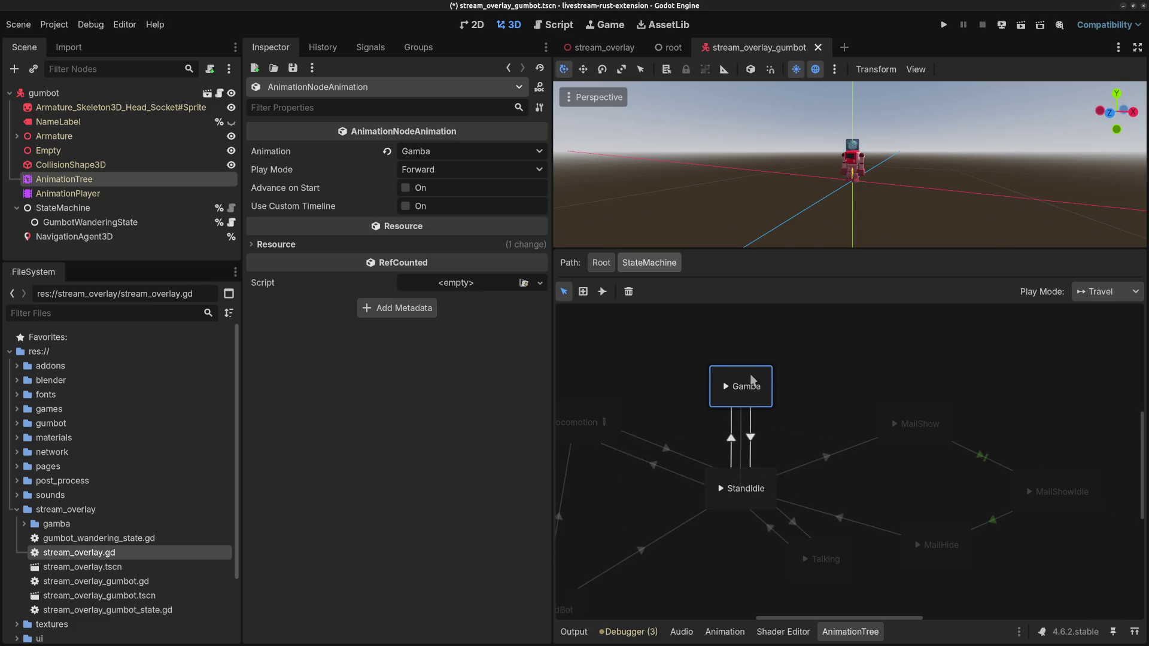
{"action": "scroll", "coordinate": [832, 500], "scroll_direction": "down", "scroll_amount": 3}
{"action": "mouse_move", "coordinate": [856, 488]}
{"action": "left_mouse_down"}
{"action": "mouse_move", "coordinate": [822, 511]}
{"action": "mouse_move", "coordinate": [774, 522]}
{"action": "left_mouse_up"}
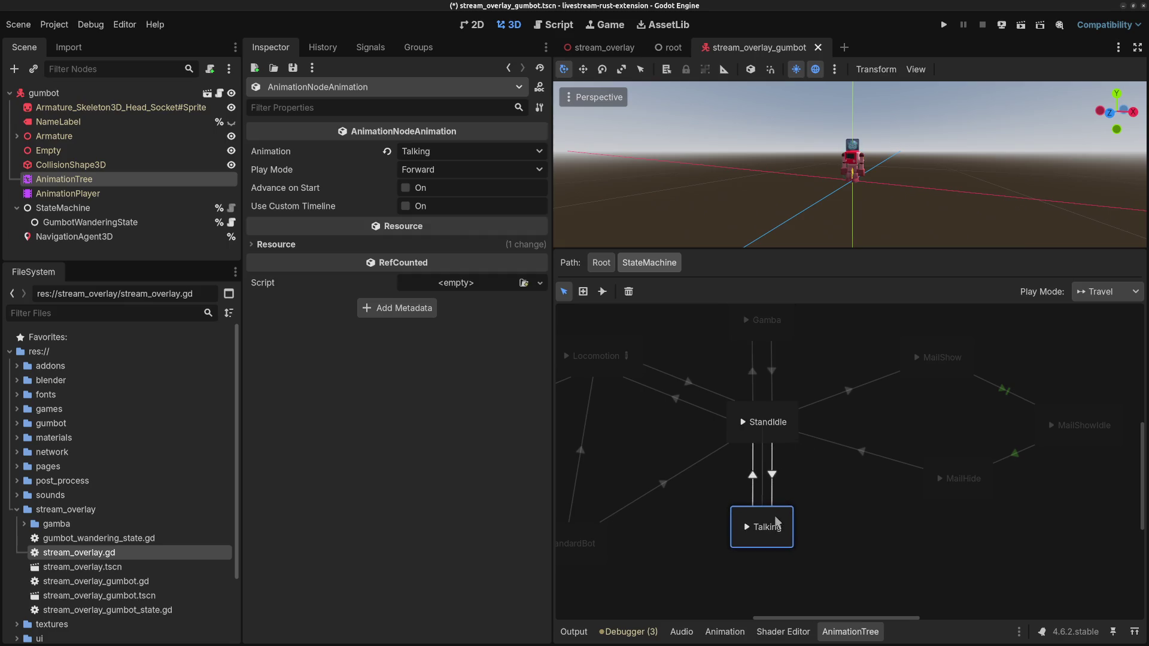
{"action": "left_click", "coordinate": [840, 483]}
{"action": "left_click", "coordinate": [844, 441]}
{"action": "left_click_drag", "start_coordinate": [844, 441], "coordinate": [805, 443]}
{"action": "left_click_drag", "start_coordinate": [845, 548], "coordinate": [792, 554]}
{"action": "left_click_drag", "start_coordinate": [967, 504], "coordinate": [946, 504]}
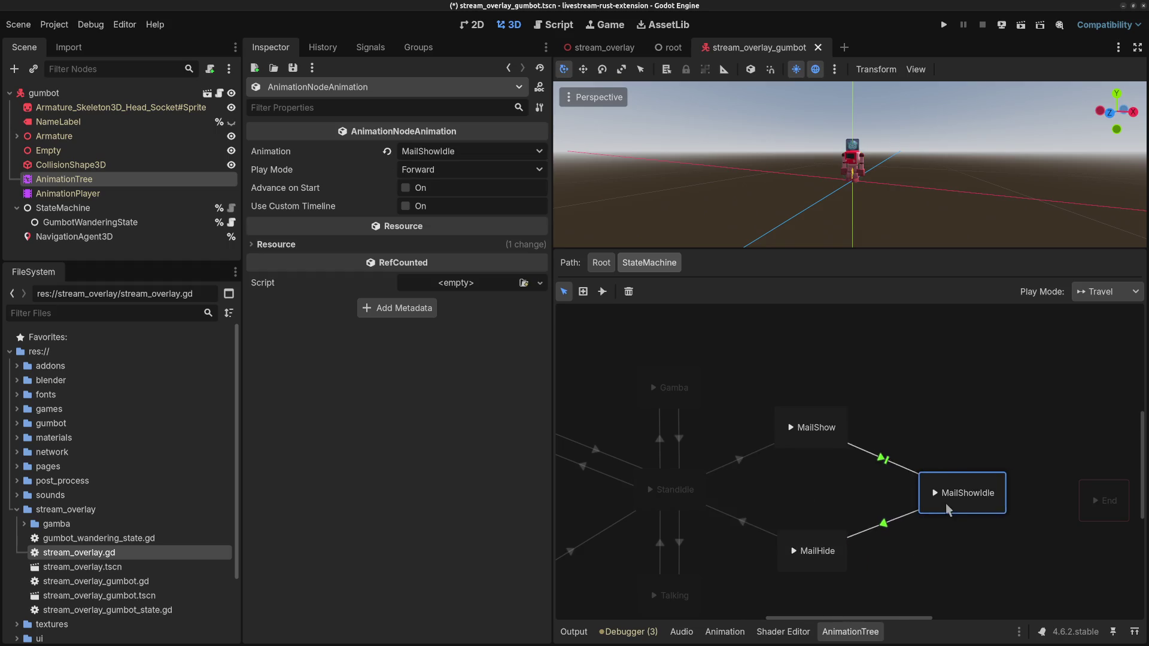
Clear the MailHide-to-MailShowIdle PresentMail expression, set its mode to Enabled, and save.
{"action": "left_click", "coordinate": [892, 520]}
{"action": "left_click", "coordinate": [270, 254]}
{"action": "left_click", "coordinate": [431, 351]}
{"action": "key", "text": "ctrl+a"}
{"action": "key", "text": "BackSpace"}
{"action": "left_click", "coordinate": [419, 271]}
{"action": "left_click", "coordinate": [434, 317]}
{"action": "key", "text": "ctrl+s"}
Set the MailShow-to-MailShowIdle transition to Enabled, confirming its expression is empty.
{"action": "left_click", "coordinate": [874, 457]}
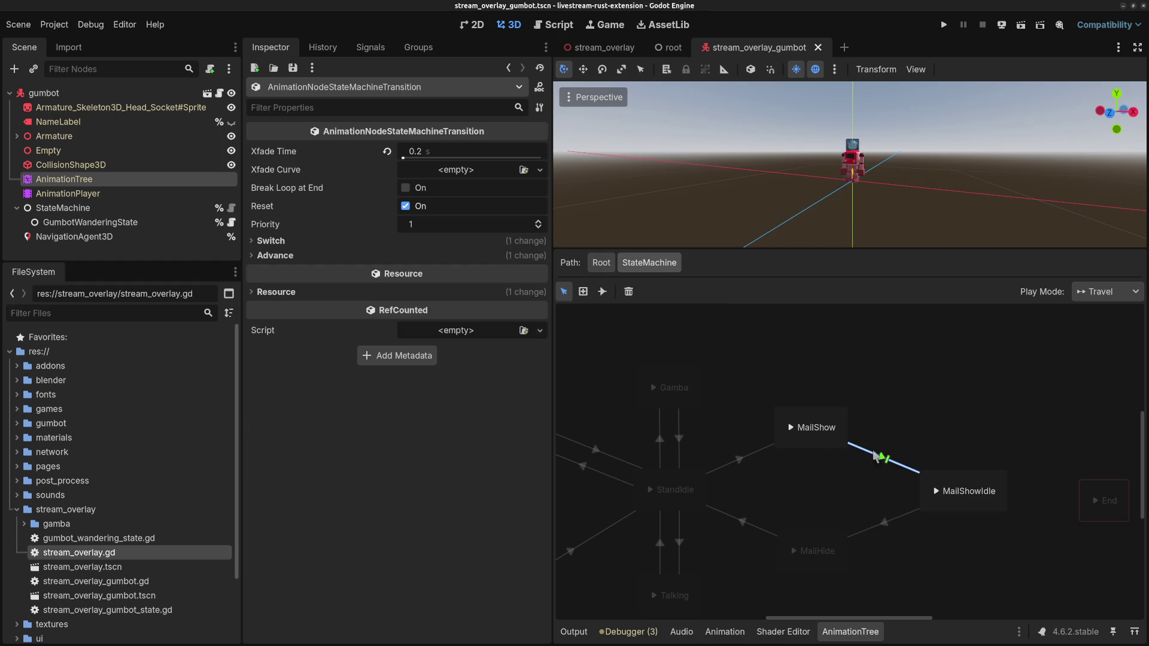
{"action": "left_click", "coordinate": [273, 255]}
{"action": "left_click", "coordinate": [440, 276]}
{"action": "left_click", "coordinate": [419, 304]}
{"action": "left_click", "coordinate": [411, 350]}
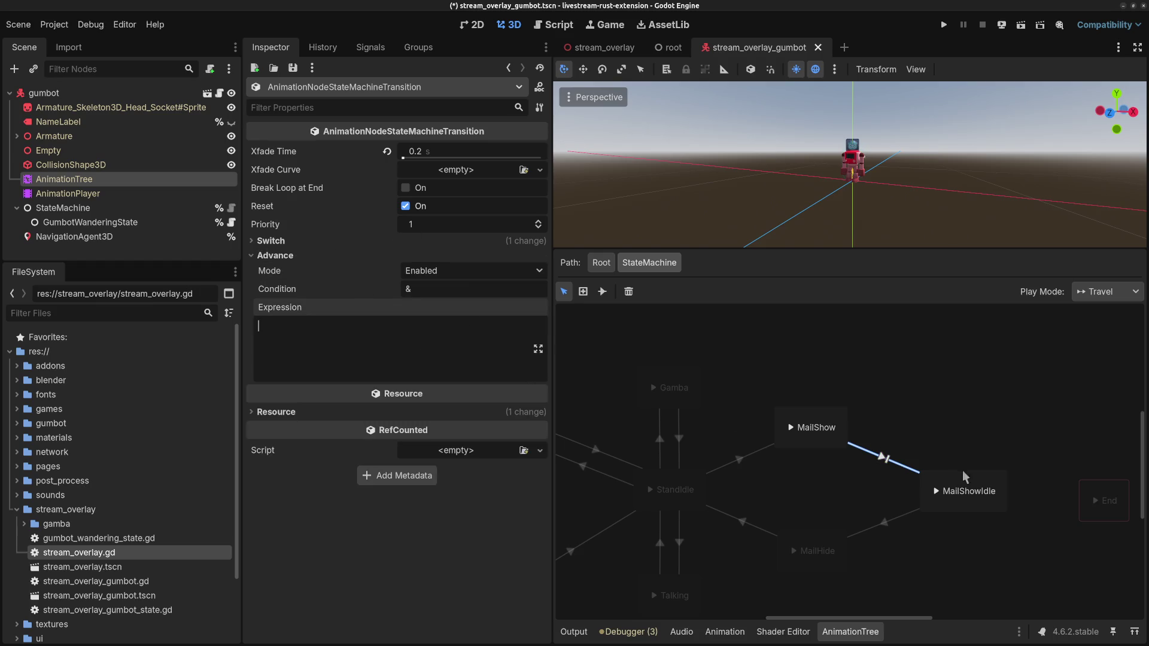
{"action": "left_click", "coordinate": [965, 477]}
{"action": "left_click", "coordinate": [772, 492]}
{"action": "scroll", "coordinate": [772, 492], "scroll_direction": "left", "scroll_amount": 6}
{"action": "scroll", "coordinate": [803, 568], "scroll_direction": "down", "scroll_amount": 1}
{"action": "scroll", "coordinate": [896, 496], "scroll_direction": "right", "scroll_amount": 3}
{"action": "scroll", "coordinate": [897, 495], "scroll_direction": "up", "scroll_amount": 2}
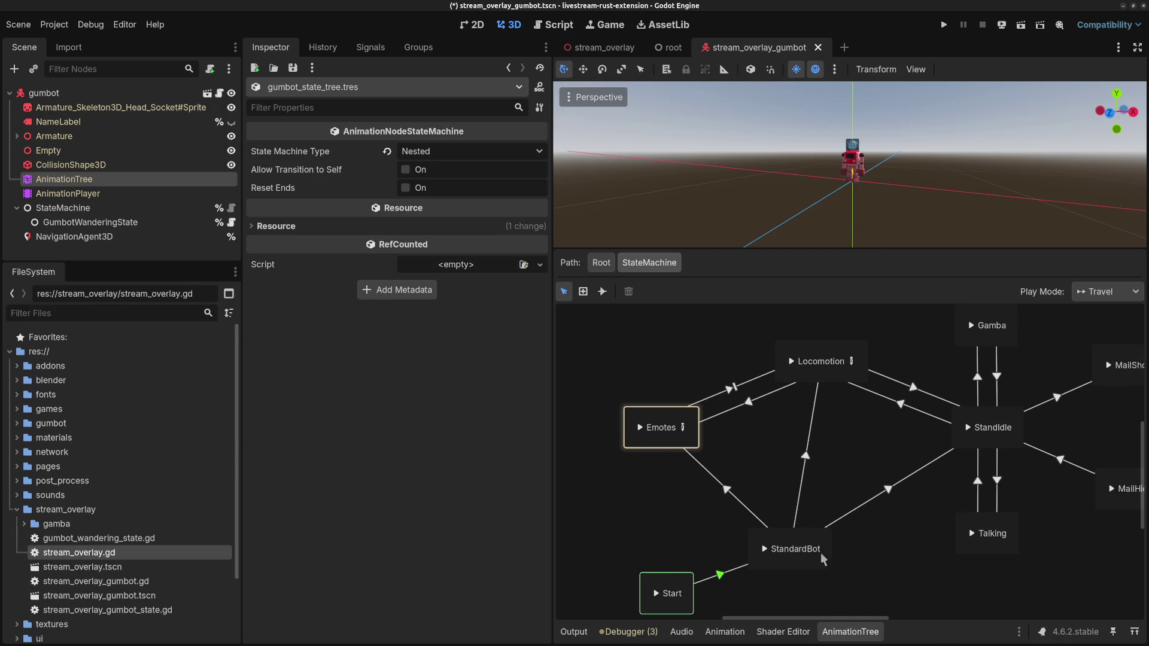
Delete the StandardBot state and its links from the state machine.
{"action": "left_click", "coordinate": [828, 572]}
{"action": "scroll", "coordinate": [885, 544], "scroll_direction": "down", "scroll_amount": 2}
{"action": "scroll", "coordinate": [886, 543], "scroll_direction": "right", "scroll_amount": 1}
{"action": "mouse_move", "coordinate": [841, 559]}
{"action": "left_mouse_down"}
{"action": "mouse_move", "coordinate": [784, 509]}
{"action": "mouse_move", "coordinate": [797, 516]}
{"action": "left_mouse_up"}
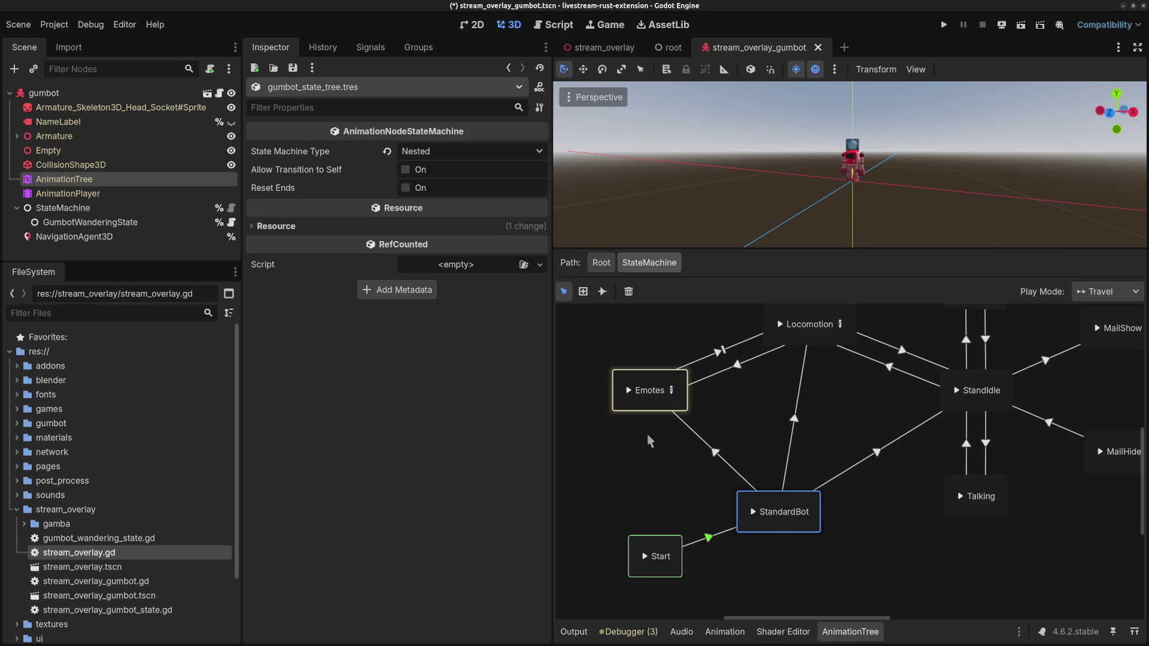
{"action": "left_click", "coordinate": [628, 292]}
Place Emotes above Locomotion with Start to its left, and save the scene.
{"action": "mouse_move", "coordinate": [655, 573]}
{"action": "left_mouse_down"}
{"action": "mouse_move", "coordinate": [604, 407]}
{"action": "mouse_move", "coordinate": [640, 371]}
{"action": "mouse_move", "coordinate": [689, 513]}
{"action": "left_mouse_up"}
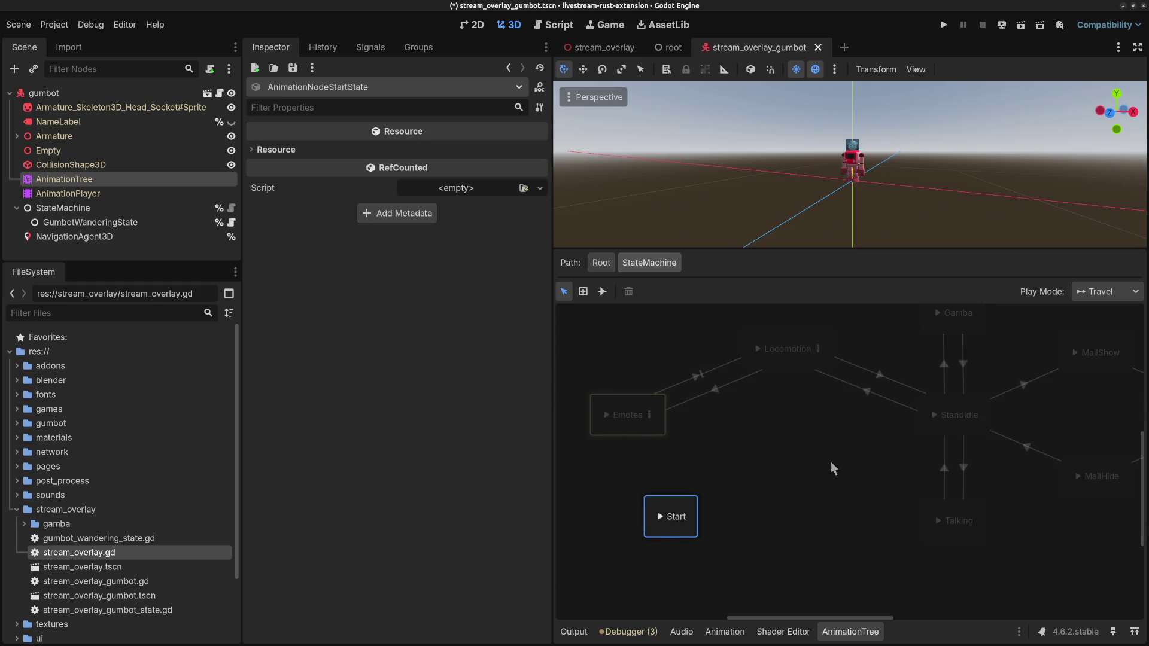
{"action": "left_click_drag", "start_coordinate": [794, 395], "coordinate": [796, 507]}
{"action": "mouse_move", "coordinate": [643, 435]}
{"action": "left_mouse_down"}
{"action": "mouse_move", "coordinate": [837, 377]}
{"action": "mouse_move", "coordinate": [808, 362]}
{"action": "mouse_move", "coordinate": [805, 371]}
{"action": "left_mouse_up"}
{"action": "mouse_move", "coordinate": [676, 543]}
{"action": "left_mouse_down"}
{"action": "mouse_move", "coordinate": [690, 450]}
{"action": "mouse_move", "coordinate": [665, 424]}
{"action": "left_mouse_up"}
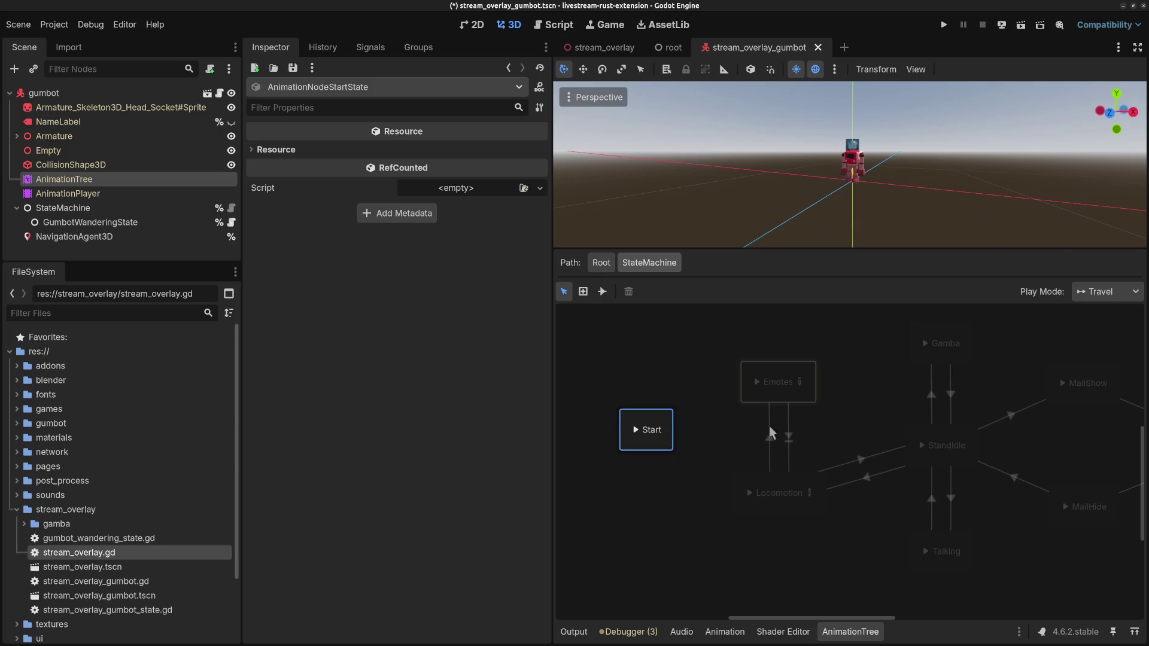
{"action": "left_click", "coordinate": [871, 425]}
{"action": "left_click_drag", "start_coordinate": [873, 451], "coordinate": [775, 474]}
{"action": "key", "text": "ctrl+s"}
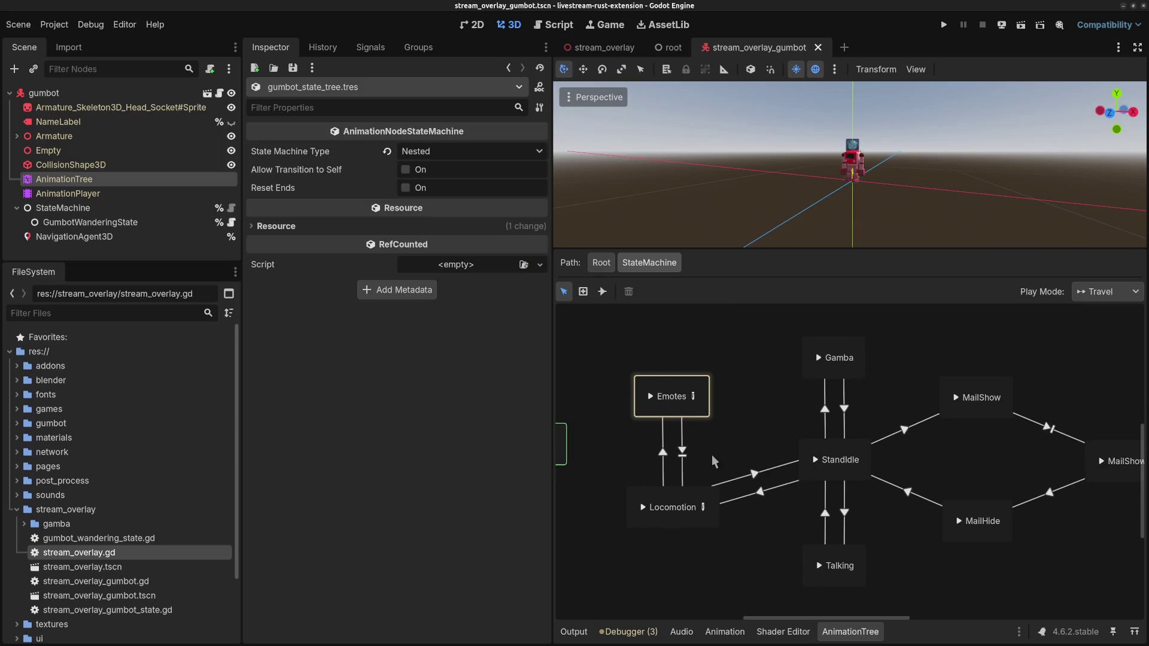
{"action": "scroll", "coordinate": [733, 479], "scroll_direction": "left", "scroll_amount": 5}
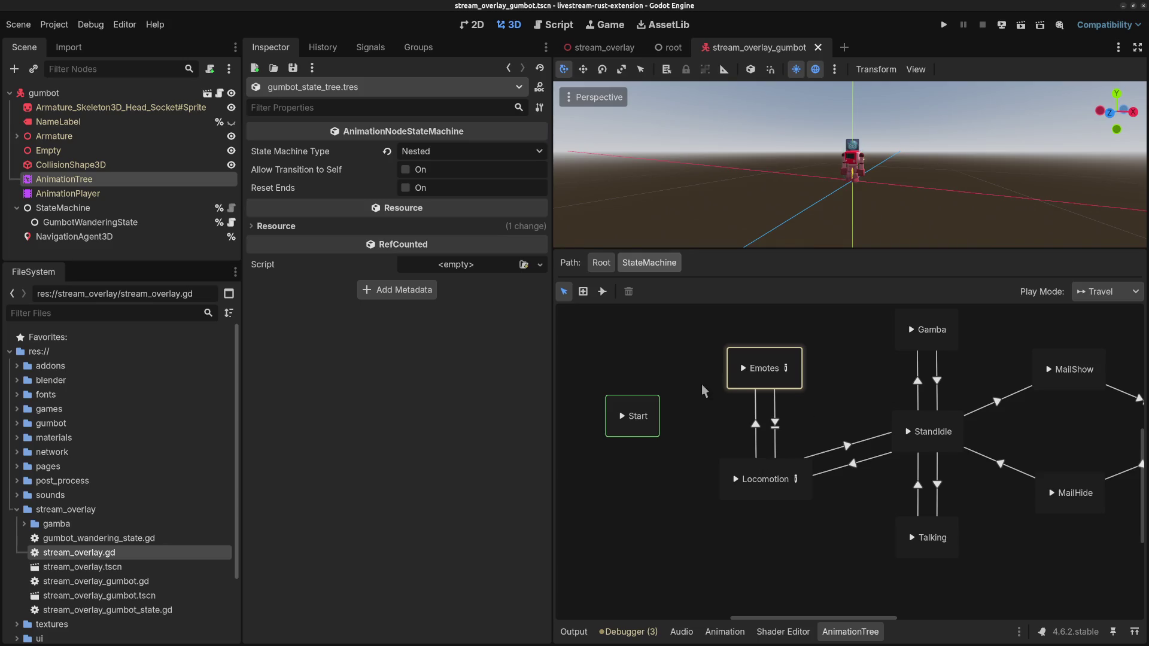
{"action": "key", "text": "alt+Tab"}
{"action": "key", "text": "alt+Tab"}
{"action": "key", "text": "alt+Tab"}
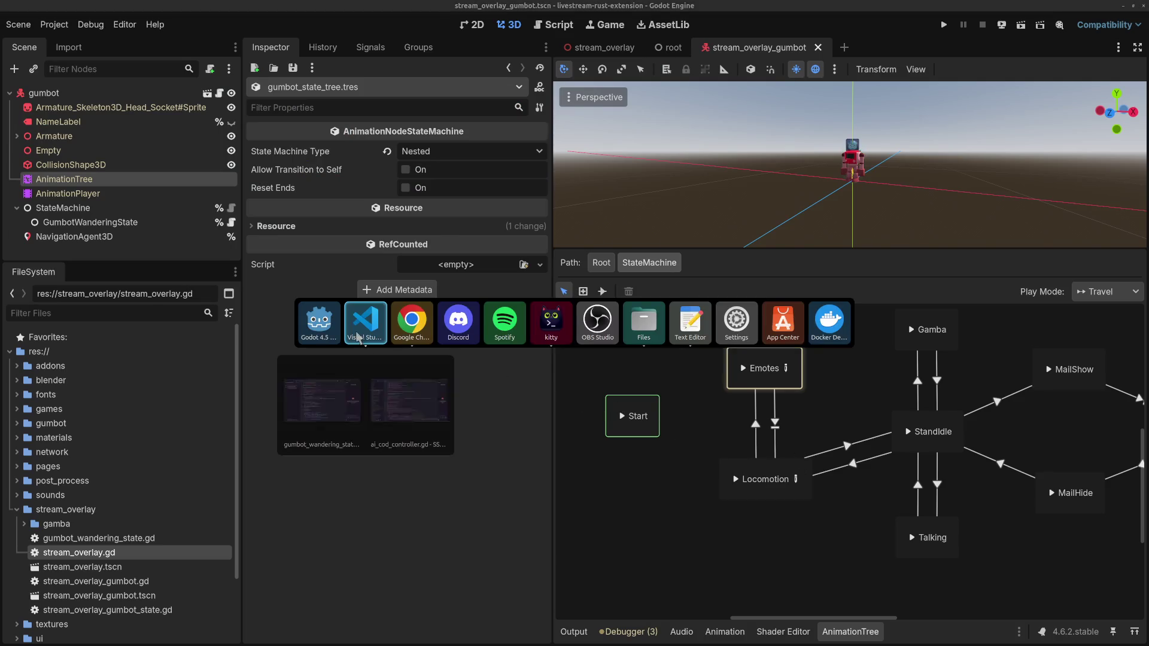
{"action": "left_click", "coordinate": [505, 328]}
Review update_locomotion_blend_pos and select StateMachine in line 90's blend path, then return to Godot.
{"action": "scroll", "coordinate": [608, 407], "scroll_direction": "down", "scroll_amount": 6}
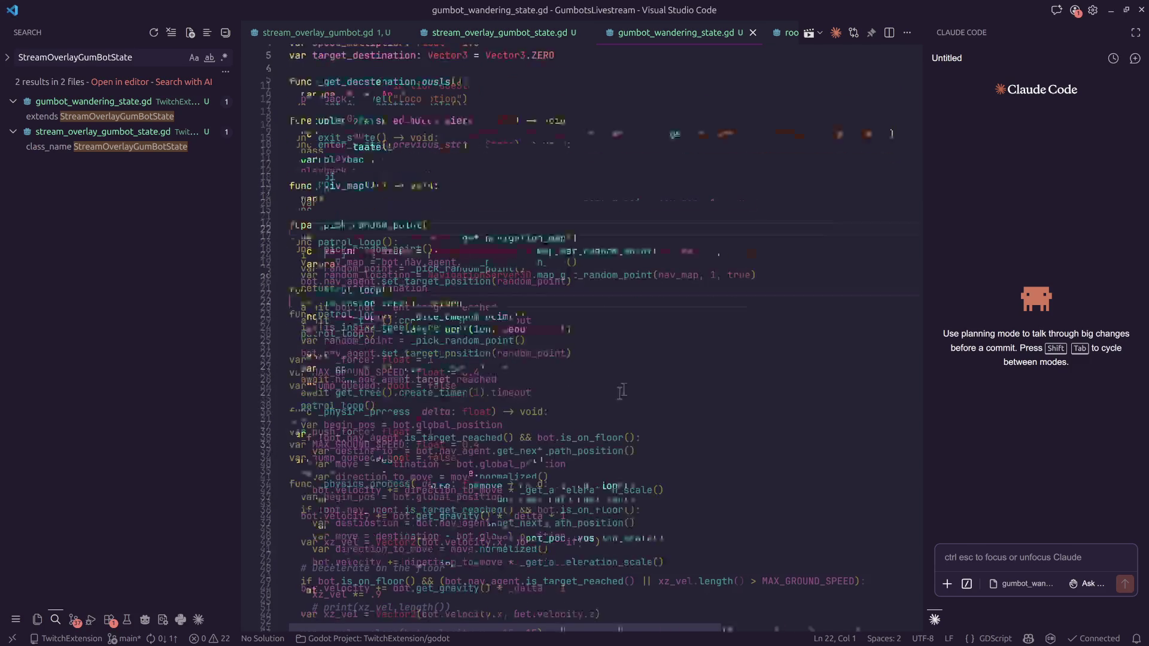
{"action": "scroll", "coordinate": [608, 407], "scroll_direction": "down", "scroll_amount": 13}
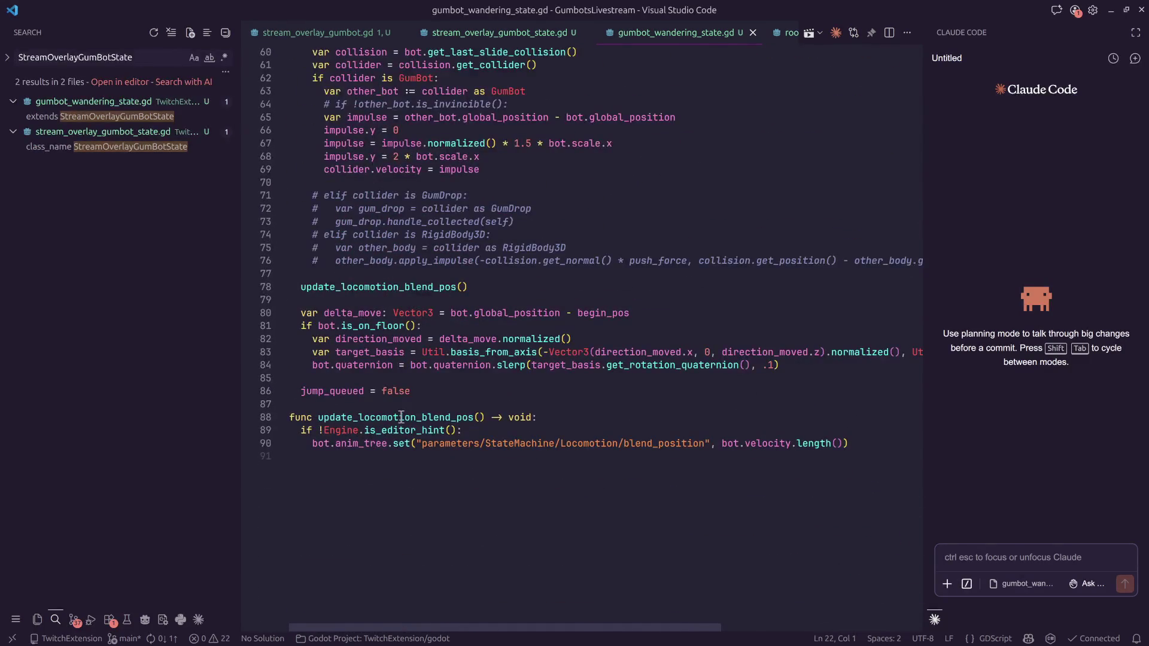
{"action": "left_click", "coordinate": [401, 417]}
{"action": "left_click", "coordinate": [537, 419]}
{"action": "left_click", "coordinate": [582, 434]}
{"action": "double_click", "coordinate": [512, 444]}
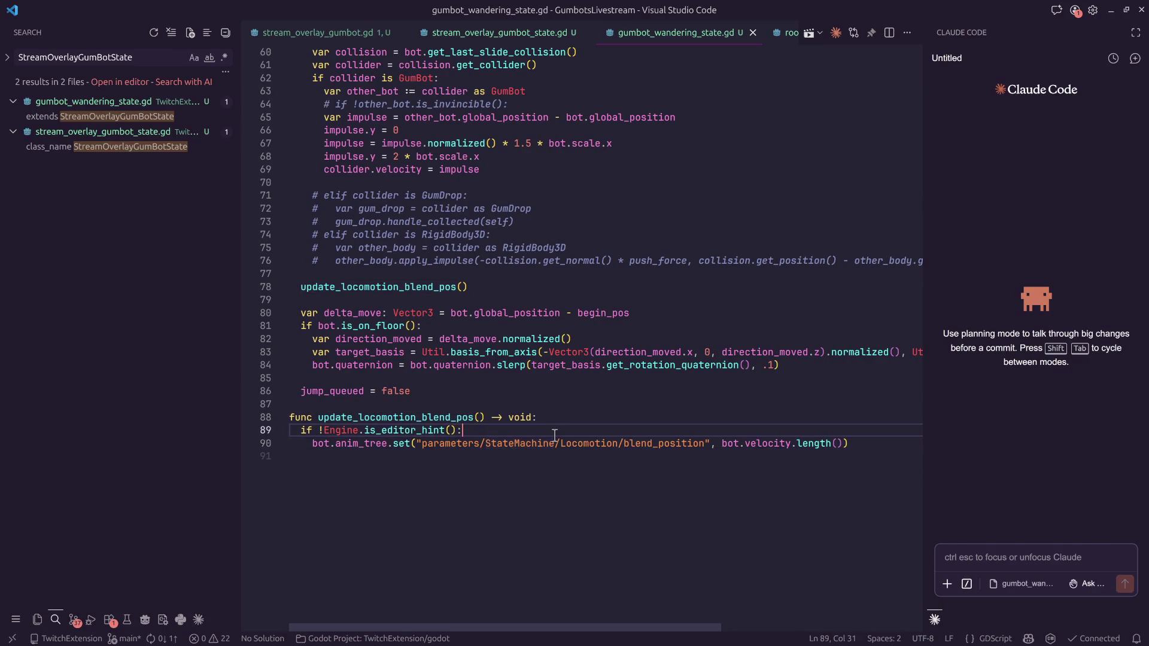
{"action": "key", "text": "alt+Tab"}
{"action": "scroll", "coordinate": [776, 474], "scroll_direction": "right", "scroll_amount": 2}
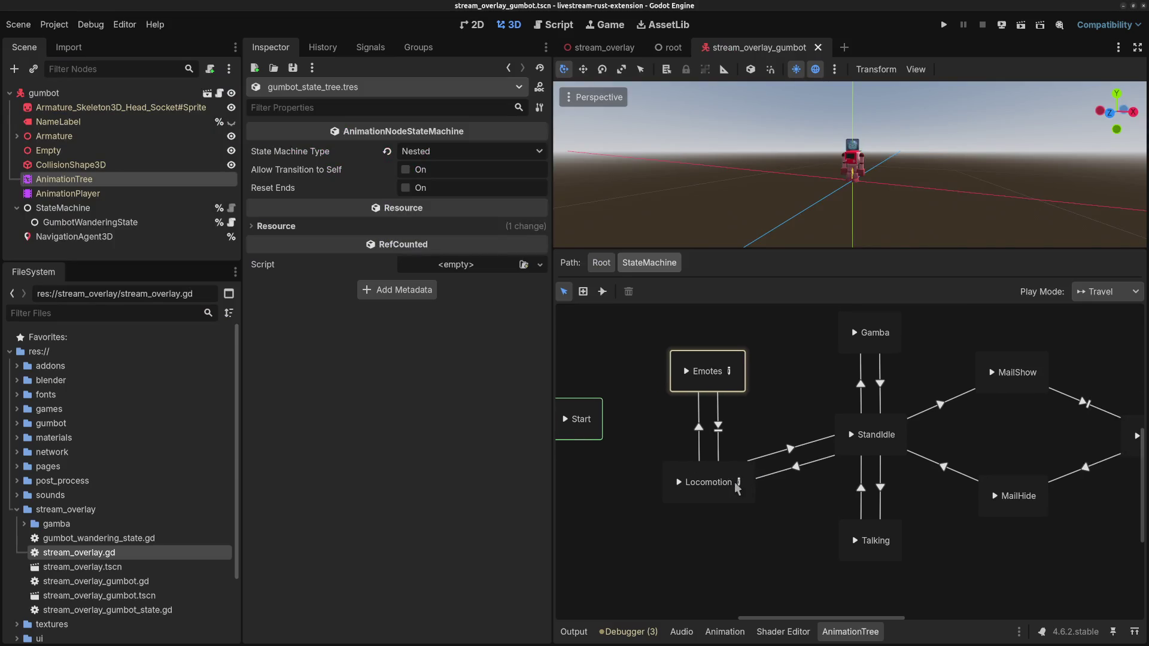
Copy the Locomotion Blend Position property path from the AnimationTree inspector.
{"action": "left_click", "coordinate": [736, 483]}
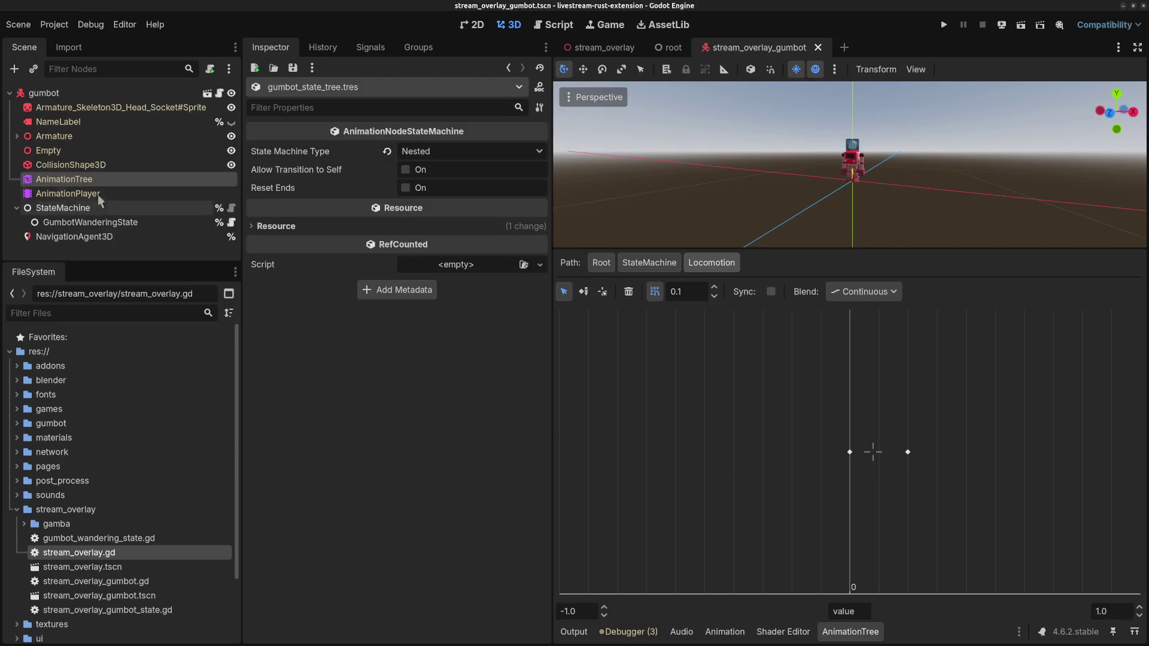
{"action": "left_click", "coordinate": [99, 194]}
{"action": "left_click", "coordinate": [94, 179]}
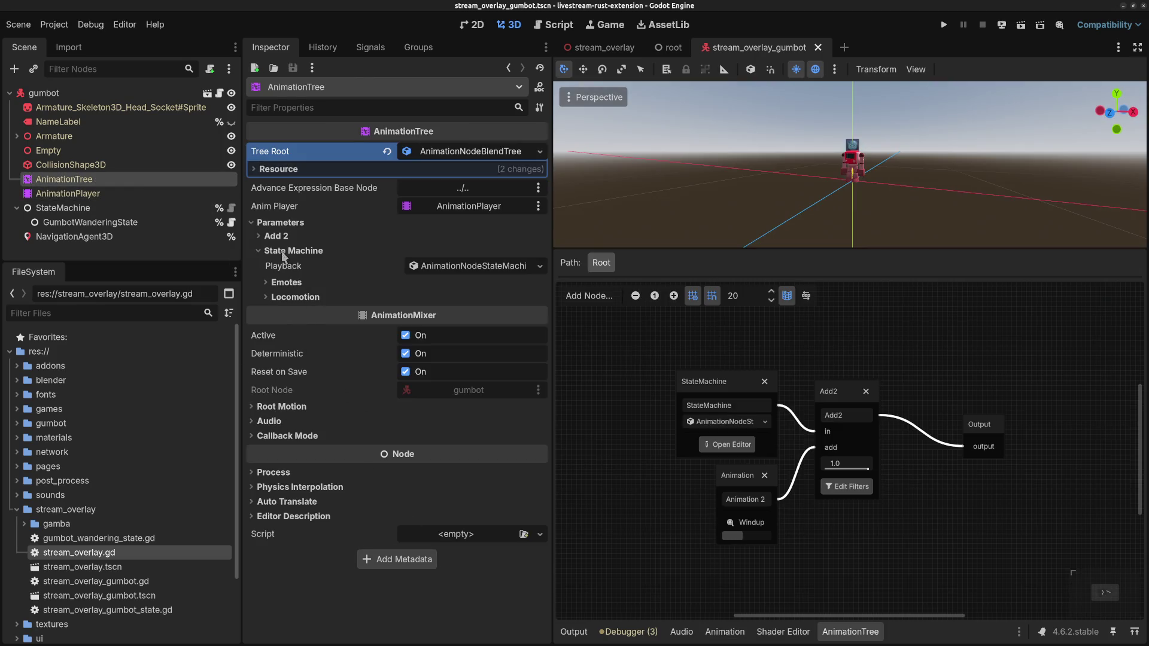
{"action": "left_click", "coordinate": [279, 296]}
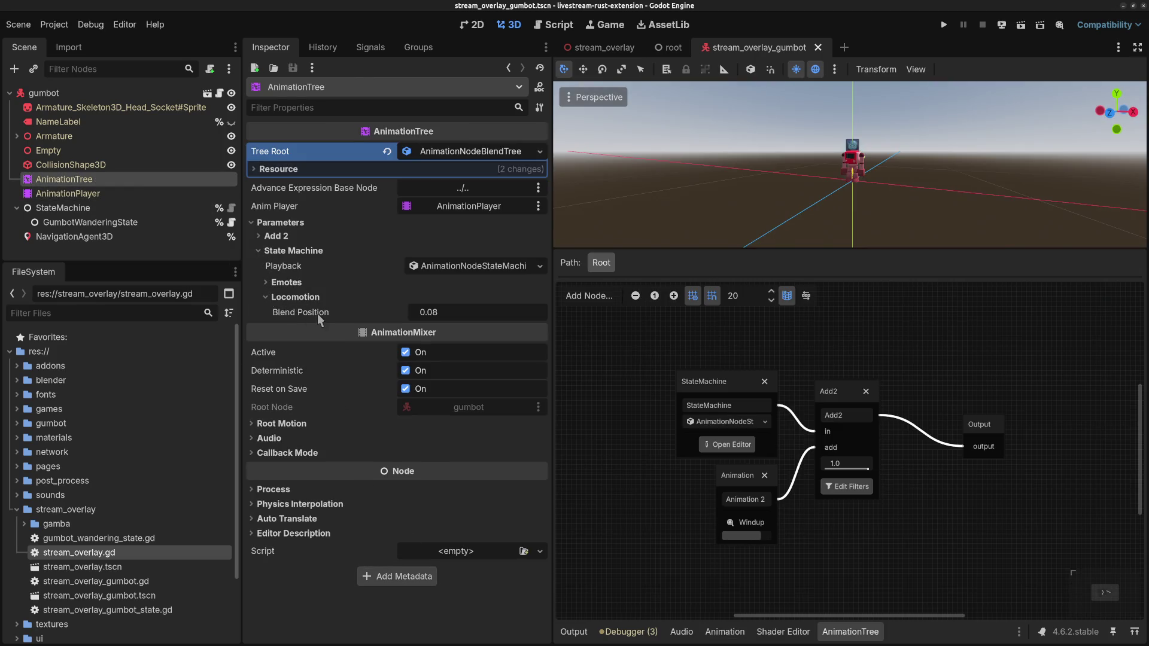
{"action": "right_click", "coordinate": [319, 312]}
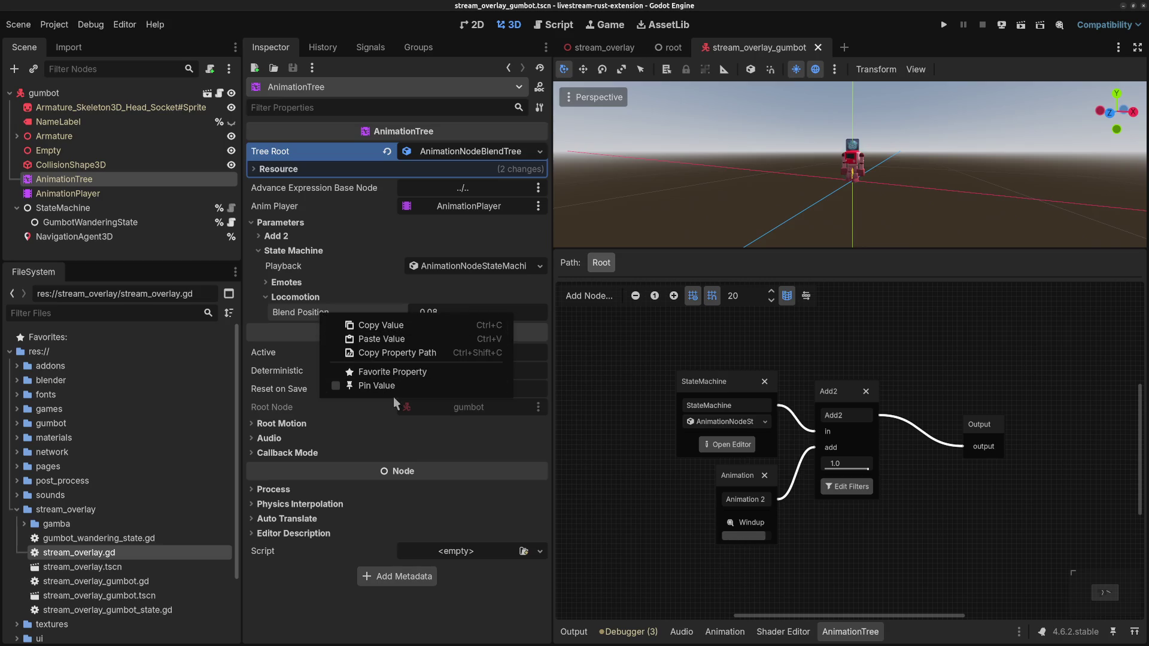
{"action": "left_click", "coordinate": [408, 354]}
Paste the path over line 90's anim_tree.set string and save gumbot_wandering_state.gd.
{"action": "key", "text": "alt+Tab"}
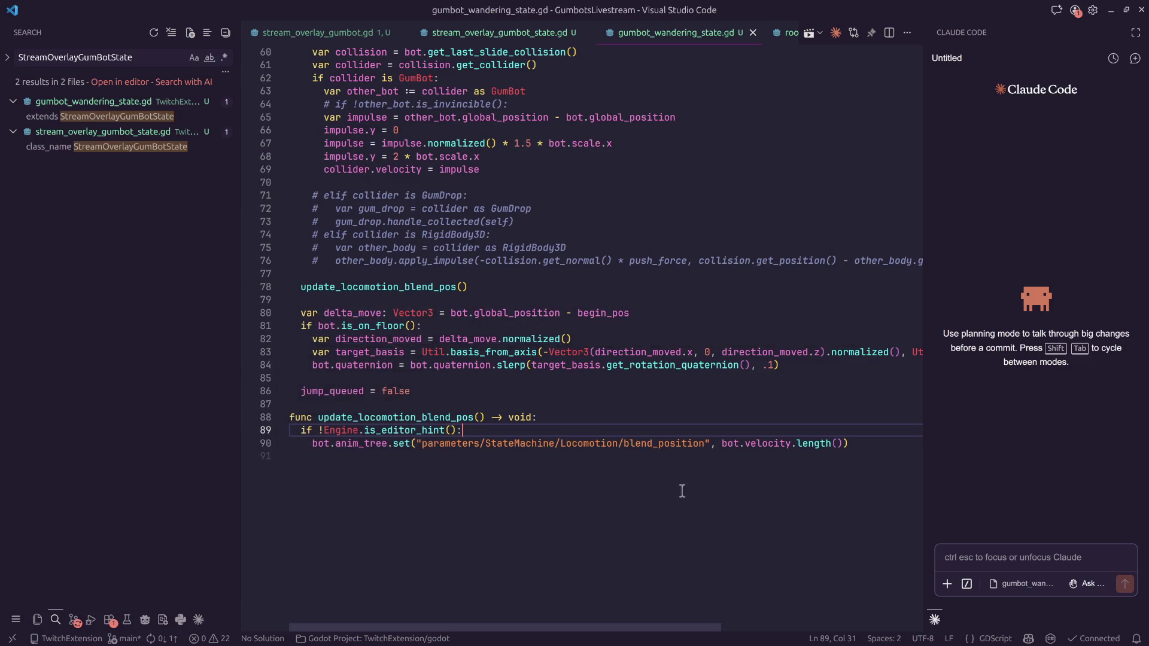
{"action": "left_click_drag", "start_coordinate": [705, 443], "coordinate": [422, 443]}
{"action": "key", "text": "ctrl+v"}
{"action": "left_click", "coordinate": [645, 430]}
{"action": "key", "text": "ctrl+s"}
Review script lines 77–89 without editing, then switch back to the Godot editor.
{"action": "left_click", "coordinate": [572, 422]}
{"action": "left_click", "coordinate": [568, 406]}
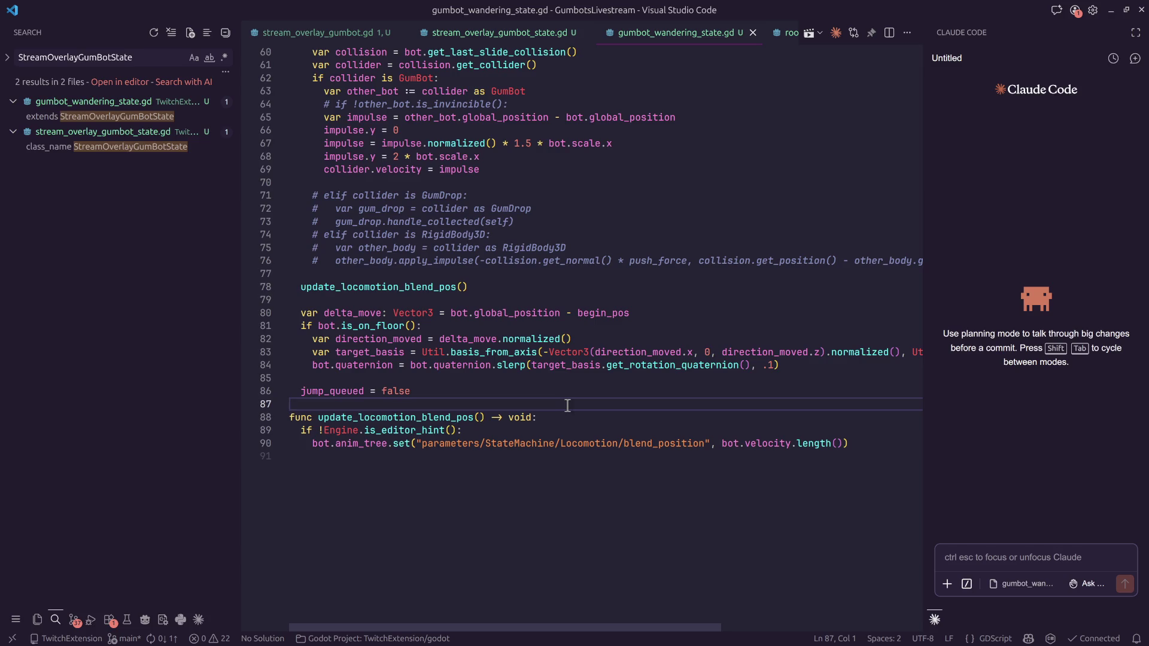
{"action": "left_click", "coordinate": [490, 383]}
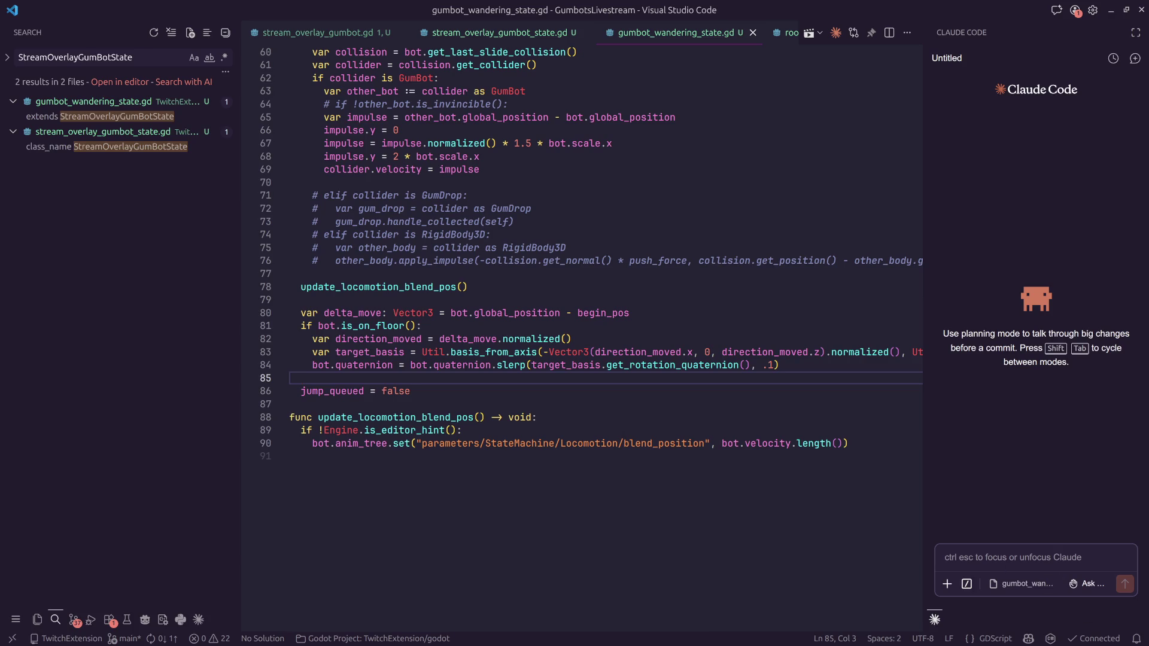
{"action": "key", "text": "alt+Tab"}
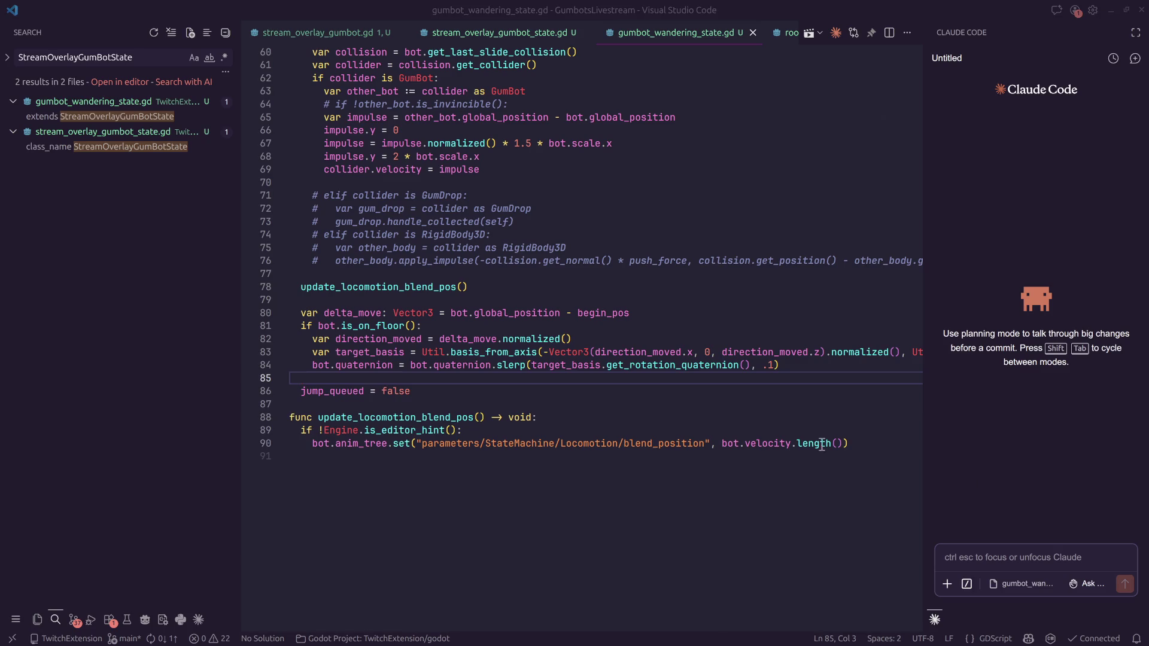
{"action": "left_click", "coordinate": [616, 411]}
{"action": "left_click", "coordinate": [553, 378]}
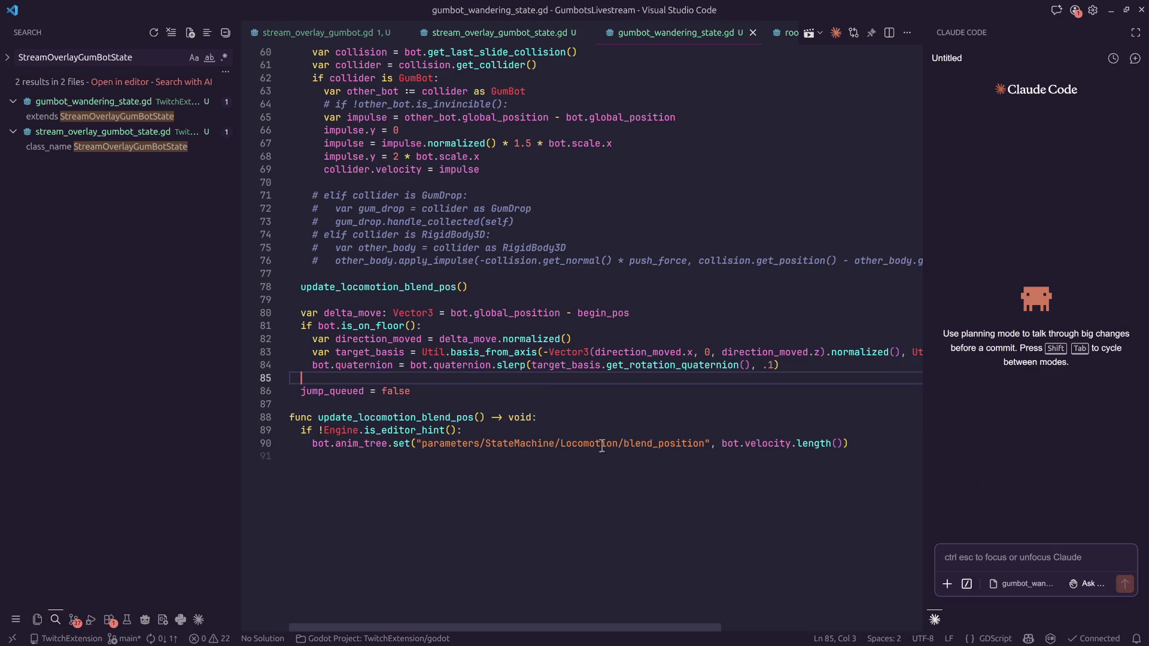
{"action": "scroll", "coordinate": [554, 378], "scroll_direction": "up", "scroll_amount": 4}
{"action": "left_click", "coordinate": [497, 417]}
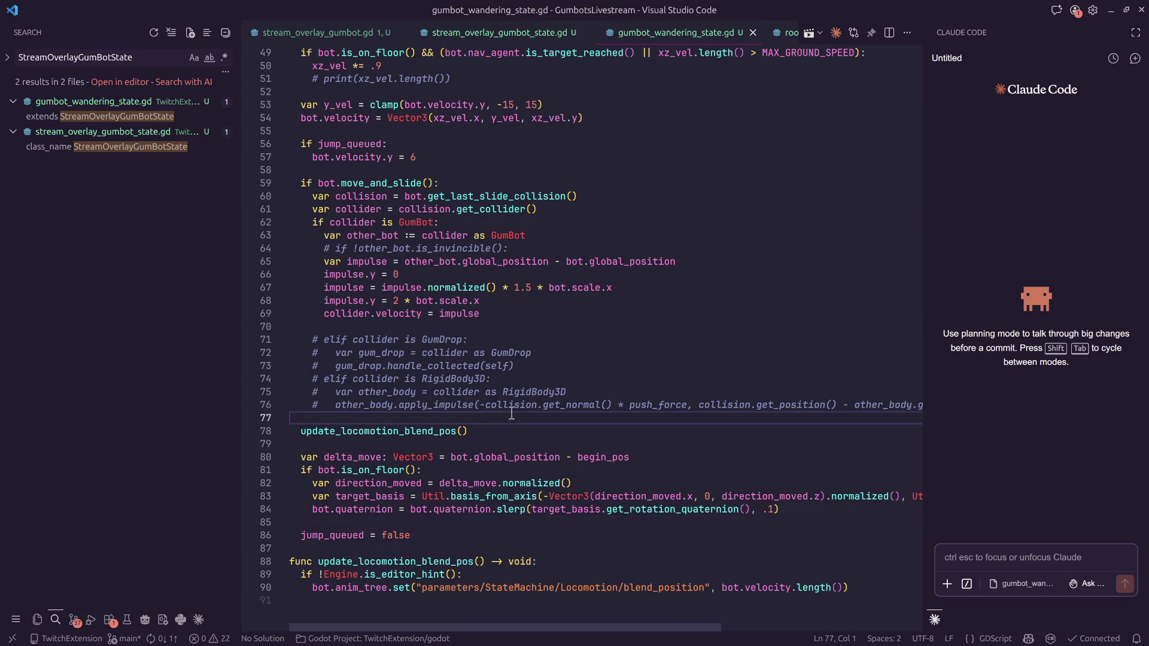
{"action": "key", "text": "alt+Tab"}
{"action": "left_click", "coordinate": [419, 335]}
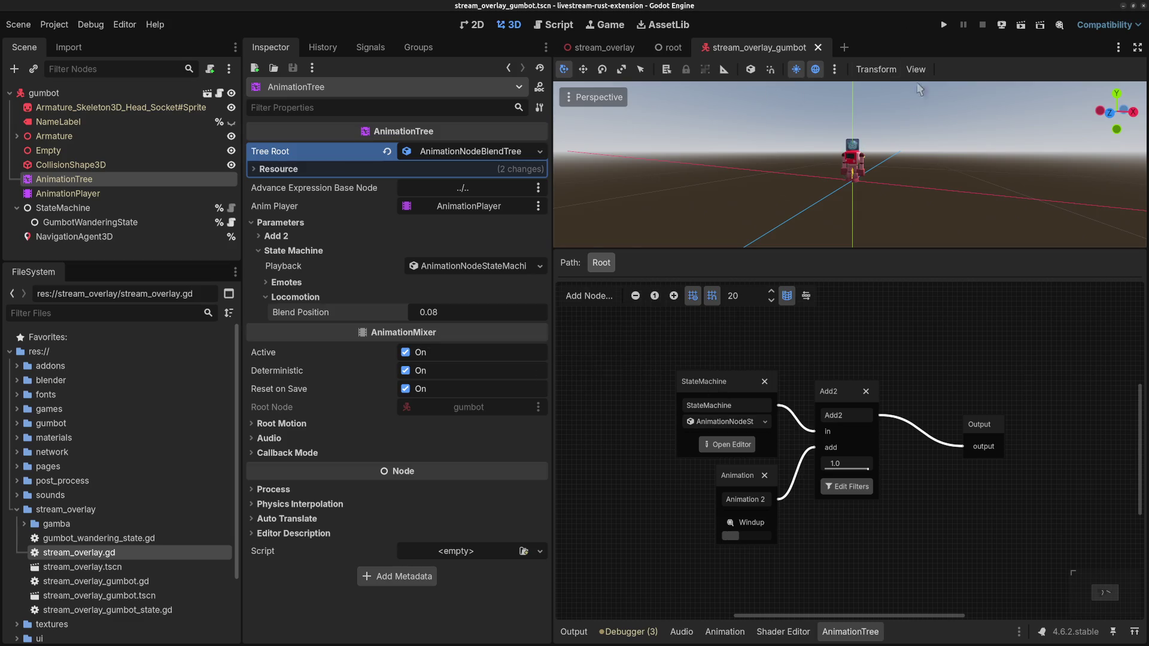
Enlarge the 3D view, run the project to watch the bots walk, then stop it with F8.
{"action": "left_click_drag", "start_coordinate": [885, 250], "coordinate": [916, 328]}
{"action": "left_click", "coordinate": [944, 24]}
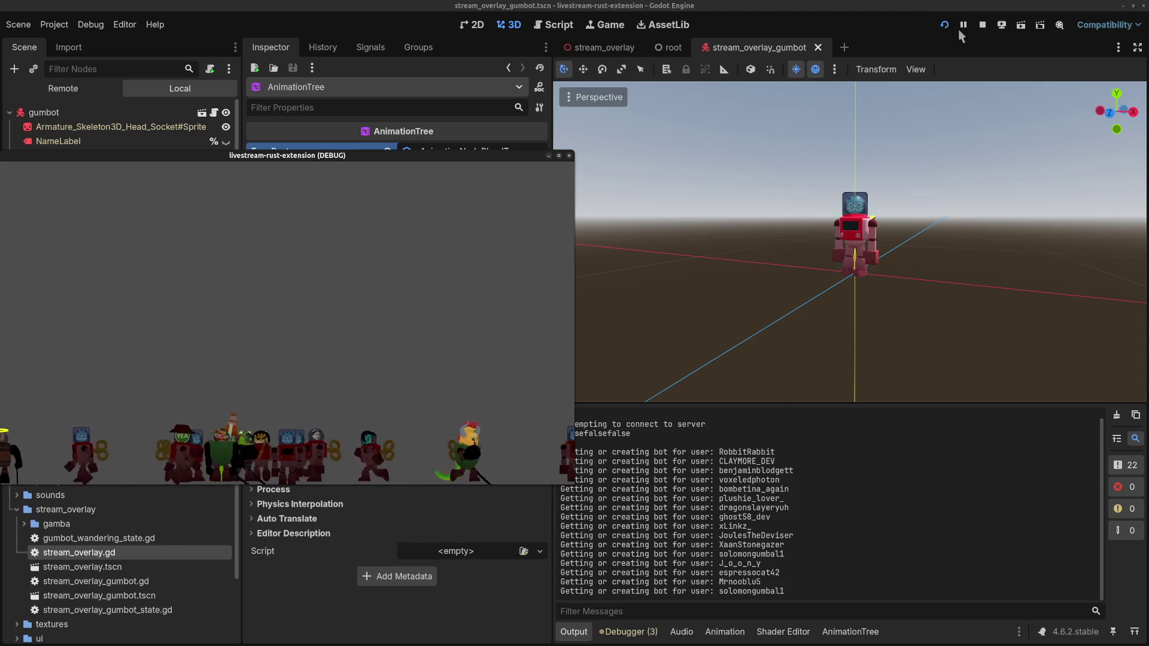
{"action": "left_click_drag", "start_coordinate": [371, 154], "coordinate": [553, 129]}
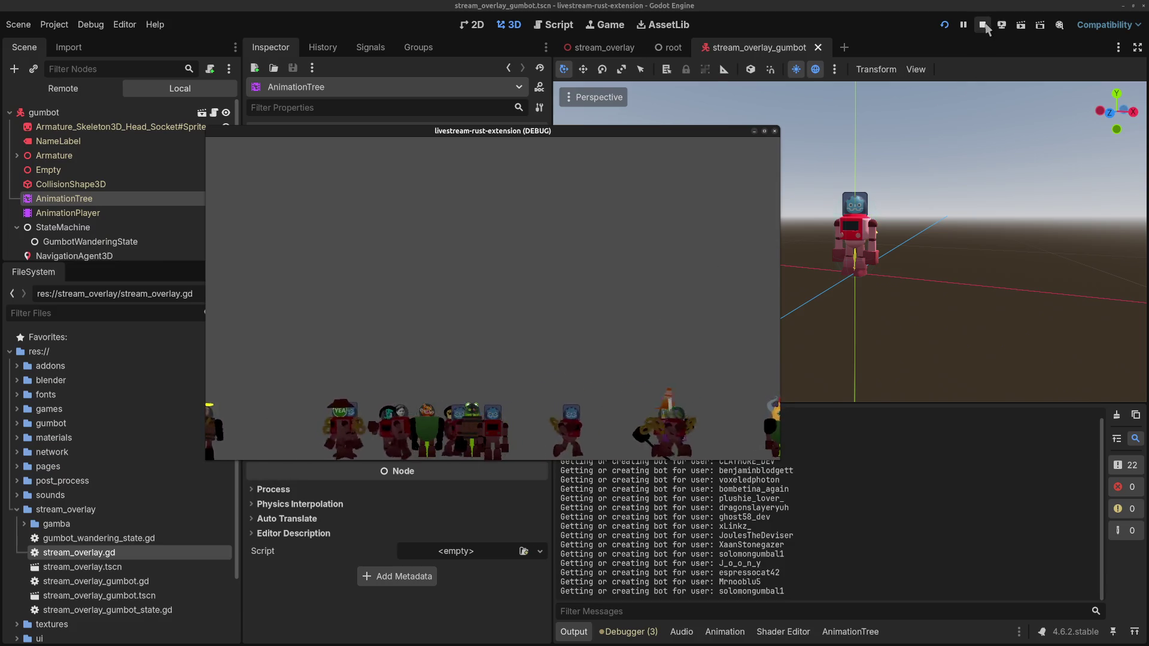
{"action": "key", "text": "F8"}
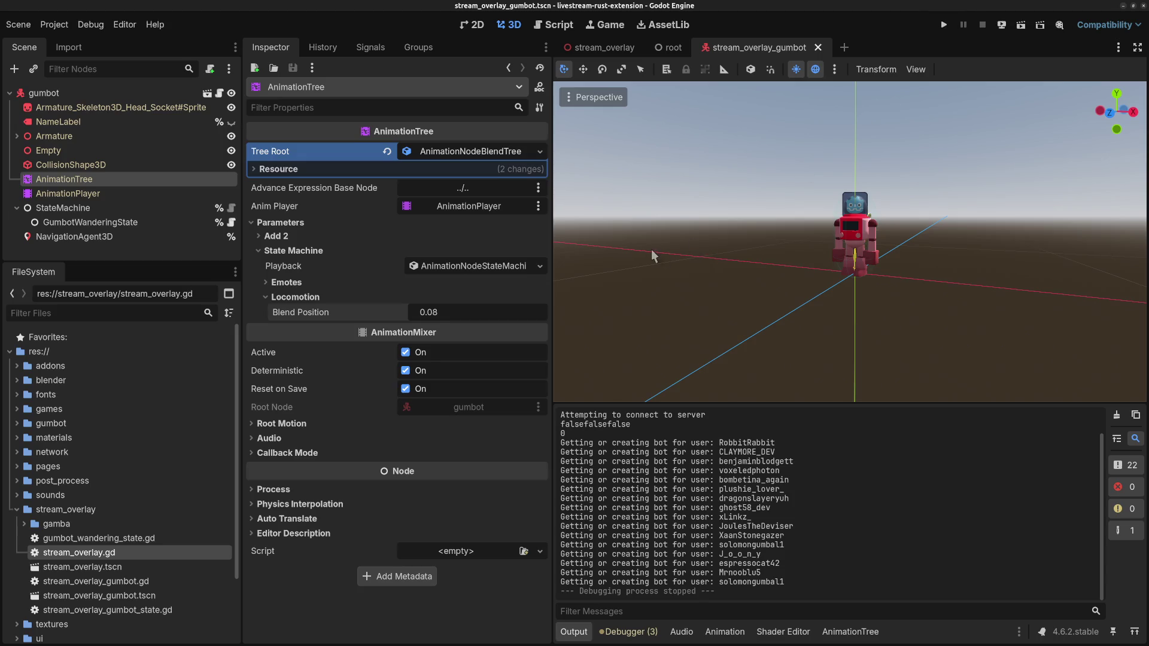
{"action": "key", "text": "super"}
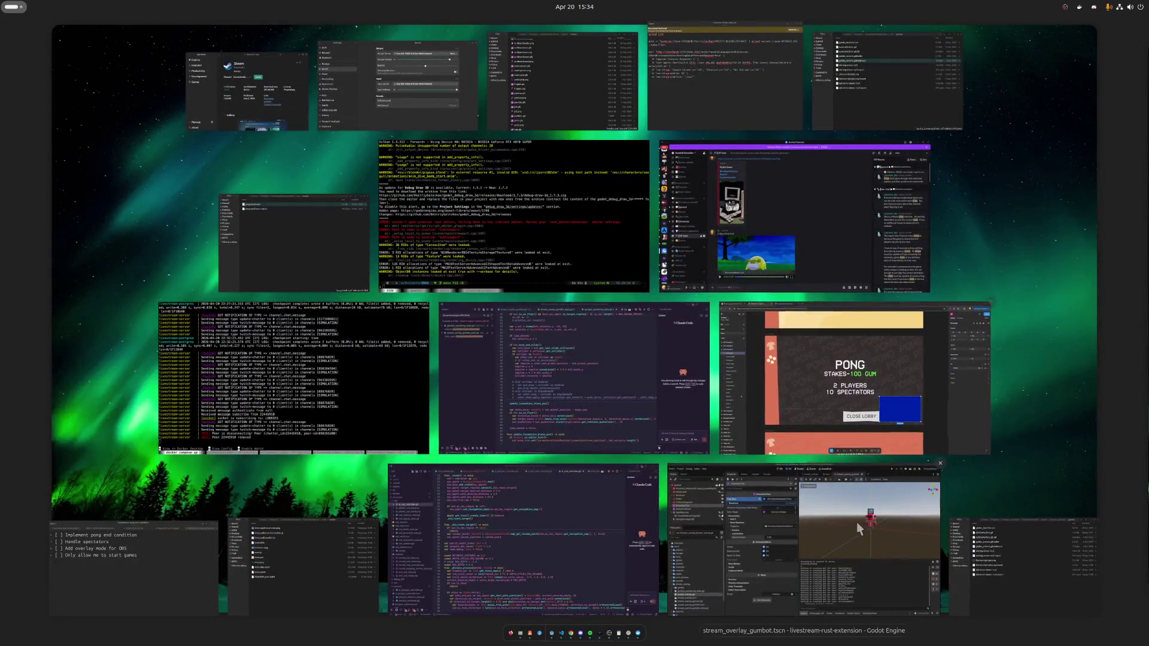
Switch to the stream_overlay scene and cancel an Add Node search for 'envi'.
{"action": "left_click", "coordinate": [856, 522]}
{"action": "left_click", "coordinate": [602, 47]}
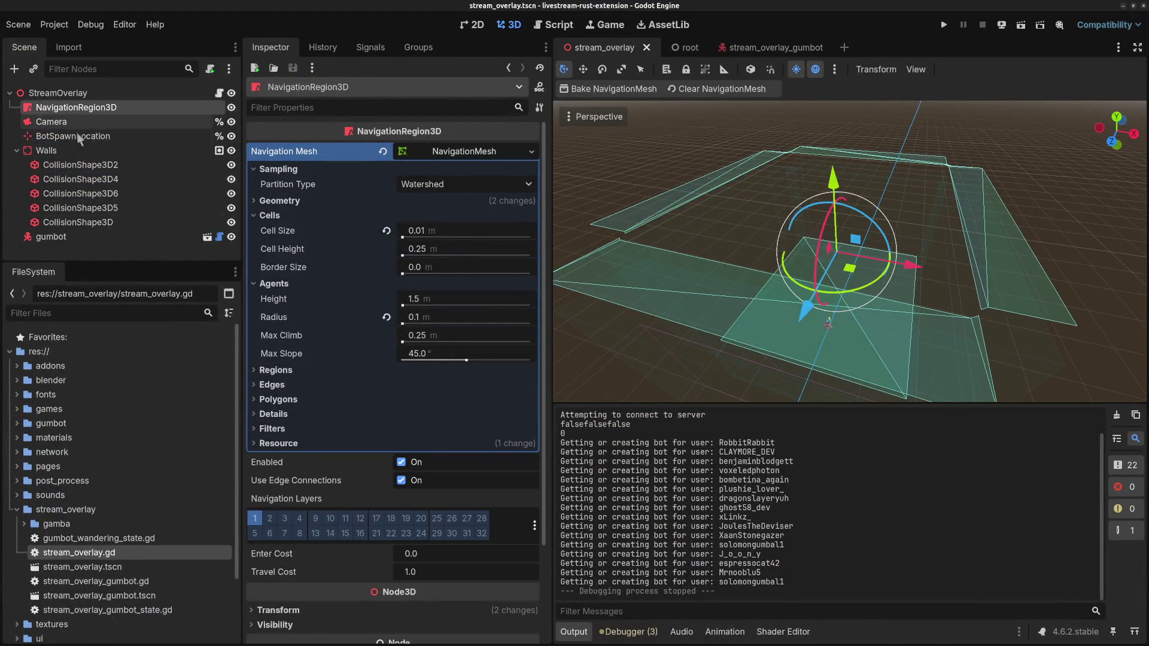
{"action": "left_click", "coordinate": [15, 72]}
{"action": "type", "text": "envi"}
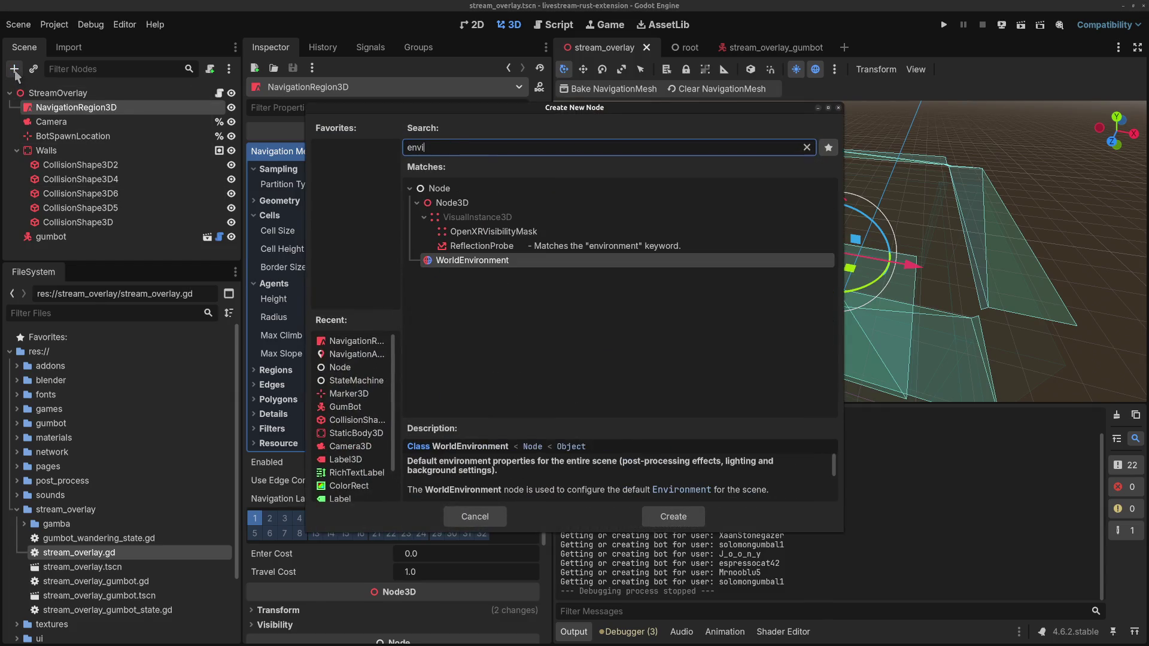
{"action": "key", "text": "Escape"}
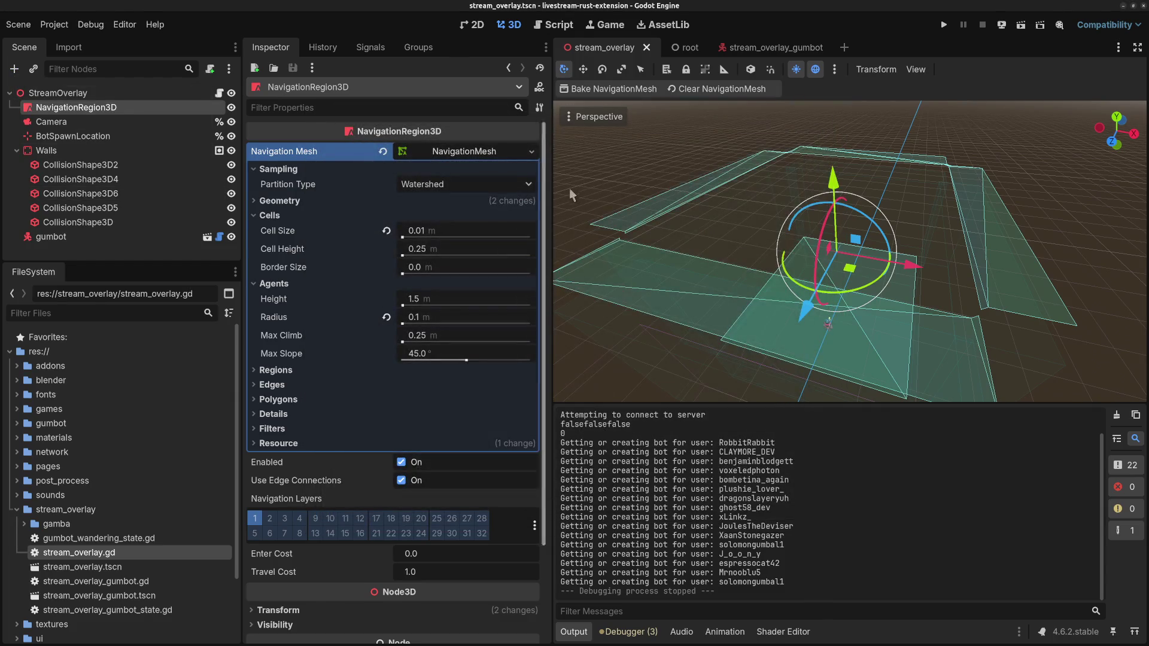
Quick-open profile_page.tscn by searching 'profile'.
{"action": "key", "text": "alt+shift+o"}
{"action": "type", "text": "profile"}
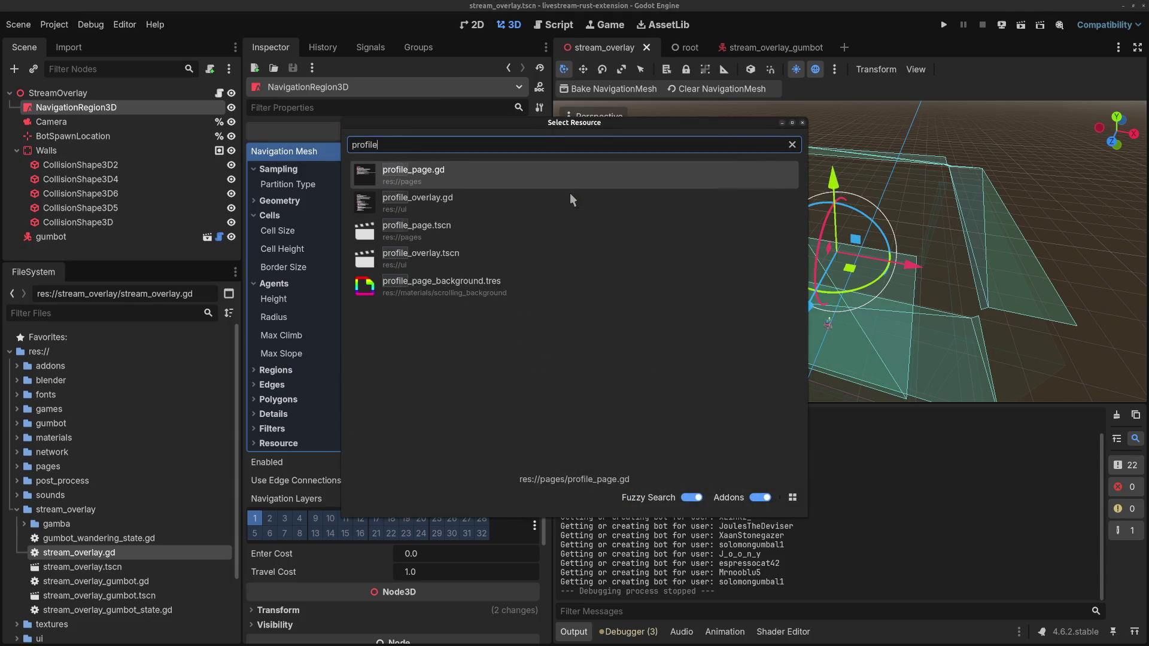
{"action": "key", "text": "Down"}
{"action": "key", "text": "Down"}
{"action": "key", "text": "Down"}
{"action": "key", "text": "Up"}
{"action": "key", "text": "Return"}
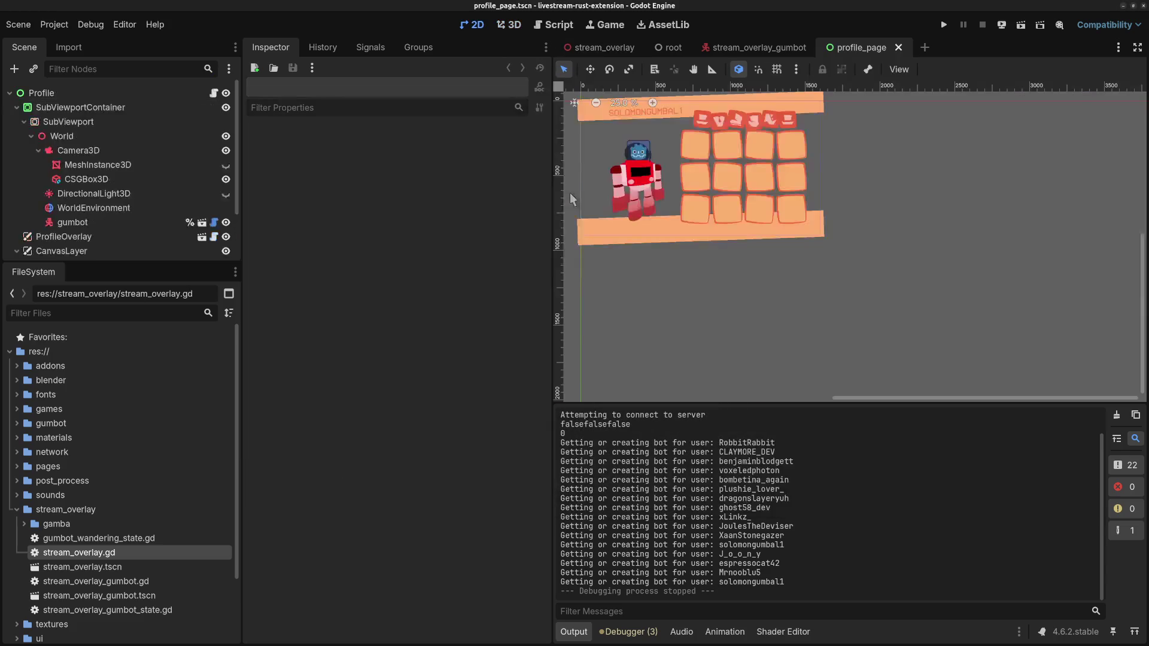
Select the WorldEnvironment and DirectionalLight3D nodes in profile_page, then return to stream_overlay_gumbot.
{"action": "left_click", "coordinate": [698, 233]}
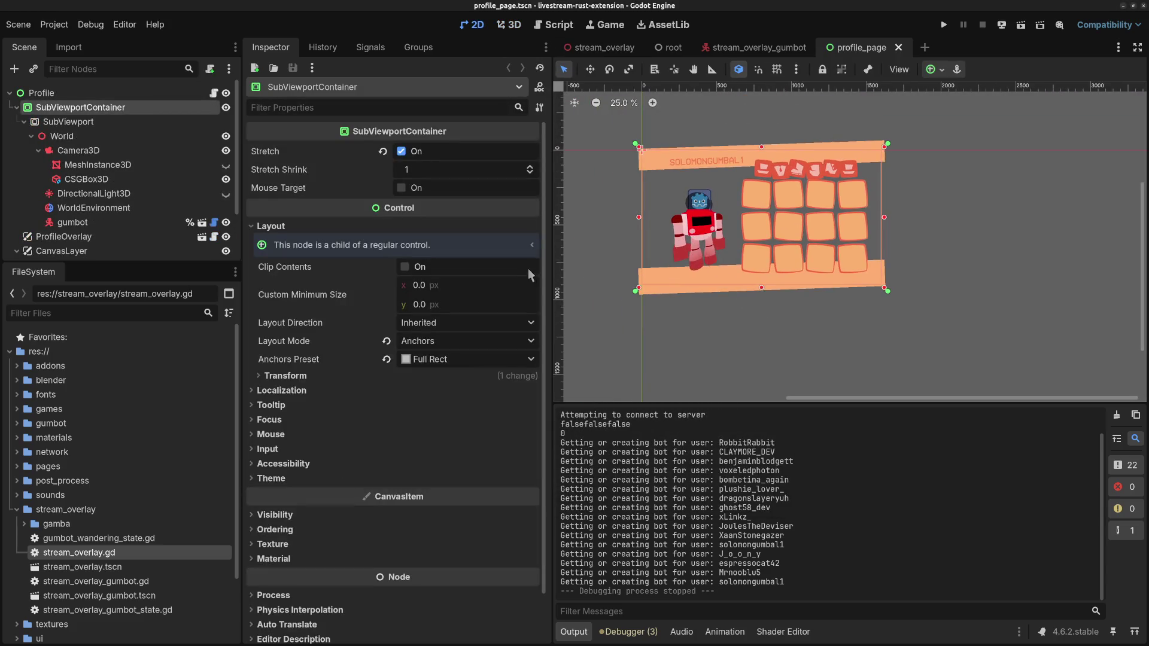
{"action": "left_click", "coordinate": [62, 137]}
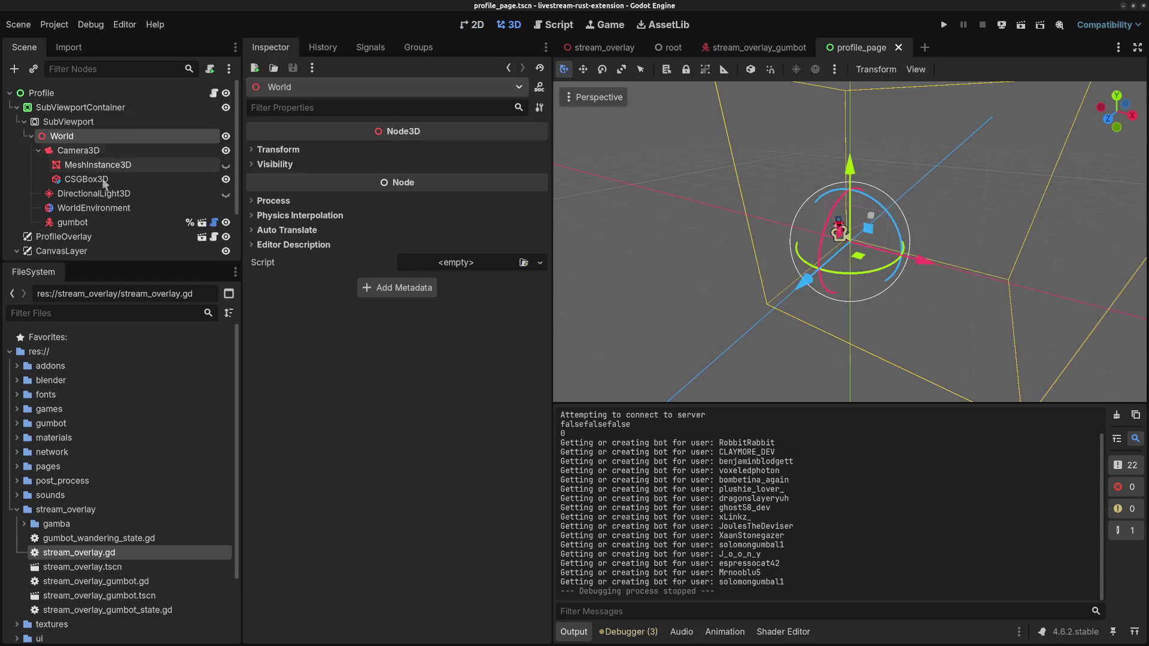
{"action": "left_click", "coordinate": [91, 209]}
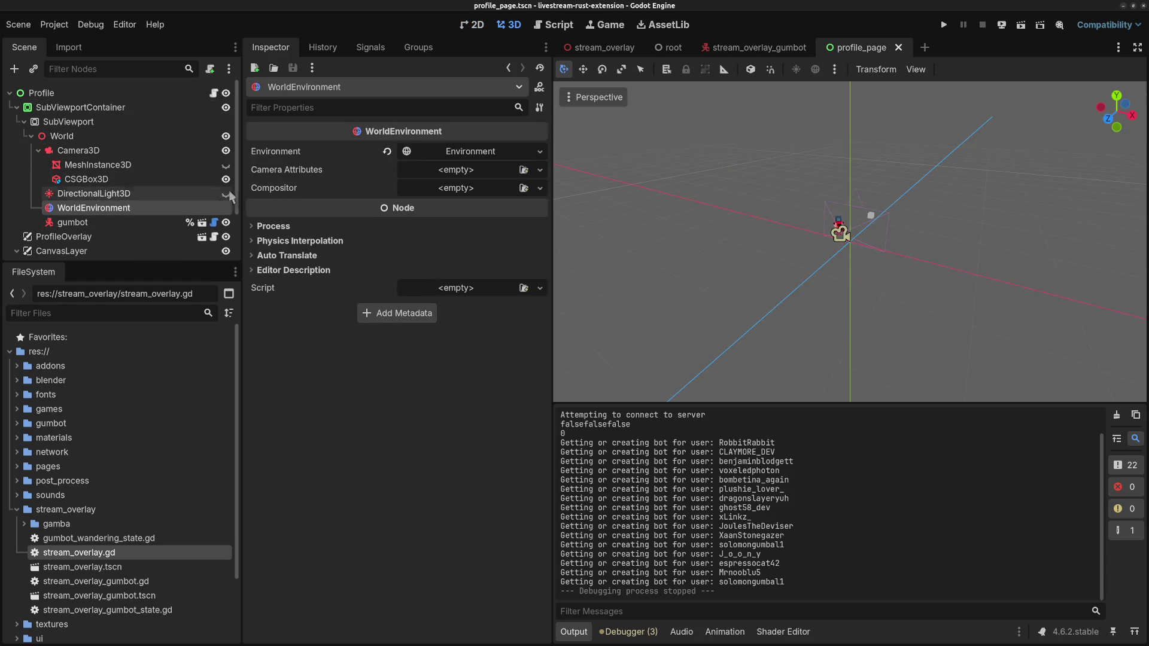
{"action": "left_click", "coordinate": [113, 195], "text": "shift"}
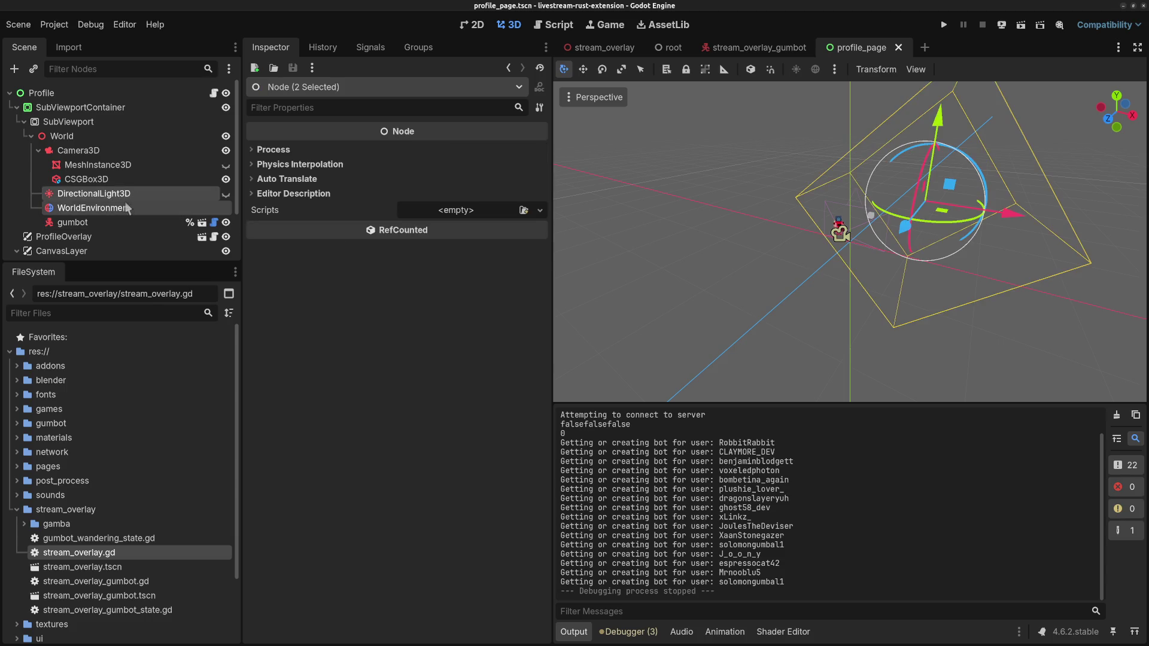
{"action": "left_click", "coordinate": [776, 50]}
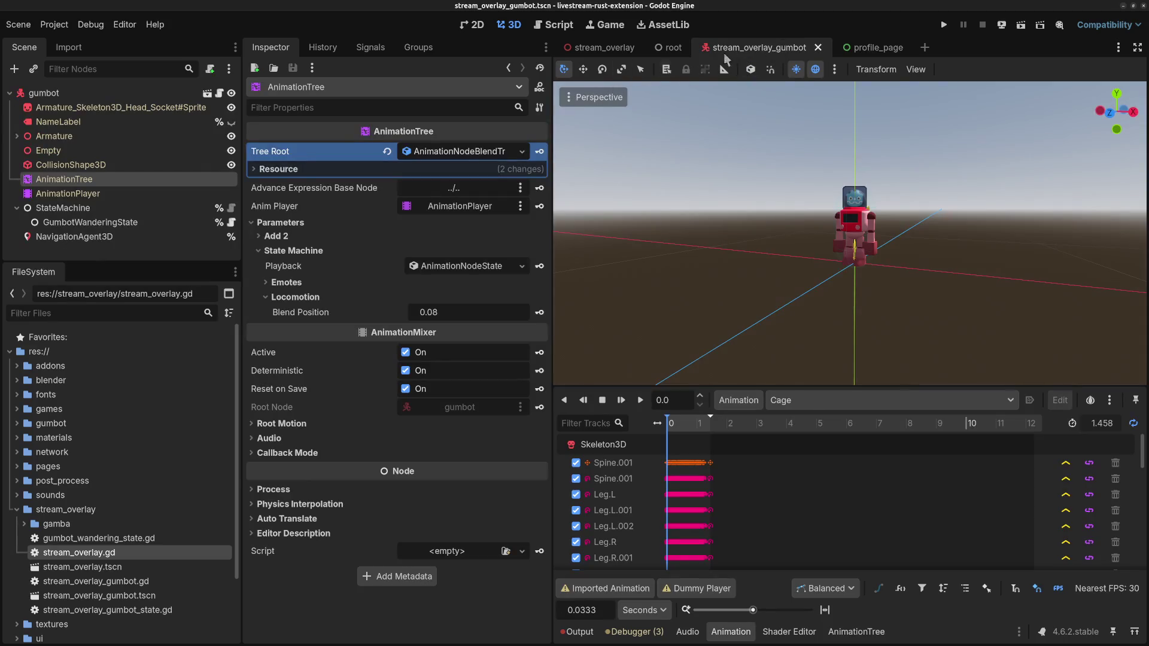
Paste the DirectionalLight3D and WorldEnvironment nodes into stream_overlay, select WorldEnvironment, and save.
{"action": "mouse_move", "coordinate": [662, 50]}
{"action": "left_click", "coordinate": [602, 48]}
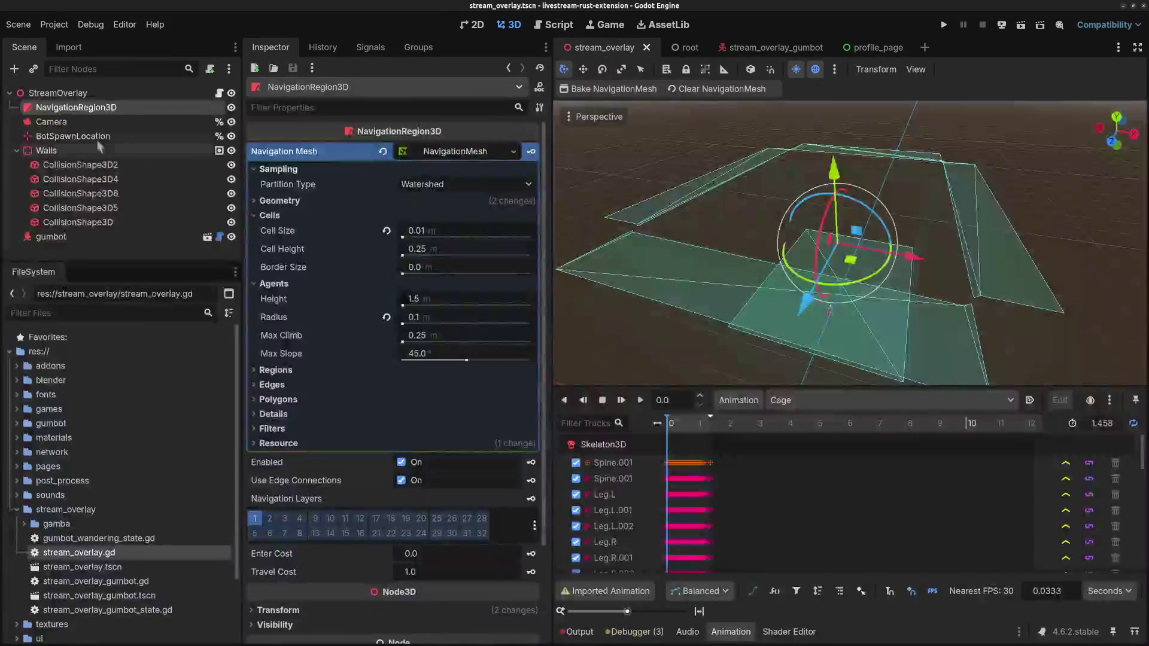
{"action": "key", "text": "ctrl+z"}
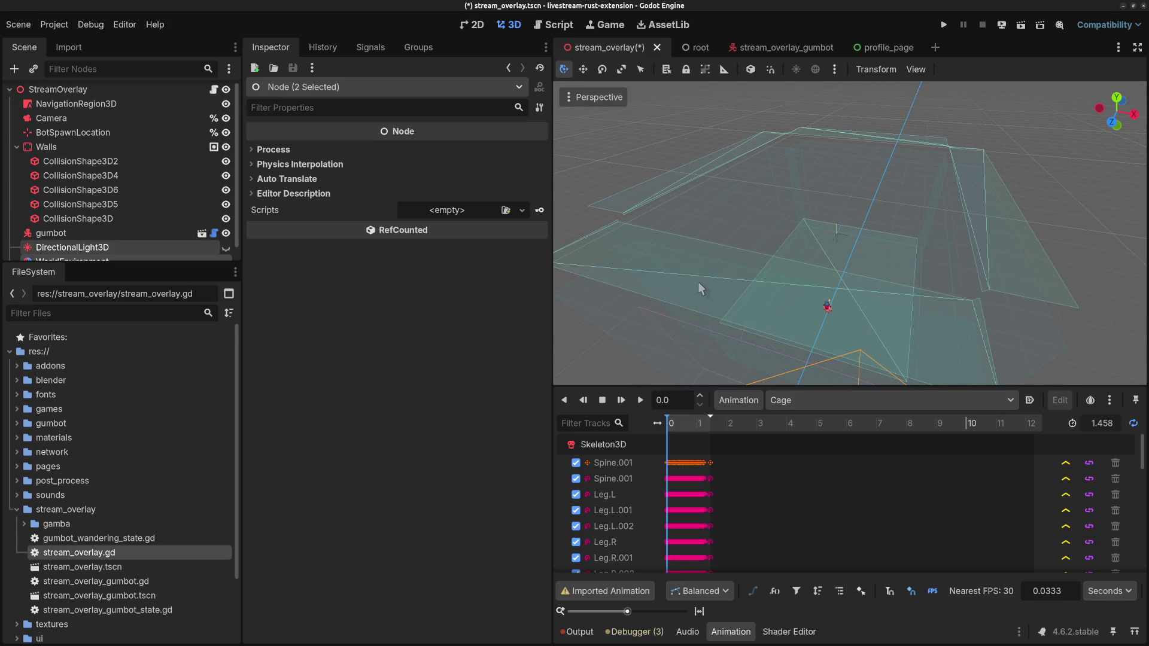
{"action": "scroll", "coordinate": [793, 266], "scroll_direction": "up", "scroll_amount": 10}
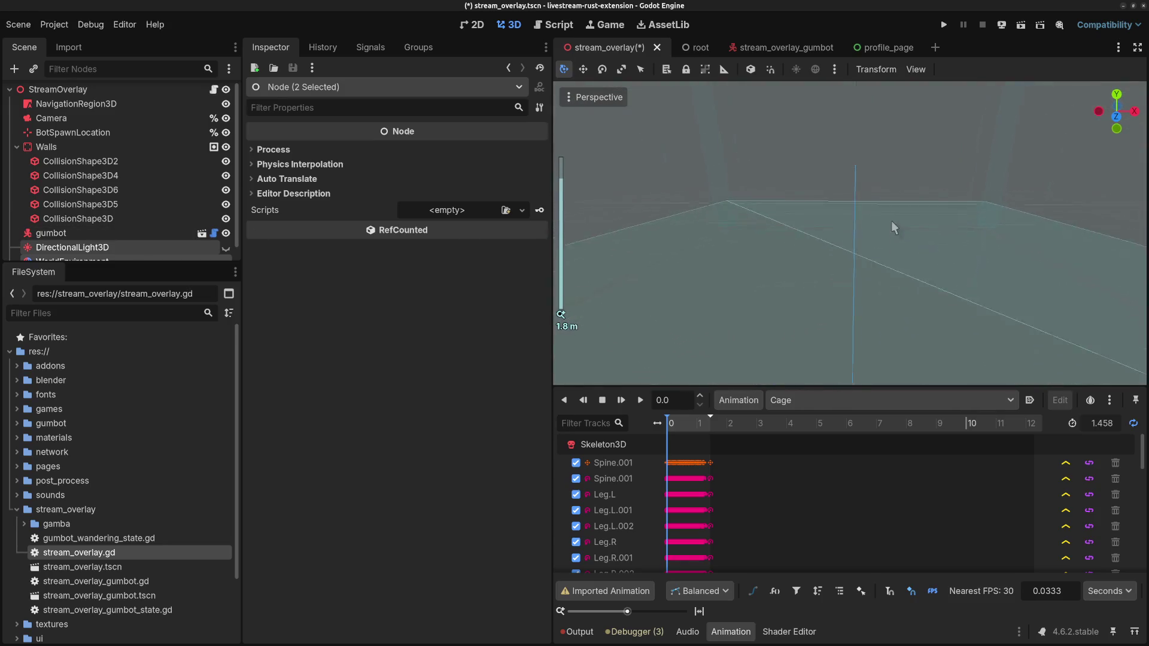
{"action": "scroll", "coordinate": [184, 222], "scroll_direction": "down", "scroll_amount": 1}
{"action": "left_click", "coordinate": [142, 245]}
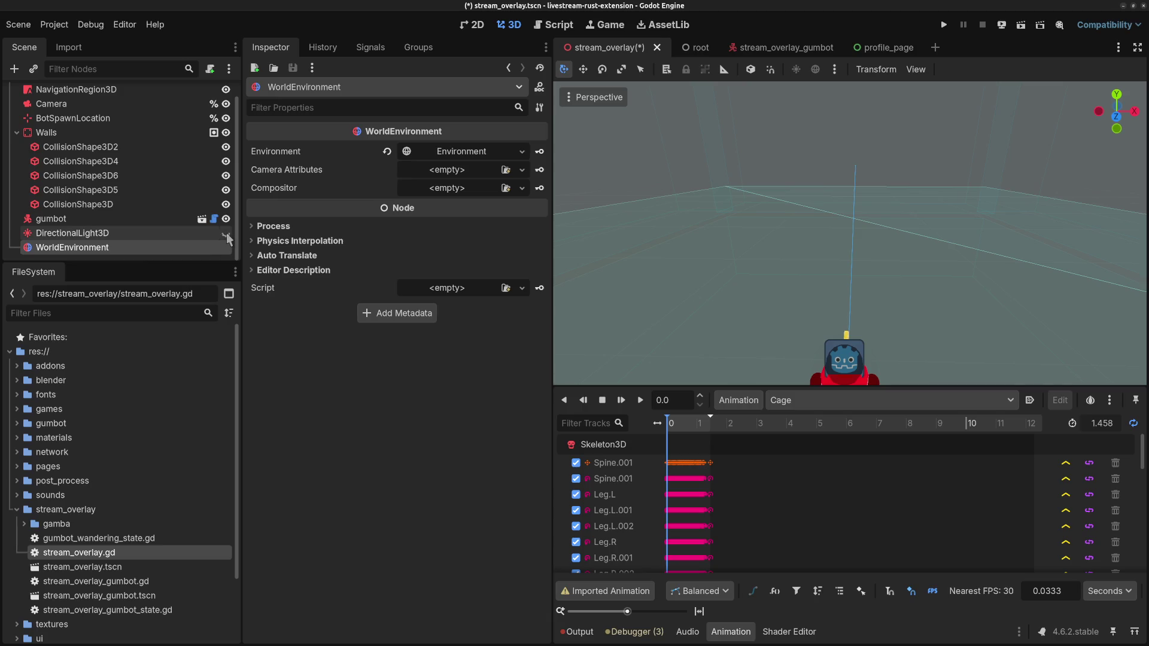
{"action": "scroll", "coordinate": [791, 240], "scroll_direction": "down", "scroll_amount": 5}
{"action": "key", "text": "ctrl+s"}
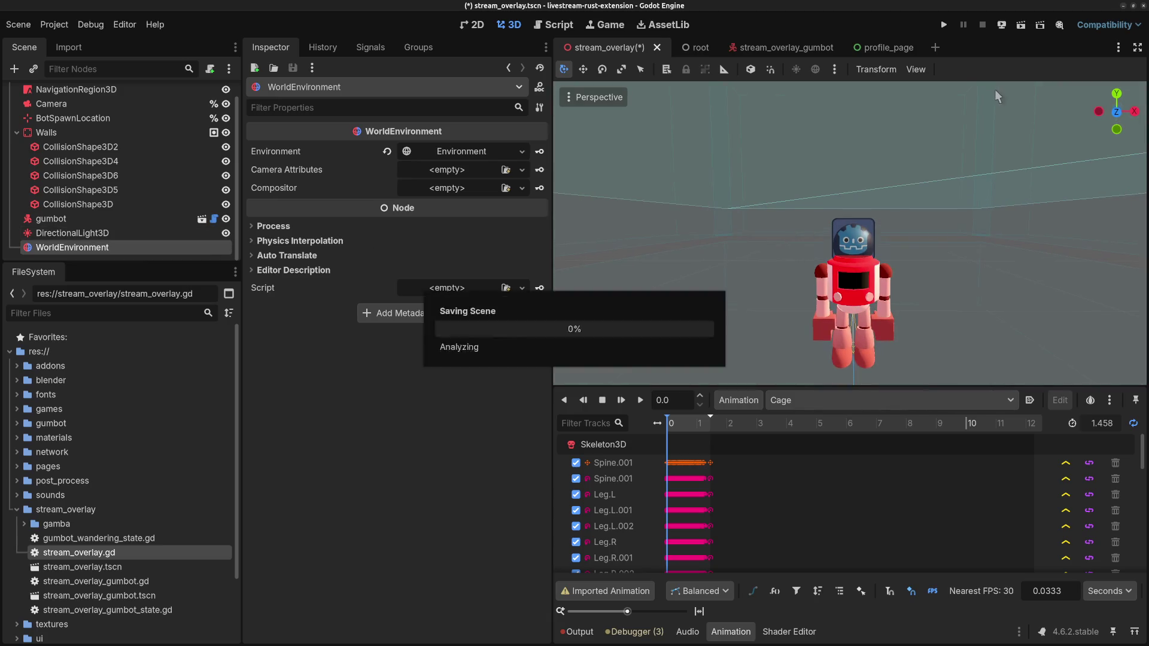
{"action": "left_click", "coordinate": [945, 26]}
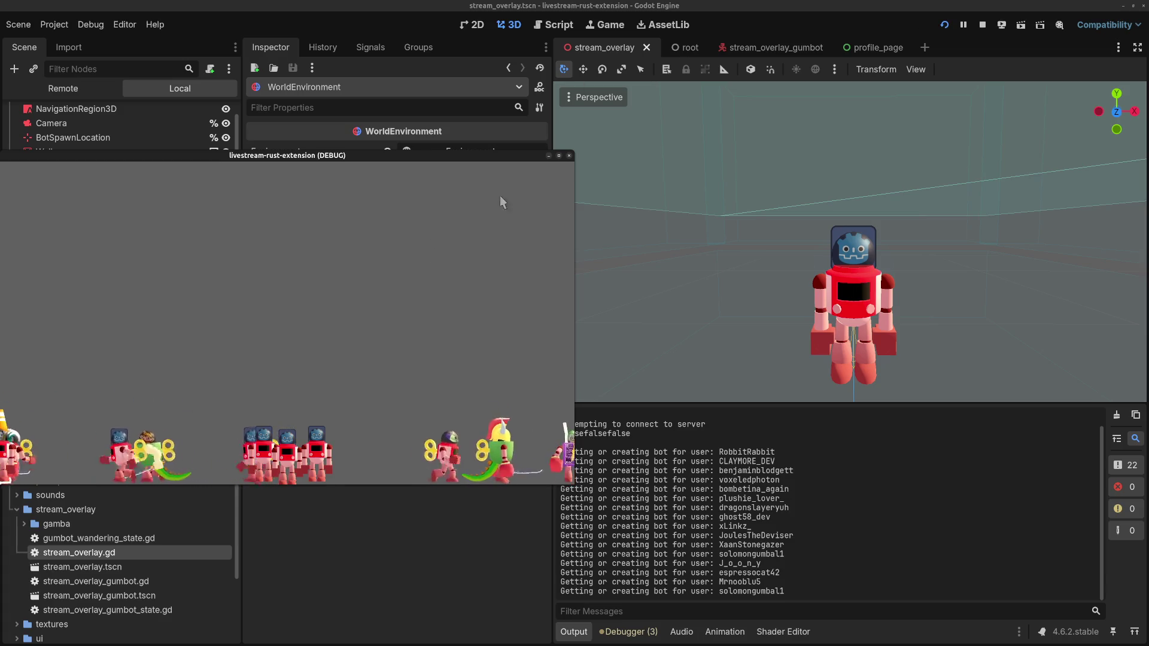
Stop the overlay test run after watching the newly lit bots.
{"action": "left_click", "coordinate": [569, 156]}
{"action": "scroll", "coordinate": [856, 267], "scroll_direction": "up", "scroll_amount": 3}
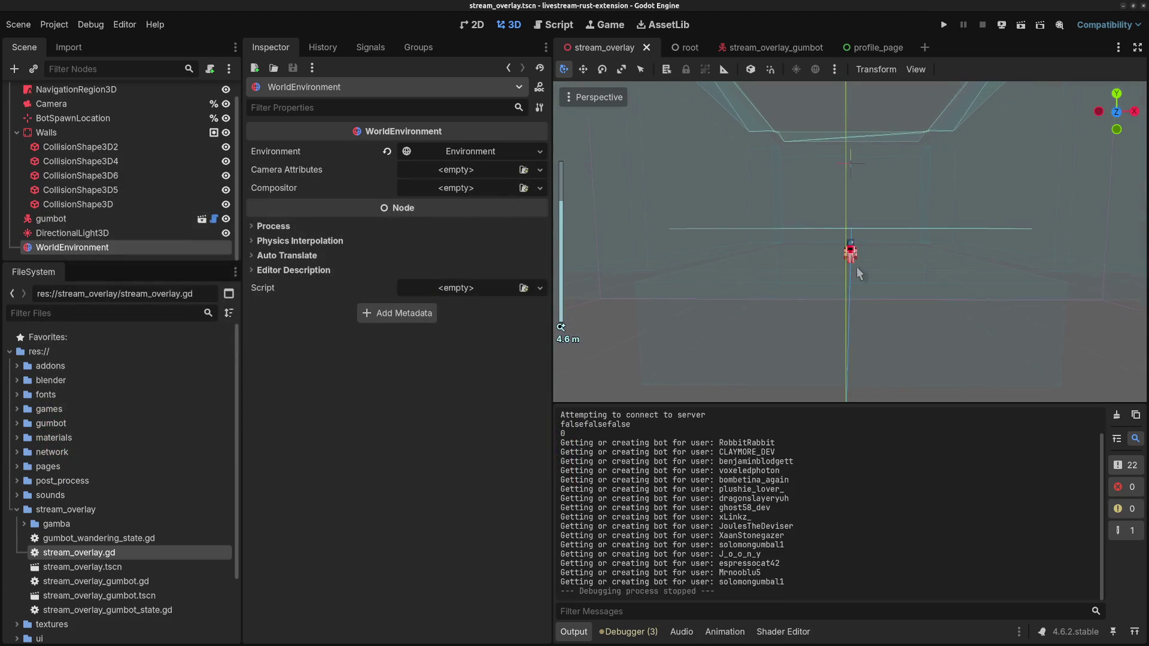
Set the NavigationRegion3D navmesh Cell Height to 0.01.
{"action": "scroll", "coordinate": [868, 351], "scroll_direction": "up", "scroll_amount": 5}
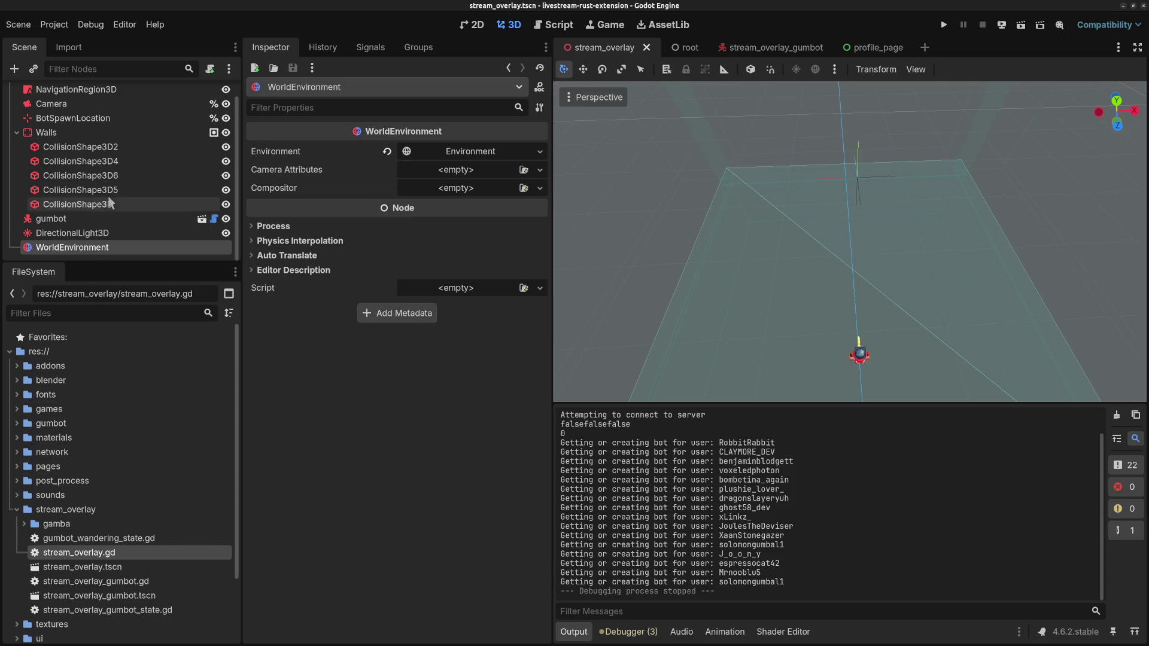
{"action": "left_click", "coordinate": [102, 233]}
{"action": "left_click", "coordinate": [99, 216]}
{"action": "scroll", "coordinate": [109, 183], "scroll_direction": "up", "scroll_amount": 1}
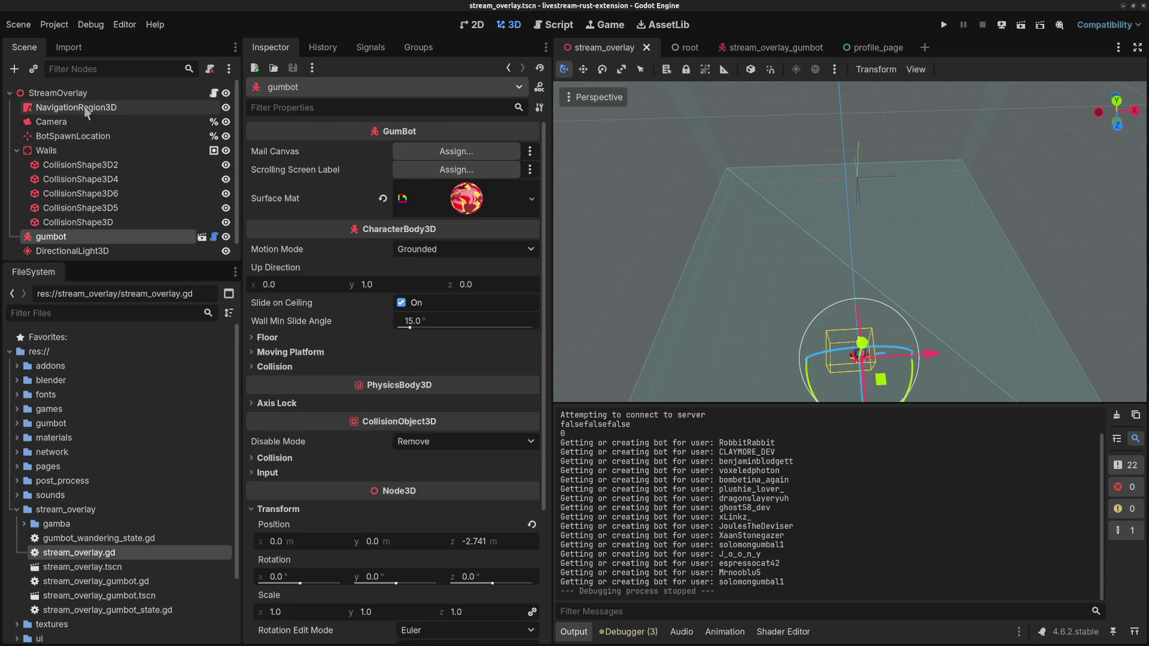
{"action": "left_click", "coordinate": [114, 108]}
{"action": "left_click", "coordinate": [439, 252]}
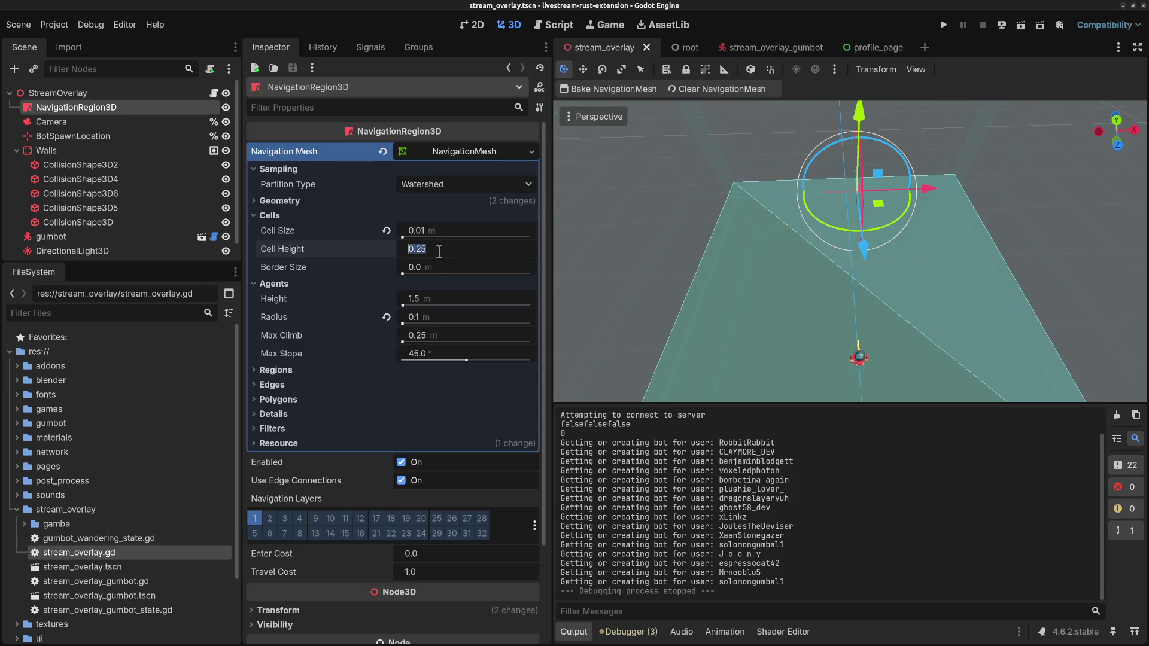
{"action": "type", "text": "0.01"}
{"action": "key", "text": "Return"}
{"action": "key", "text": "ctrl+s"}
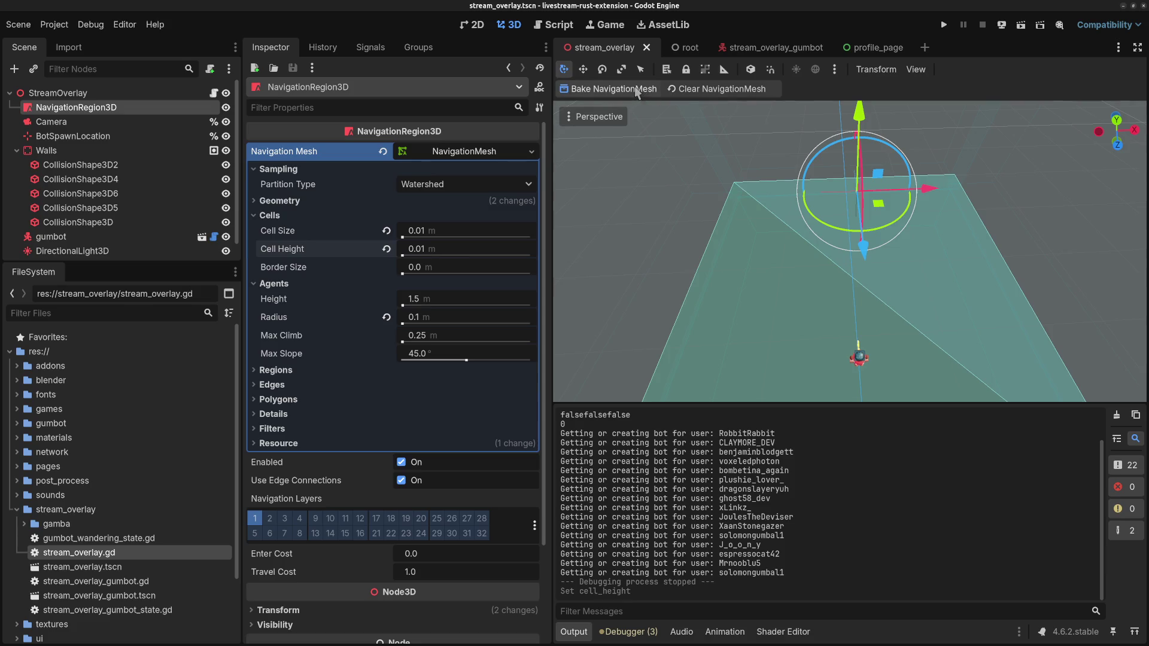
Rebake the navigation mesh with the new cells and save the scene.
{"action": "left_click", "coordinate": [636, 90]}
{"action": "scroll", "coordinate": [882, 275], "scroll_direction": "up", "scroll_amount": 5}
{"action": "key", "text": "ctrl+s"}
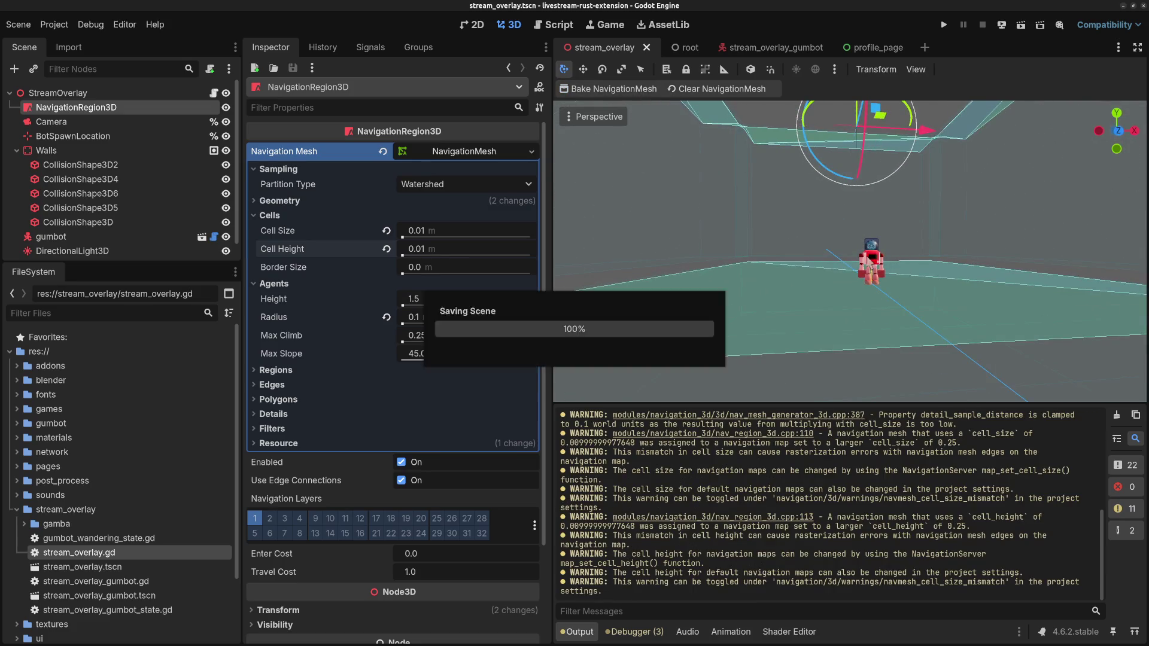
{"action": "left_click", "coordinate": [945, 25]}
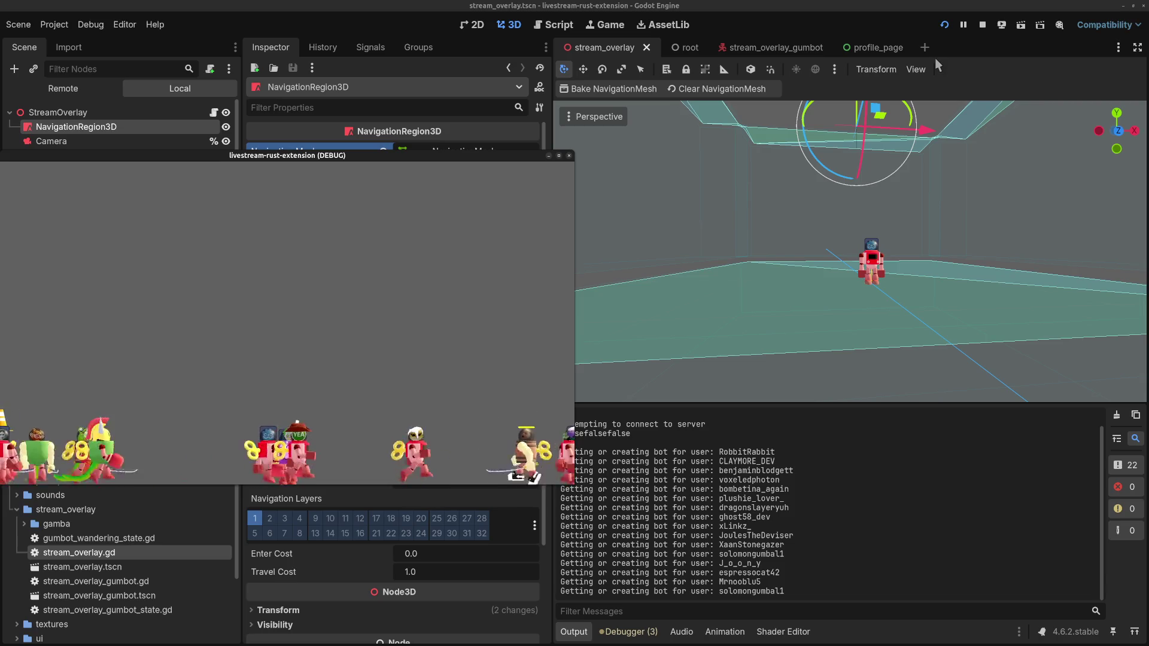
{"action": "left_click", "coordinate": [984, 27]}
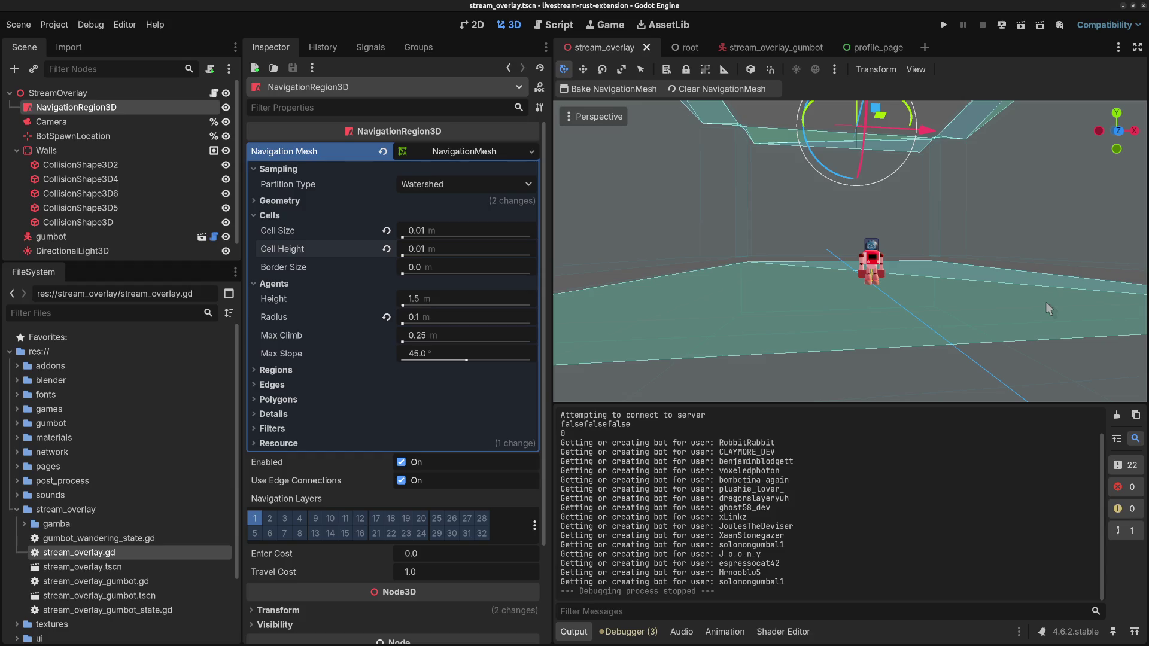
{"action": "left_click", "coordinate": [871, 263]}
Orbit the viewport to look down on gumbot and save the scene.
{"action": "scroll", "coordinate": [908, 304], "scroll_direction": "up", "scroll_amount": 2}
{"action": "mouse_move", "coordinate": [908, 304]}
{"action": "left_mouse_down"}
{"action": "mouse_move", "coordinate": [803, 317]}
{"action": "mouse_move", "coordinate": [863, 285]}
{"action": "mouse_move", "coordinate": [866, 350]}
{"action": "mouse_move", "coordinate": [794, 322]}
{"action": "mouse_move", "coordinate": [842, 336]}
{"action": "mouse_move", "coordinate": [841, 321]}
{"action": "mouse_move", "coordinate": [882, 310]}
{"action": "mouse_move", "coordinate": [803, 307]}
{"action": "mouse_move", "coordinate": [943, 268]}
{"action": "mouse_move", "coordinate": [899, 274]}
{"action": "left_mouse_up"}
{"action": "key", "text": "ctrl+s"}
{"action": "scroll", "coordinate": [832, 305], "scroll_direction": "up", "scroll_amount": 8}
{"action": "key", "text": "ctrl+s"}
{"action": "scroll", "coordinate": [879, 267], "scroll_direction": "down", "scroll_amount": 8}
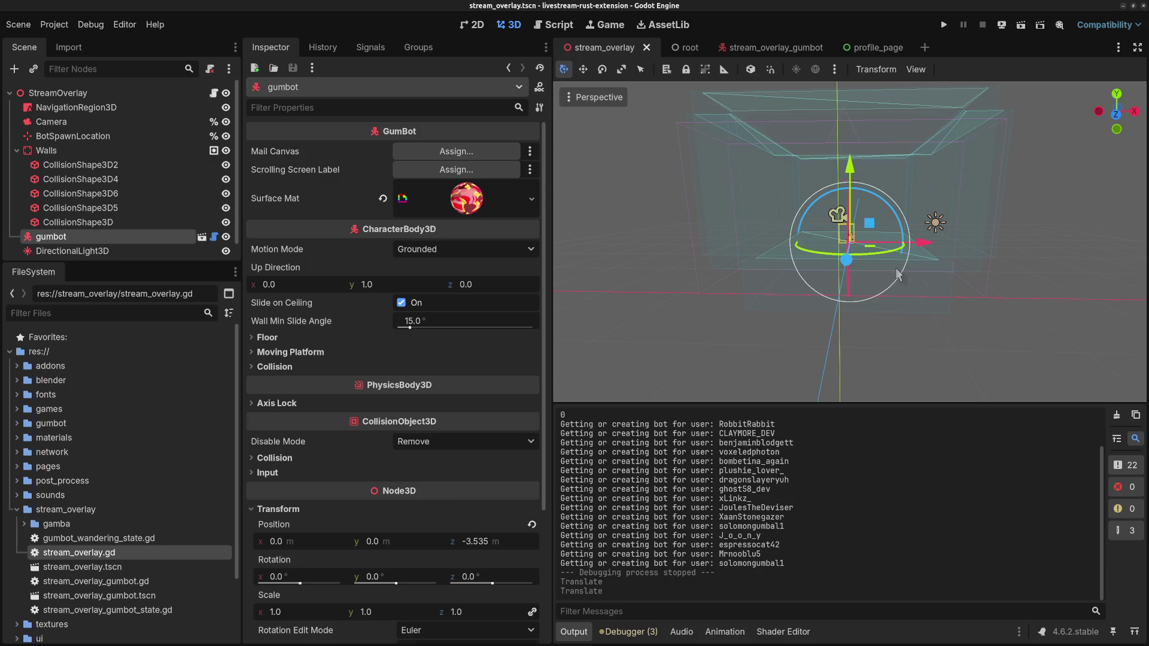
Collapse the Walls group in the Scene tree, then bring gumbot_wandering_state.gd forward in VS Code.
{"action": "left_click", "coordinate": [17, 152]}
{"action": "scroll", "coordinate": [878, 257], "scroll_direction": "up", "scroll_amount": 5}
{"action": "key", "text": "alt+Tab"}
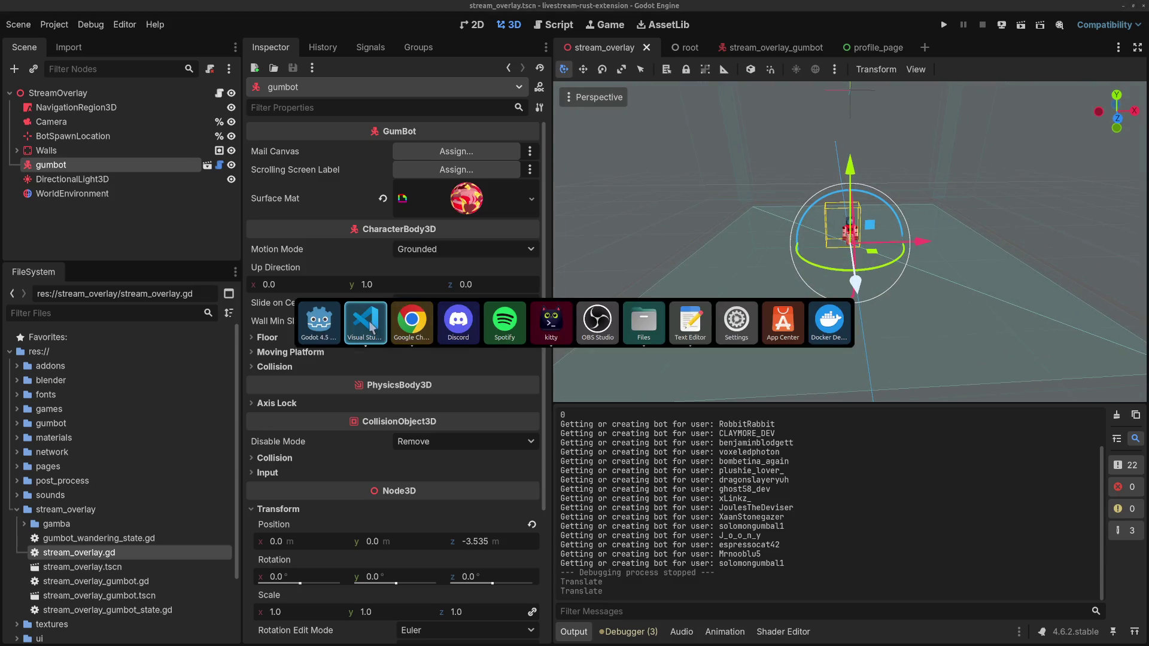
{"action": "key", "text": "alt+Tab"}
{"action": "scroll", "coordinate": [713, 304], "scroll_direction": "up", "scroll_amount": 5}
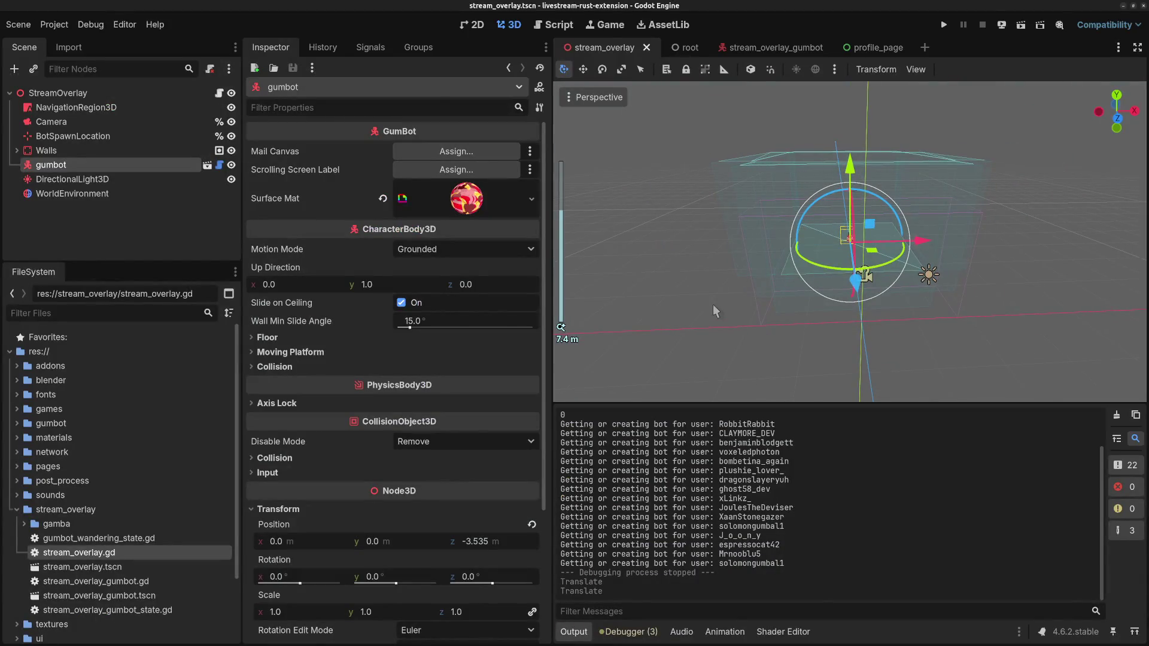
{"action": "left_click_drag", "start_coordinate": [823, 284], "coordinate": [822, 291]}
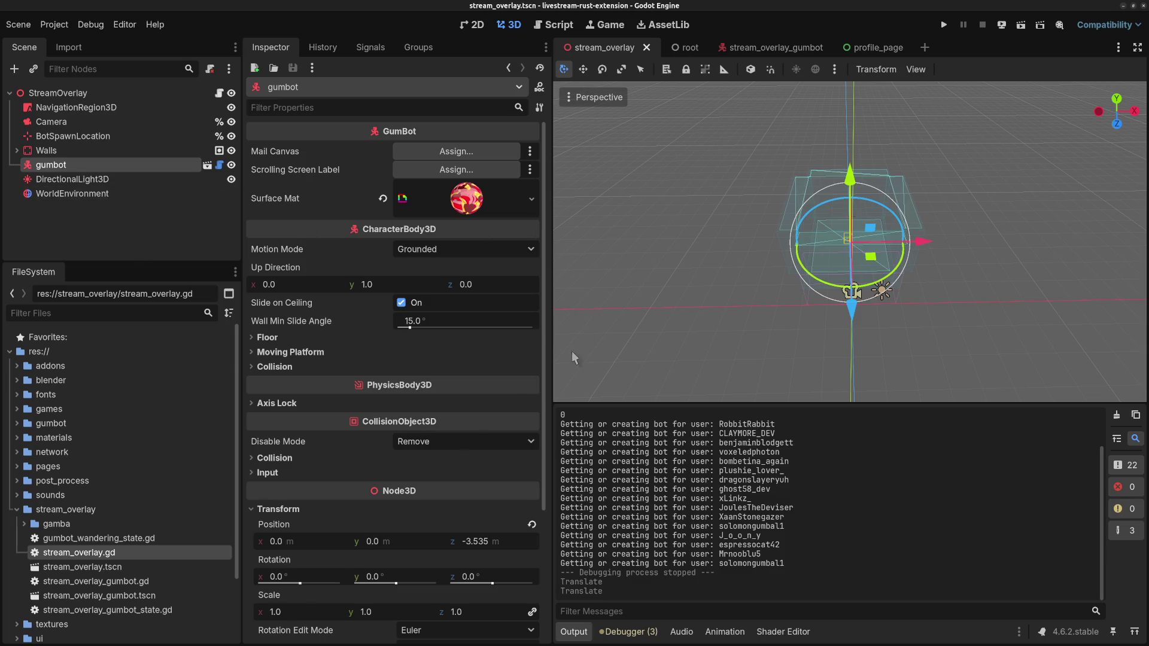
{"action": "key", "text": "alt+Tab"}
{"action": "left_click", "coordinate": [598, 379]}
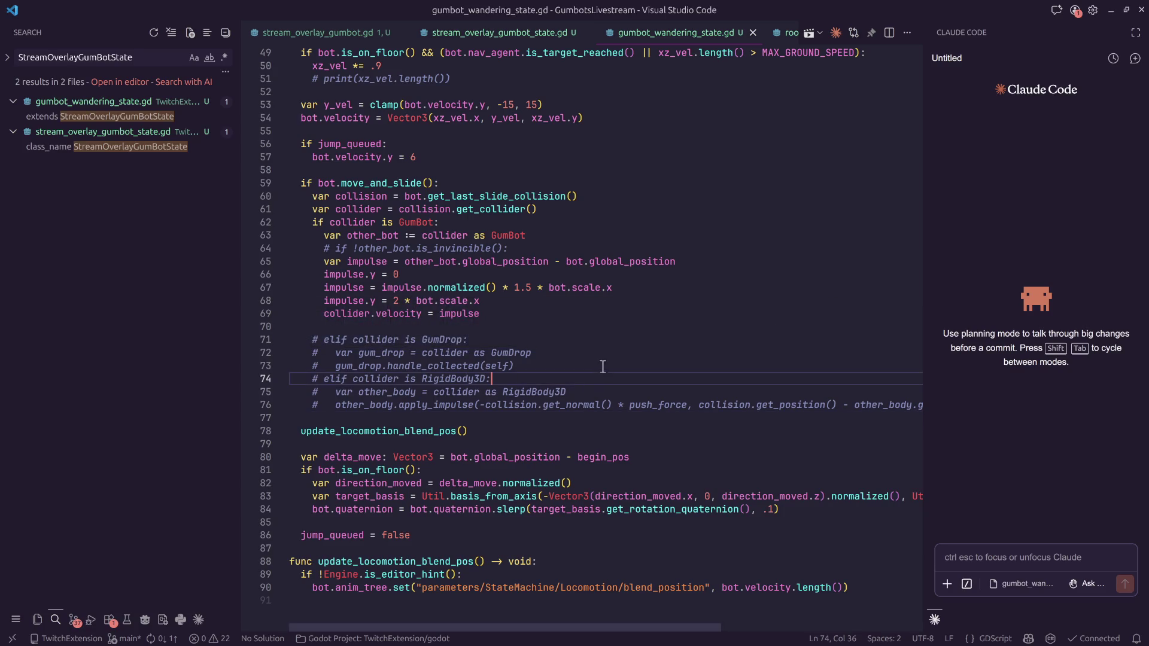
Back in Godot, test-run the overlay and then stop it.
{"action": "key", "text": "alt+Tab"}
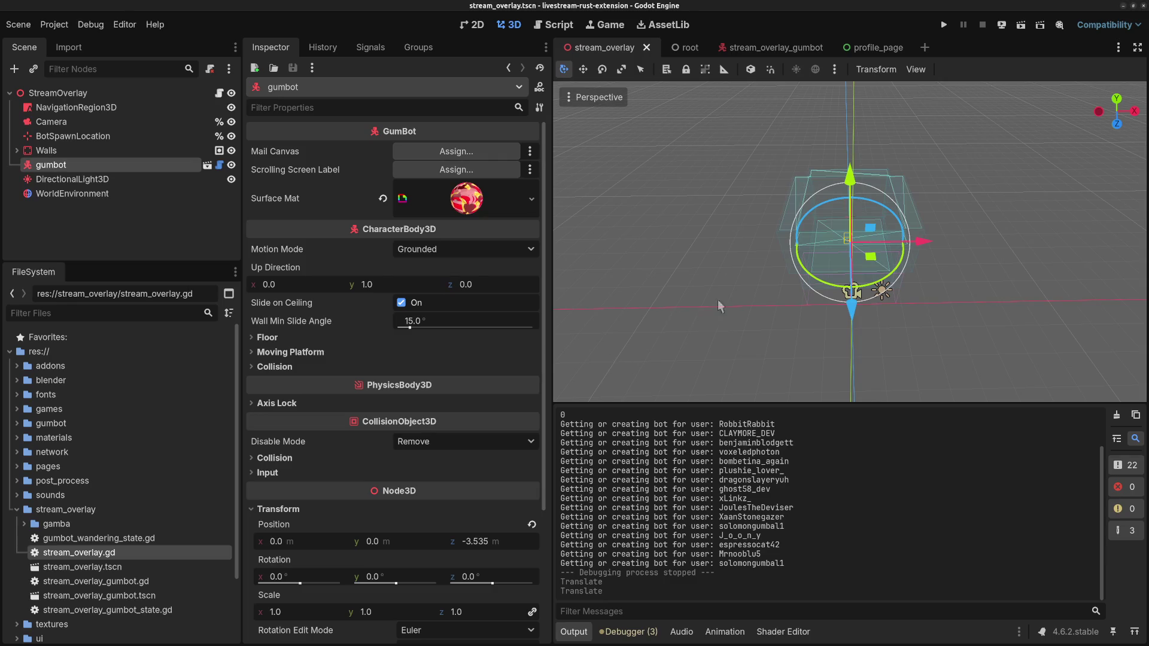
{"action": "left_click", "coordinate": [943, 26]}
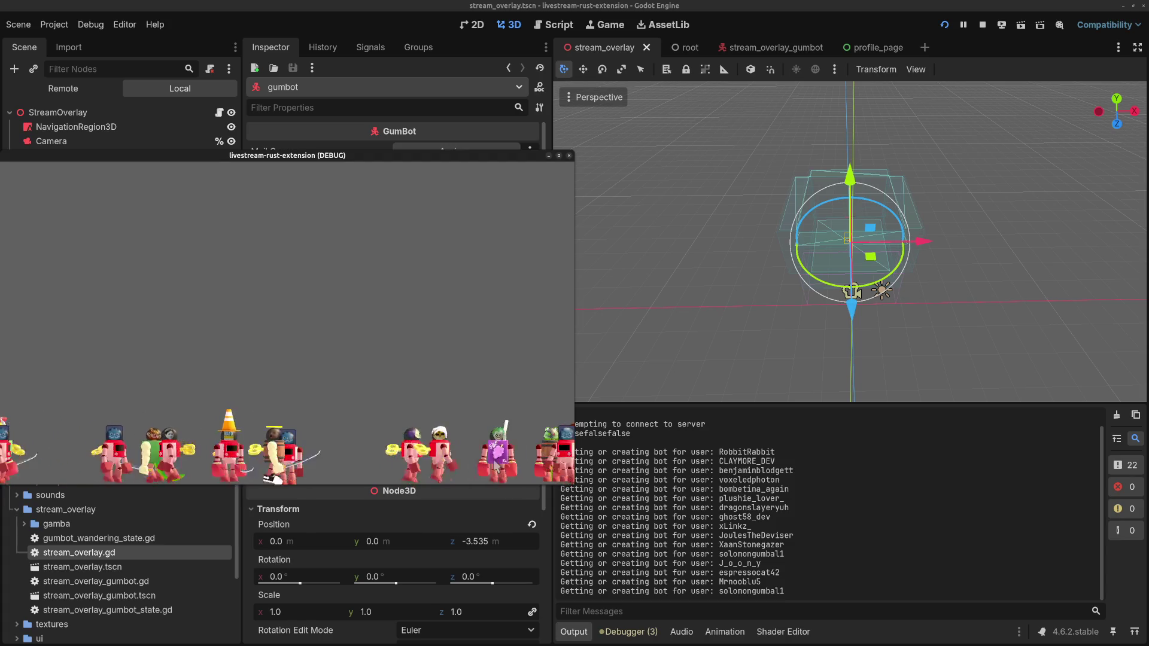
{"action": "left_click", "coordinate": [980, 26]}
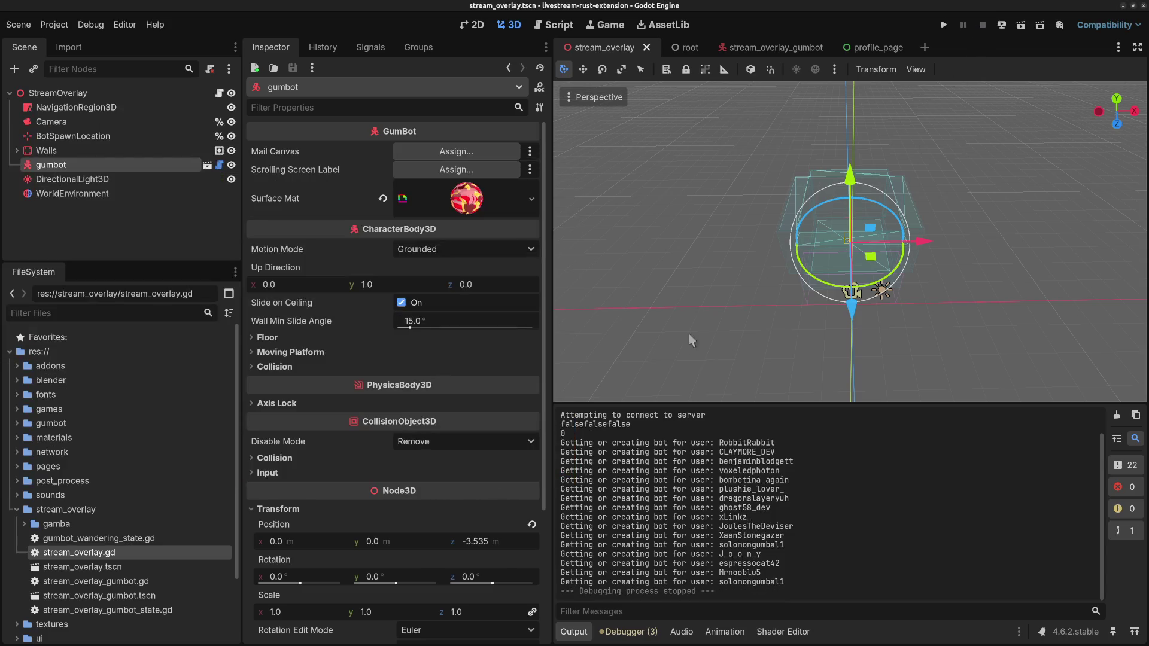
In gumbot_wandering_state.gd, put the caret right after the enter_state header.
{"action": "key", "text": "alt+Tab"}
{"action": "scroll", "coordinate": [635, 359], "scroll_direction": "up", "scroll_amount": 4}
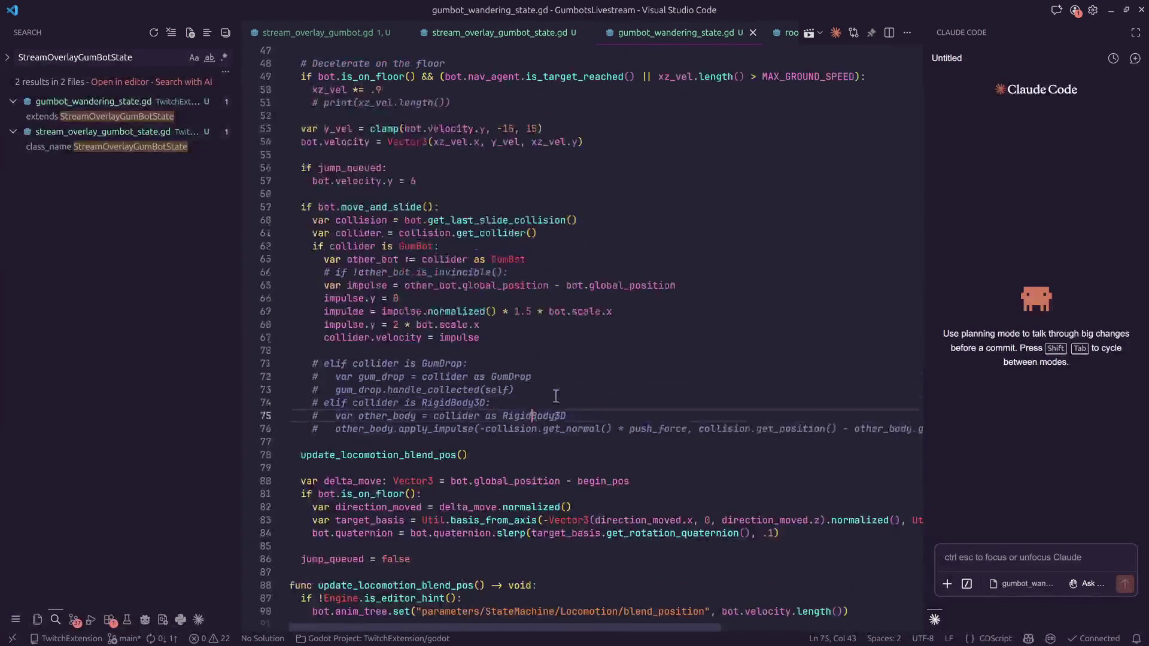
{"action": "left_click", "coordinate": [634, 359]}
{"action": "scroll", "coordinate": [535, 386], "scroll_direction": "up", "scroll_amount": 10}
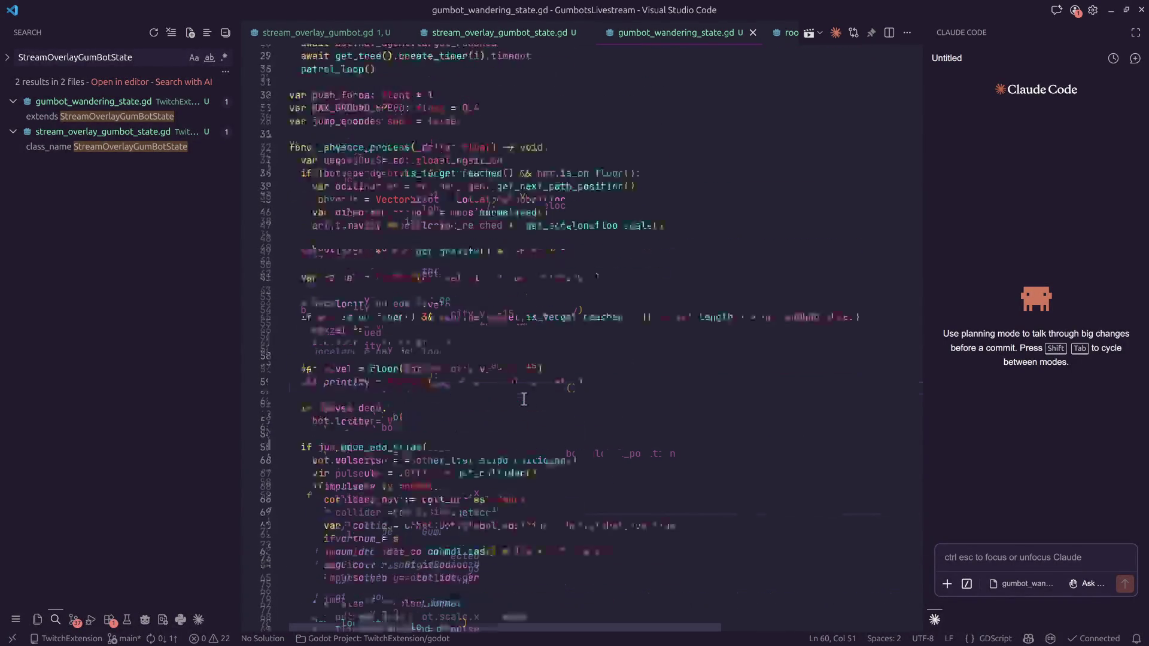
{"action": "left_click", "coordinate": [493, 255]}
{"action": "left_click", "coordinate": [484, 236]}
{"action": "left_click", "coordinate": [481, 134]}
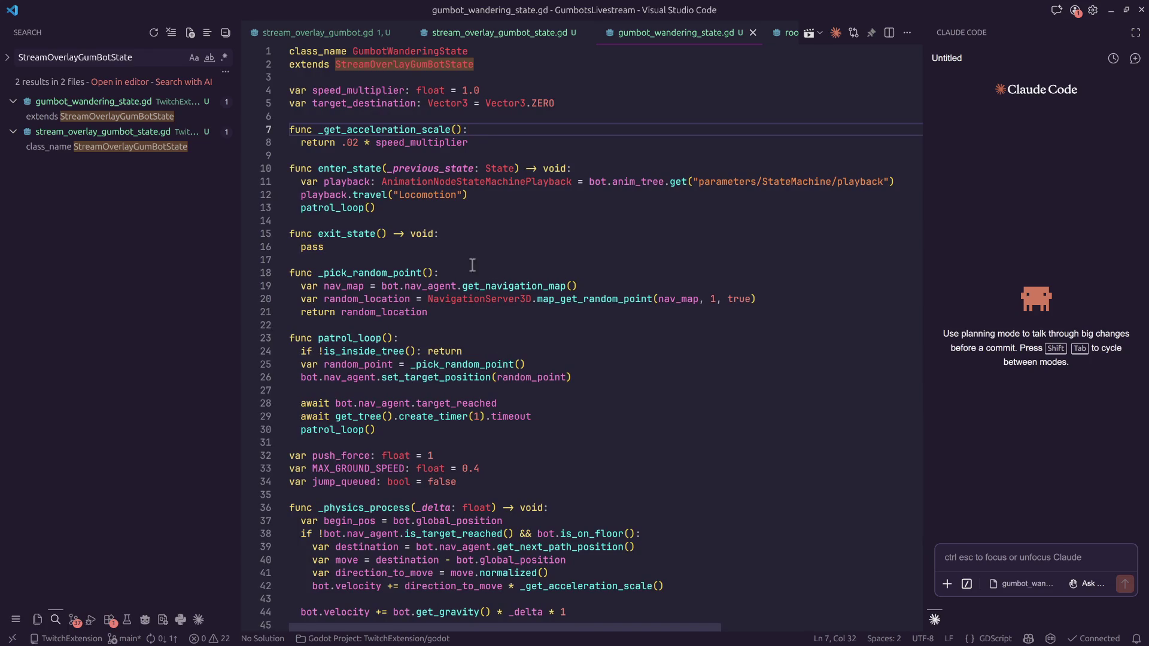
{"action": "left_click", "coordinate": [423, 77]}
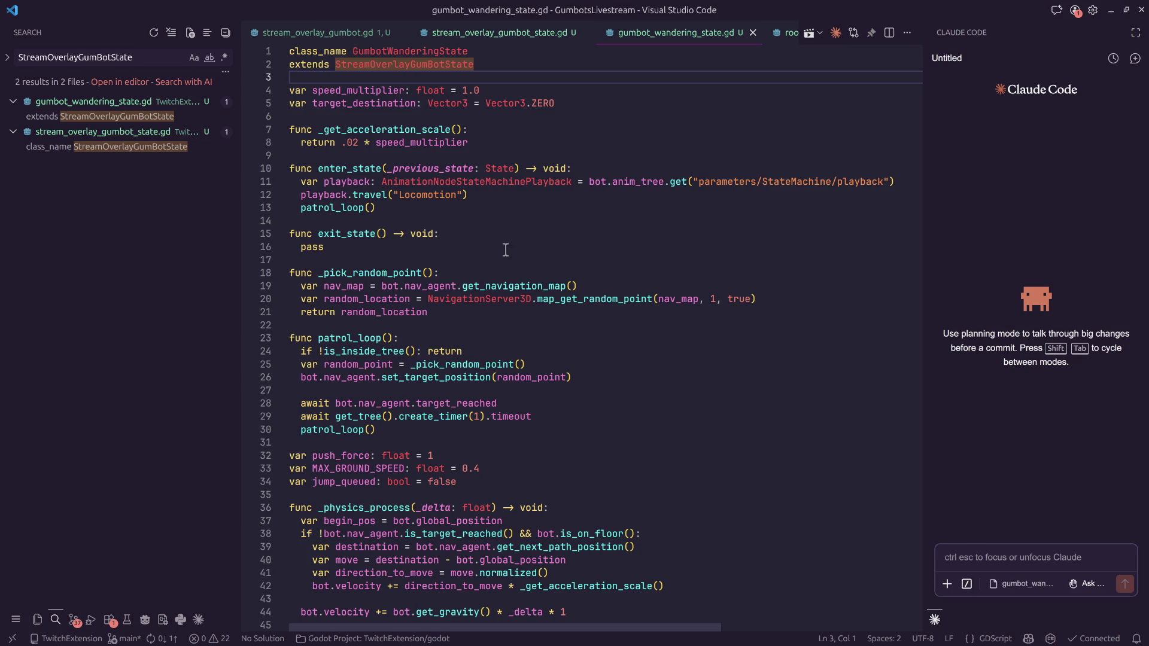
{"action": "left_click", "coordinate": [455, 234]}
{"action": "left_click", "coordinate": [596, 168]}
Add 'bot.show_name_label = true' inside enter_state, save, and rerun the overlay in Godot.
{"action": "key", "text": "Return"}
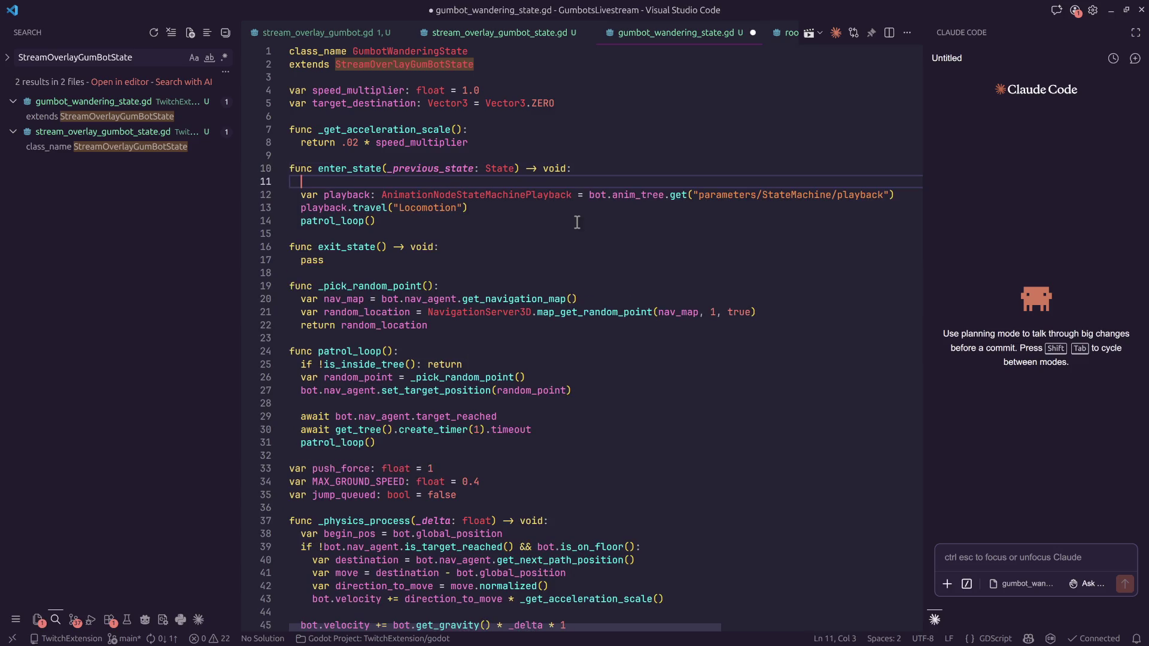
{"action": "type", "text": "bot.show"}
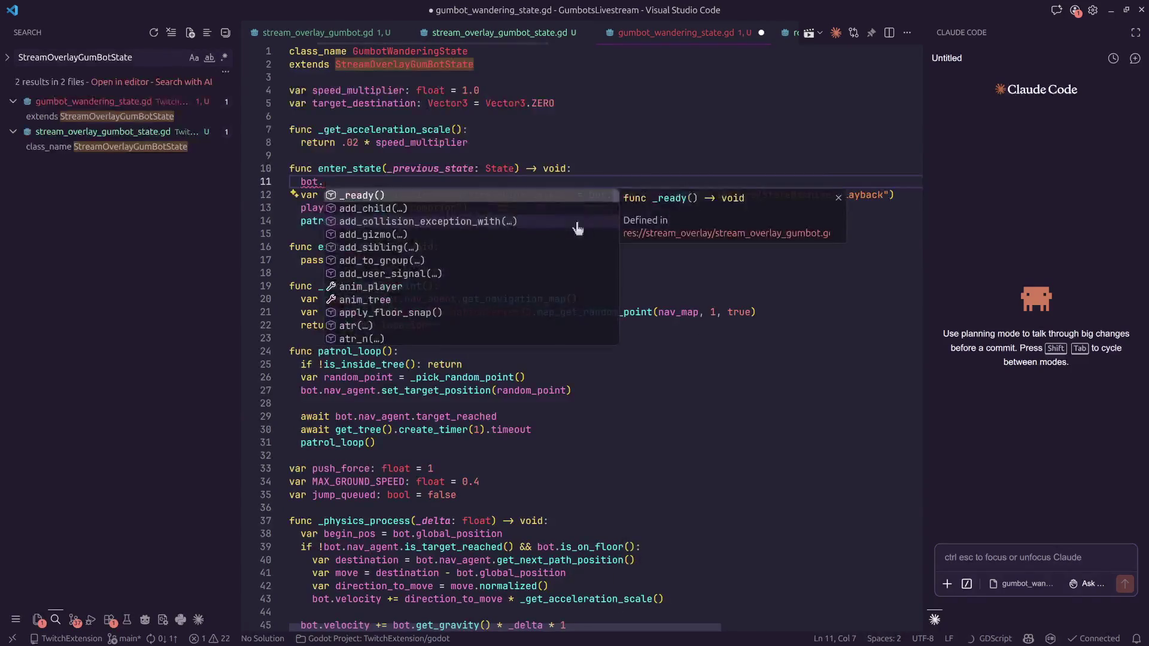
{"action": "key", "text": "Down"}
{"action": "key", "text": "Return"}
{"action": "type", "text": "= true"}
{"action": "key", "text": "Escape"}
{"action": "key", "text": "ctrl+s"}
{"action": "key", "text": "alt+Tab"}
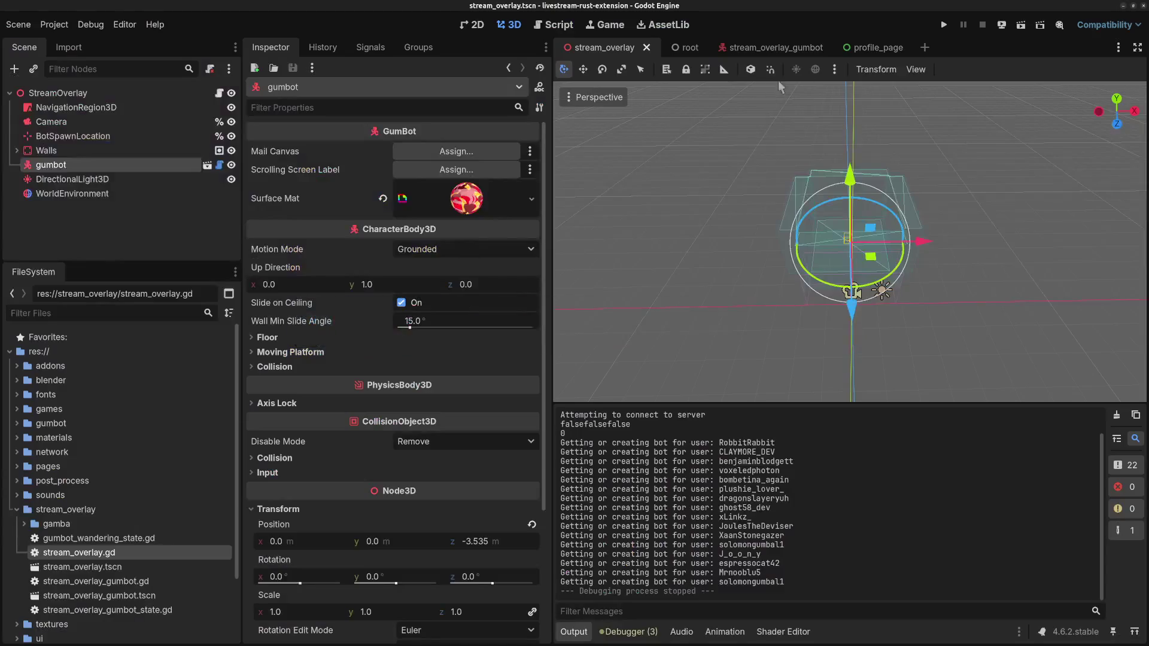
{"action": "left_click", "coordinate": [944, 26]}
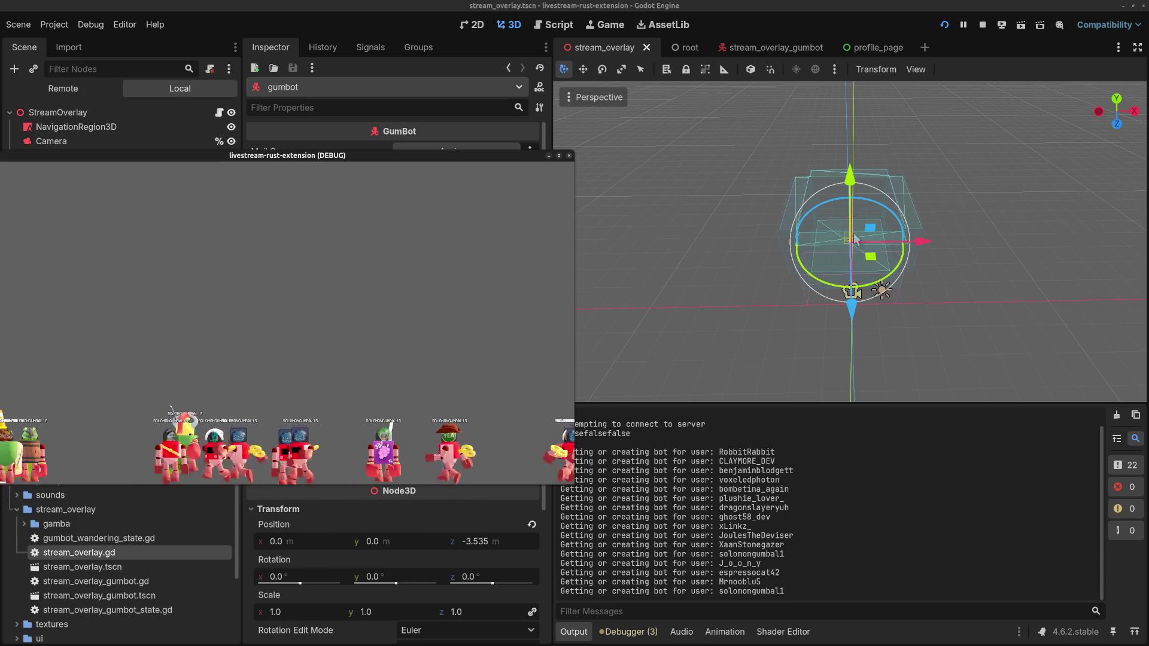
After checking the bots' name labels, switch back to VS Code.
{"action": "key", "text": "alt+Tab"}
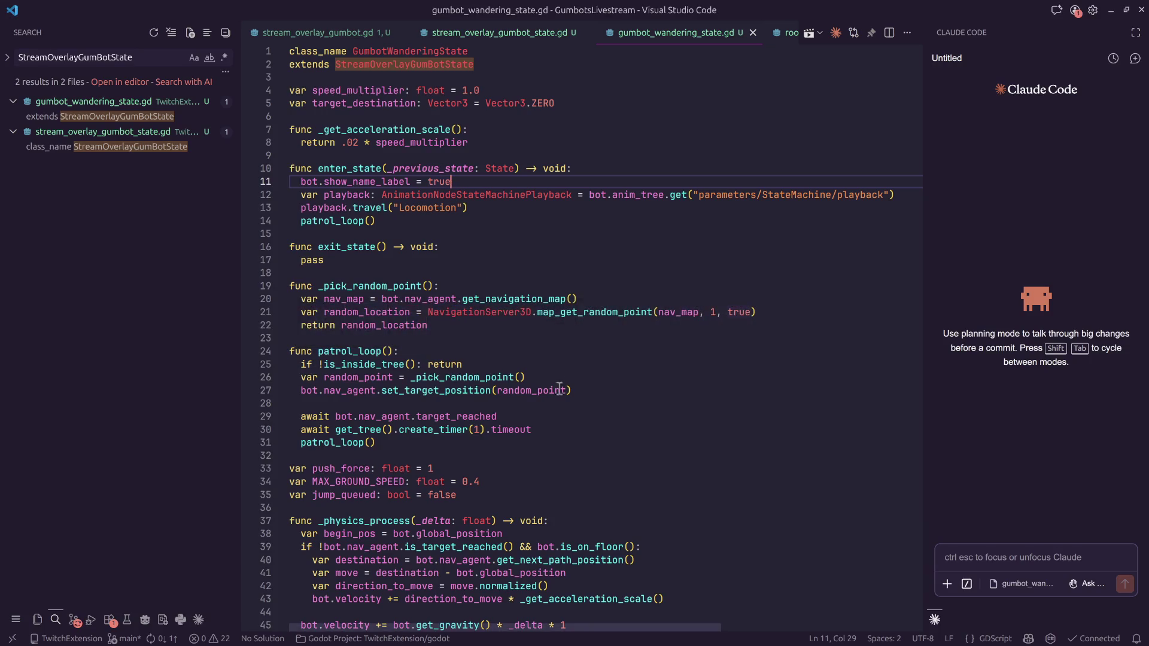
Open stream_overlay_gumbot_state.gd and place the caret after 'extends State'.
{"action": "left_click", "coordinate": [568, 340]}
{"action": "left_click", "coordinate": [570, 259]}
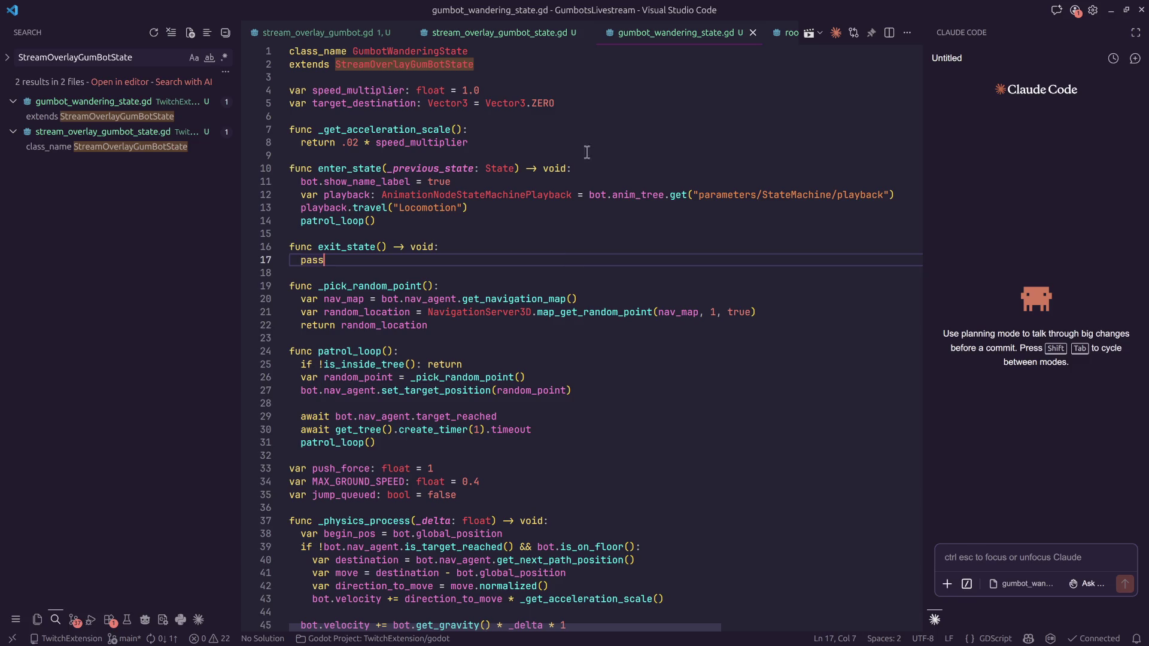
{"action": "left_click", "coordinate": [514, 32]}
{"action": "left_click", "coordinate": [524, 78]}
{"action": "left_click", "coordinate": [490, 66]}
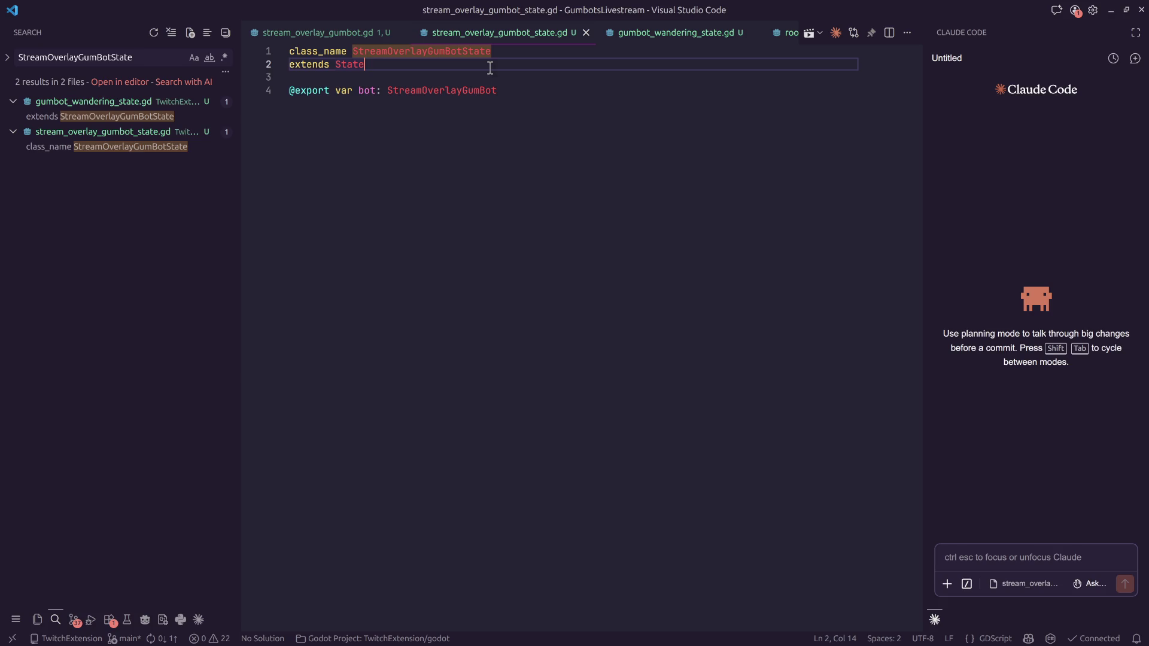
{"action": "key", "text": "alt+Tab"}
{"action": "scroll", "coordinate": [739, 281], "scroll_direction": "up", "scroll_amount": 5}
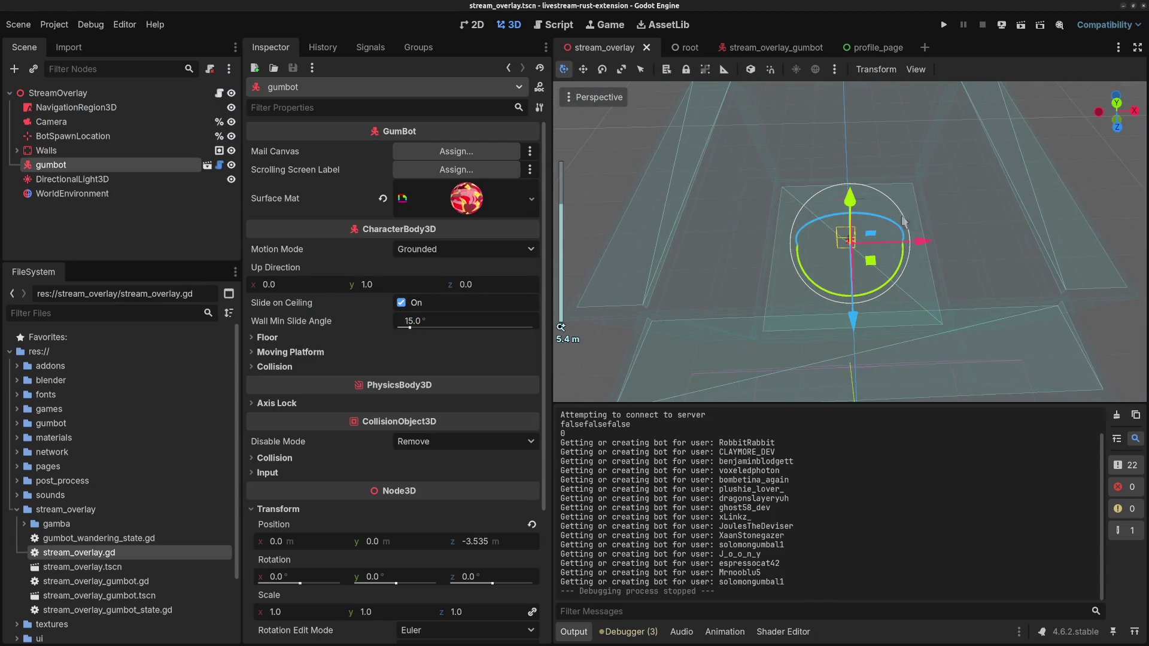
{"action": "left_click_drag", "start_coordinate": [904, 221], "coordinate": [907, 294]}
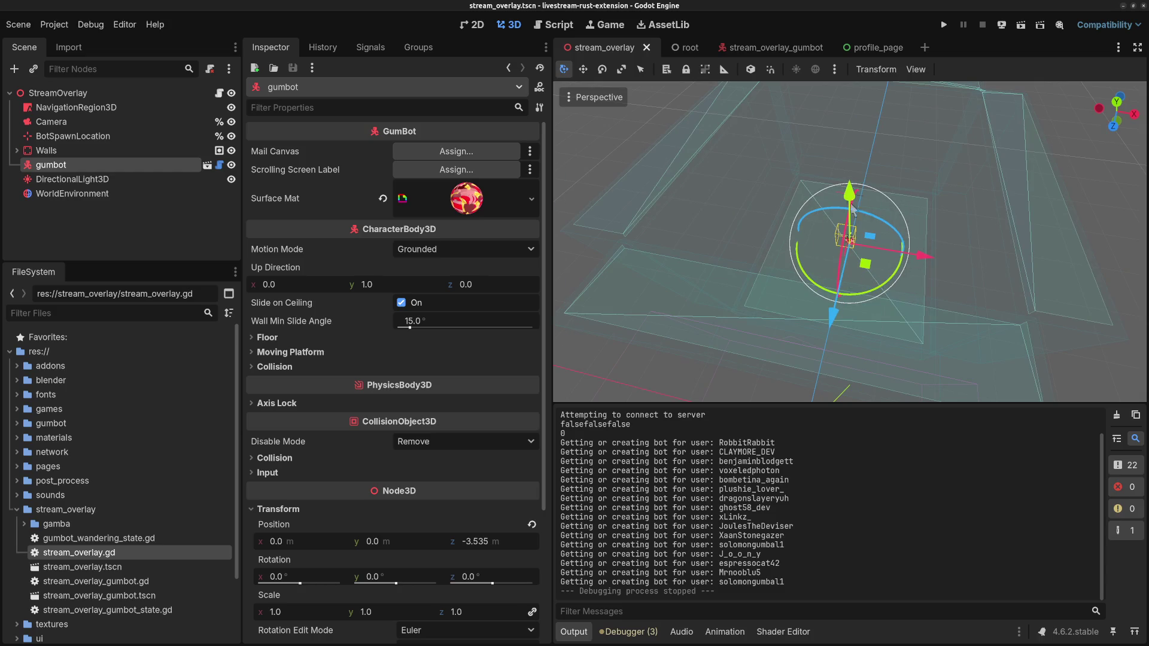
{"action": "mouse_move", "coordinate": [867, 286]}
{"action": "left_mouse_down"}
{"action": "mouse_move", "coordinate": [871, 325]}
{"action": "mouse_move", "coordinate": [892, 321]}
{"action": "left_mouse_up"}
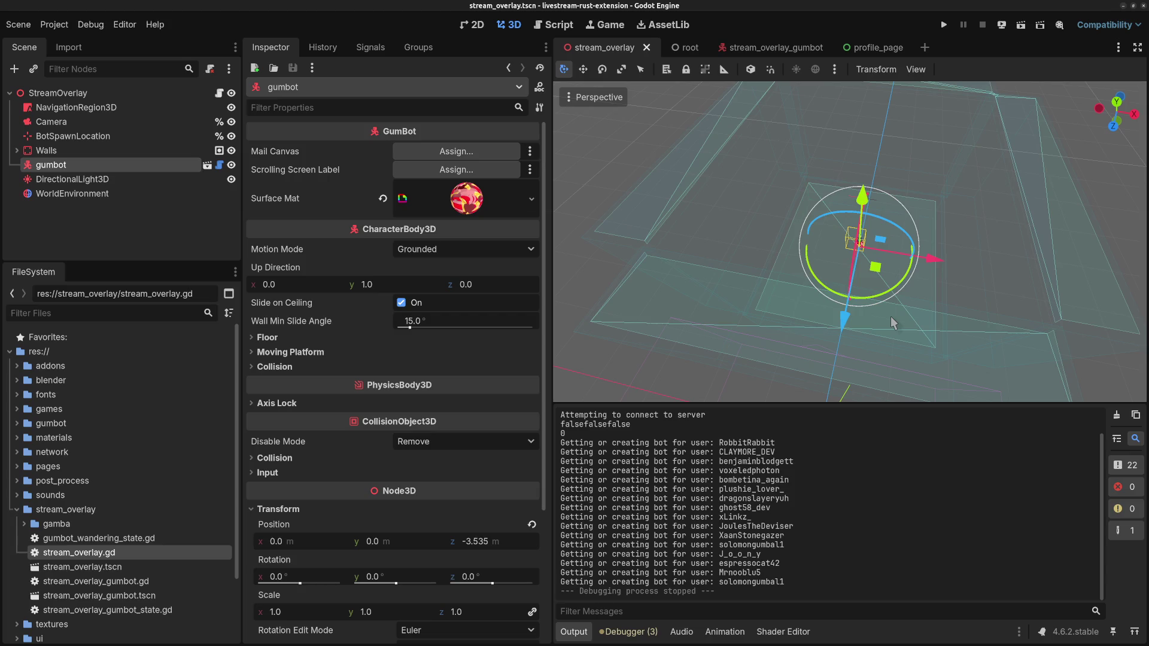
{"action": "mouse_move", "coordinate": [891, 316]}
{"action": "left_mouse_down"}
{"action": "mouse_move", "coordinate": [858, 320]}
{"action": "mouse_move", "coordinate": [949, 285]}
{"action": "mouse_move", "coordinate": [961, 297]}
{"action": "mouse_move", "coordinate": [782, 357]}
{"action": "mouse_move", "coordinate": [886, 333]}
{"action": "mouse_move", "coordinate": [841, 359]}
{"action": "mouse_move", "coordinate": [839, 292]}
{"action": "mouse_move", "coordinate": [741, 257]}
{"action": "mouse_move", "coordinate": [741, 286]}
{"action": "mouse_move", "coordinate": [785, 290]}
{"action": "left_mouse_up"}
{"action": "scroll", "coordinate": [910, 336], "scroll_direction": "up", "scroll_amount": 3}
{"action": "scroll", "coordinate": [782, 357], "scroll_direction": "up", "scroll_amount": 3}
{"action": "scroll", "coordinate": [841, 359], "scroll_direction": "down", "scroll_amount": 3}
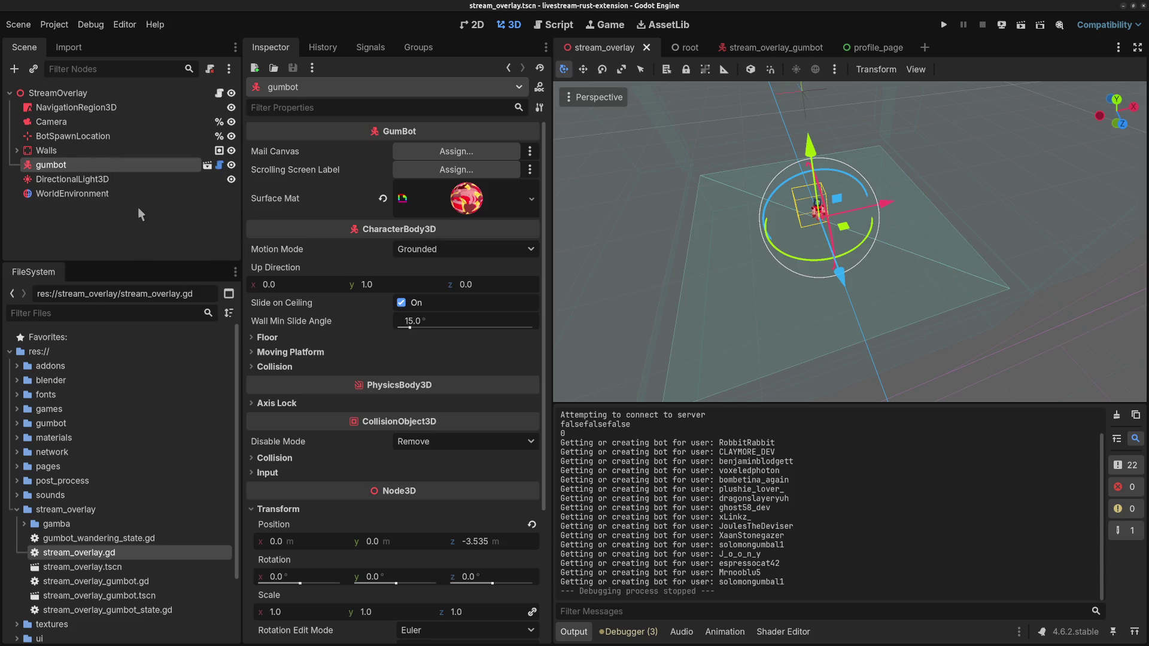
Select WorldEnvironment, DirectionalLight3D, then gumbot, and open gumbot.gd in VS Code.
{"action": "left_click", "coordinate": [128, 193]}
{"action": "left_click", "coordinate": [127, 178]}
{"action": "left_click", "coordinate": [117, 164]}
{"action": "key", "text": "alt+Tab"}
{"action": "left_click", "coordinate": [575, 292]}
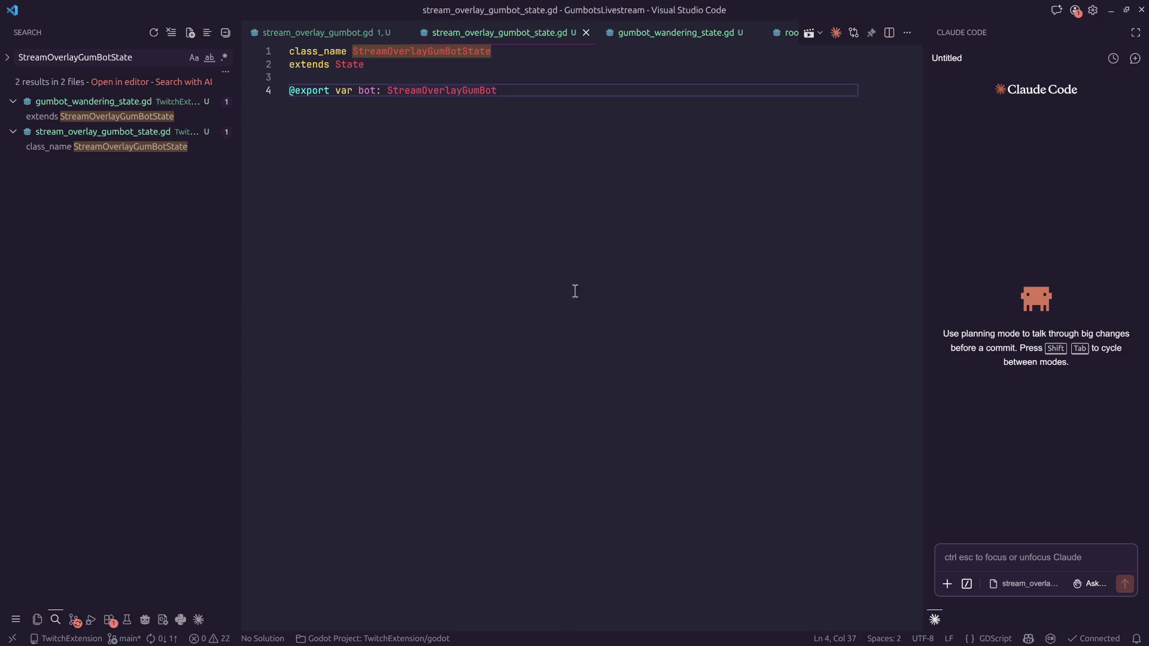
{"action": "key", "text": "ctrl+p"}
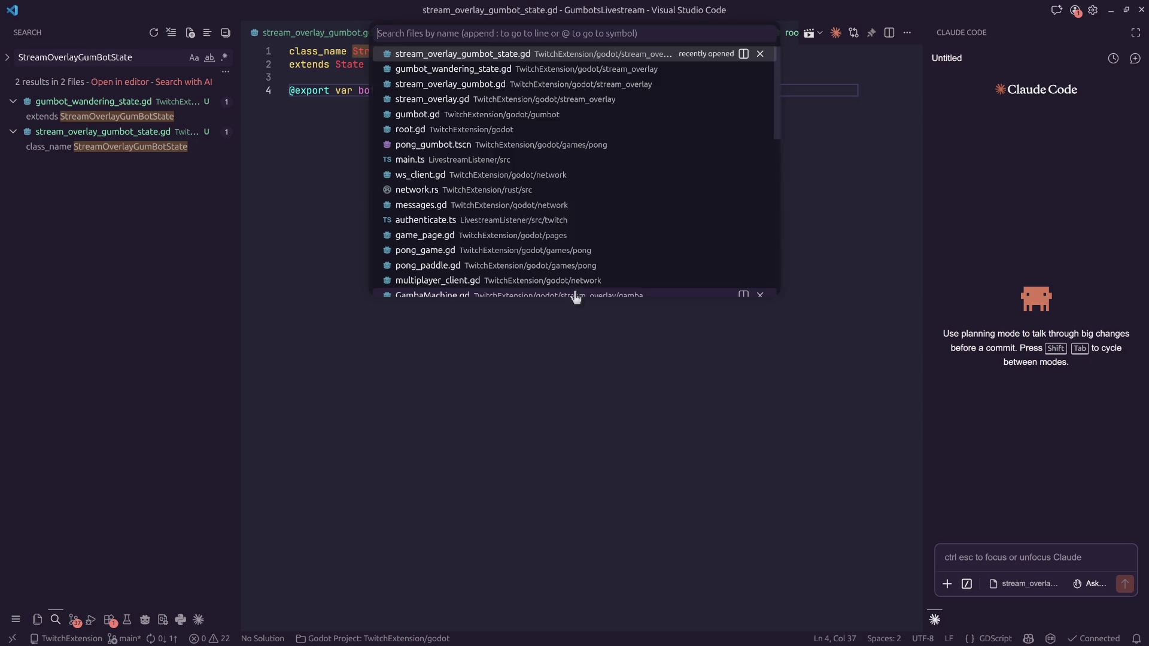
{"action": "type", "text": "gubm.gd"}
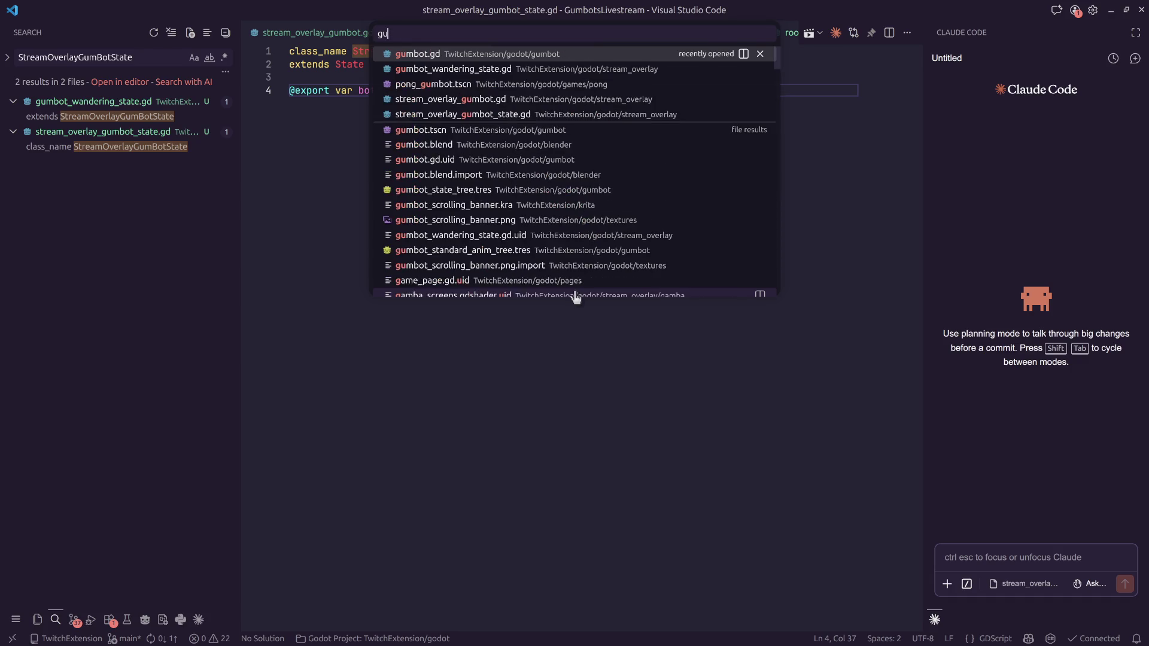
{"action": "key", "text": "Return"}
Locate name_label and the emote assignment inside the chatter setter of gumbot.gd.
{"action": "left_click", "coordinate": [549, 291]}
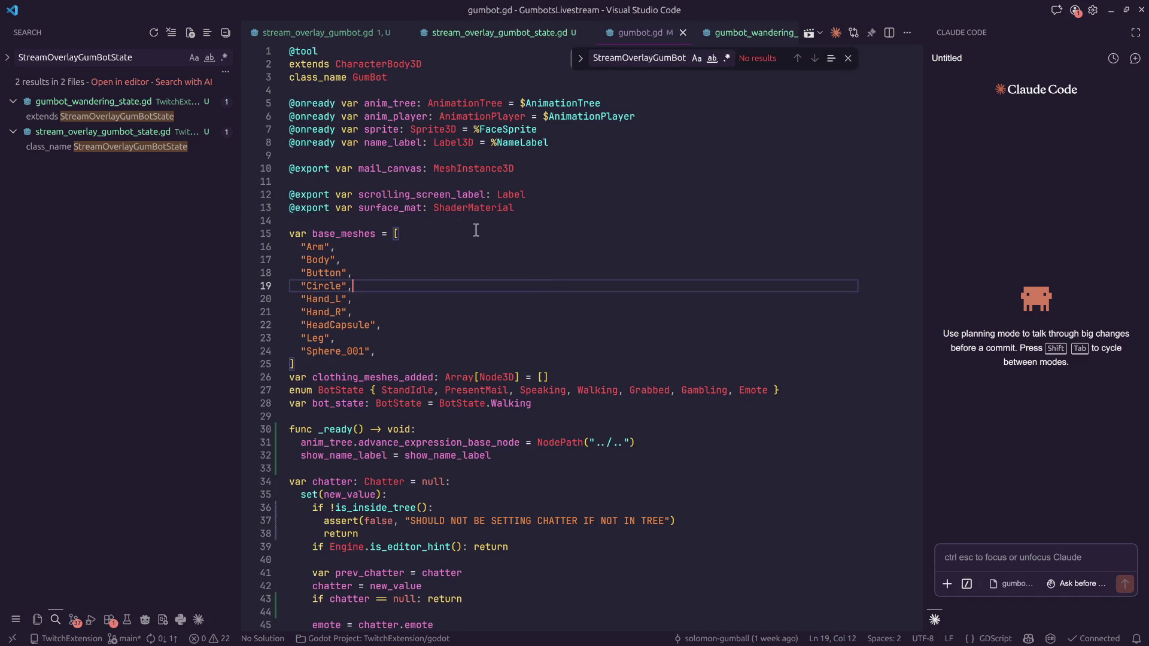
{"action": "double_click", "coordinate": [398, 144]}
{"action": "scroll", "coordinate": [460, 377], "scroll_direction": "down", "scroll_amount": 3}
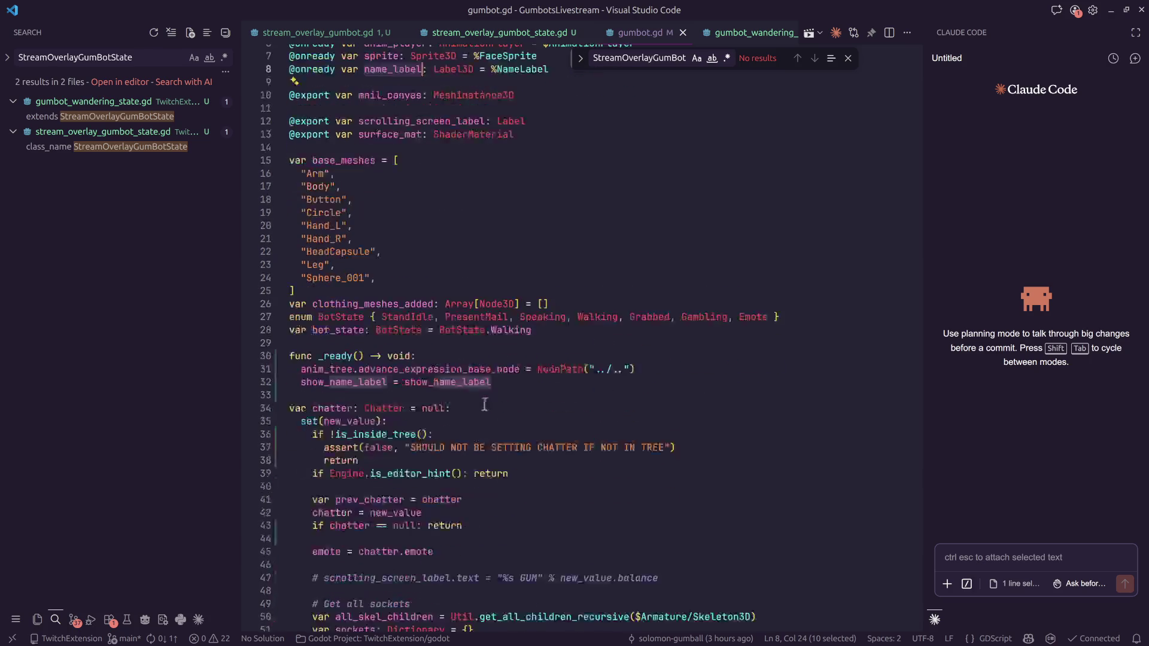
{"action": "left_click", "coordinate": [465, 381]}
{"action": "scroll", "coordinate": [461, 347], "scroll_direction": "down", "scroll_amount": 5}
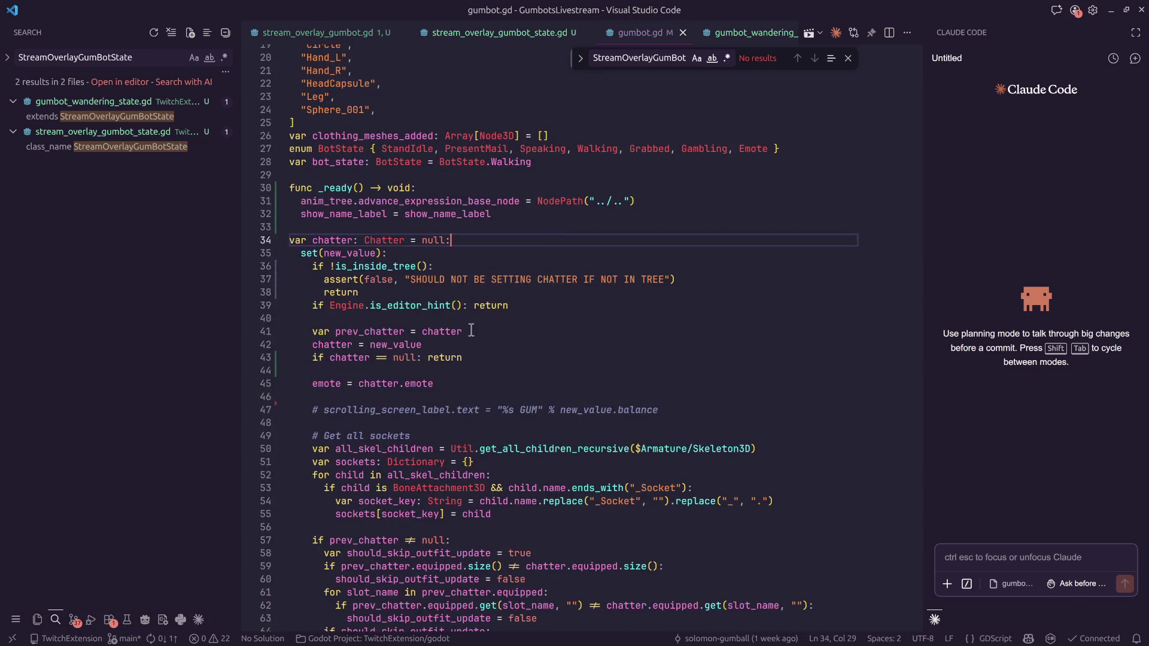
{"action": "left_click", "coordinate": [500, 357]}
{"action": "left_click", "coordinate": [475, 385]}
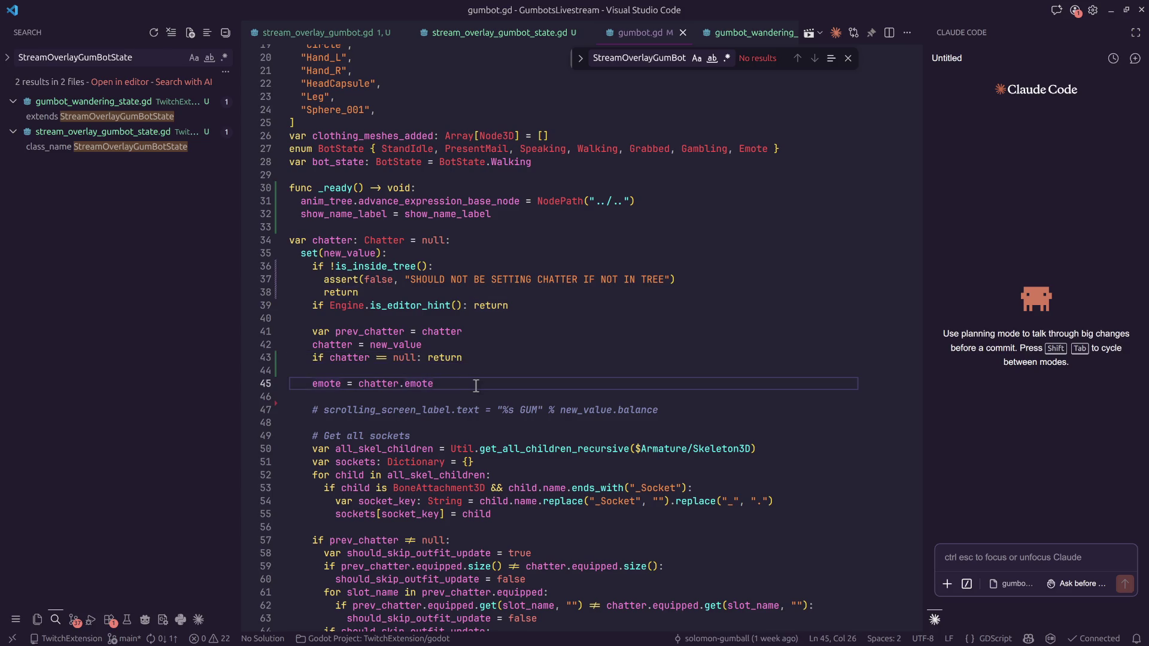
Add 'name_label.text = chatter.display_name' after the emote line and save gumbot.gd.
{"action": "key", "text": "Return"}
{"action": "type", "text": "name_label.text = chatter.display_name"}
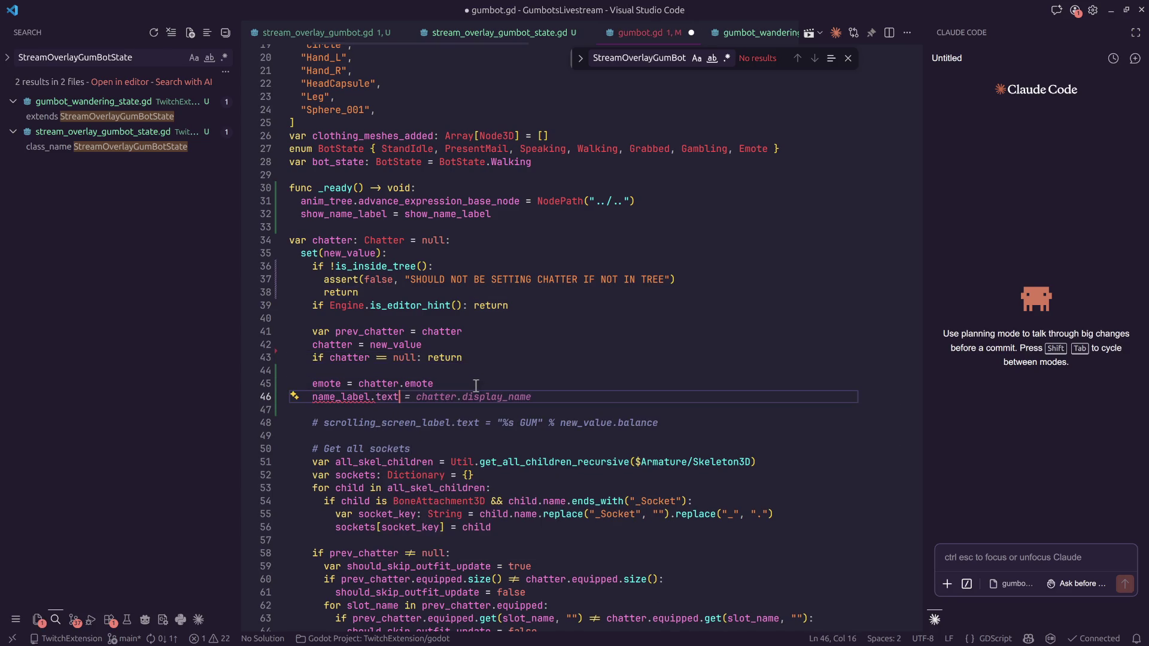
{"action": "double_click", "coordinate": [505, 396]}
{"action": "left_click", "coordinate": [529, 385]}
{"action": "key", "text": "ctrl+s"}
{"action": "key", "text": "alt+Tab"}
{"action": "key", "text": "alt+Tab"}
{"action": "key", "text": "alt+Tab"}
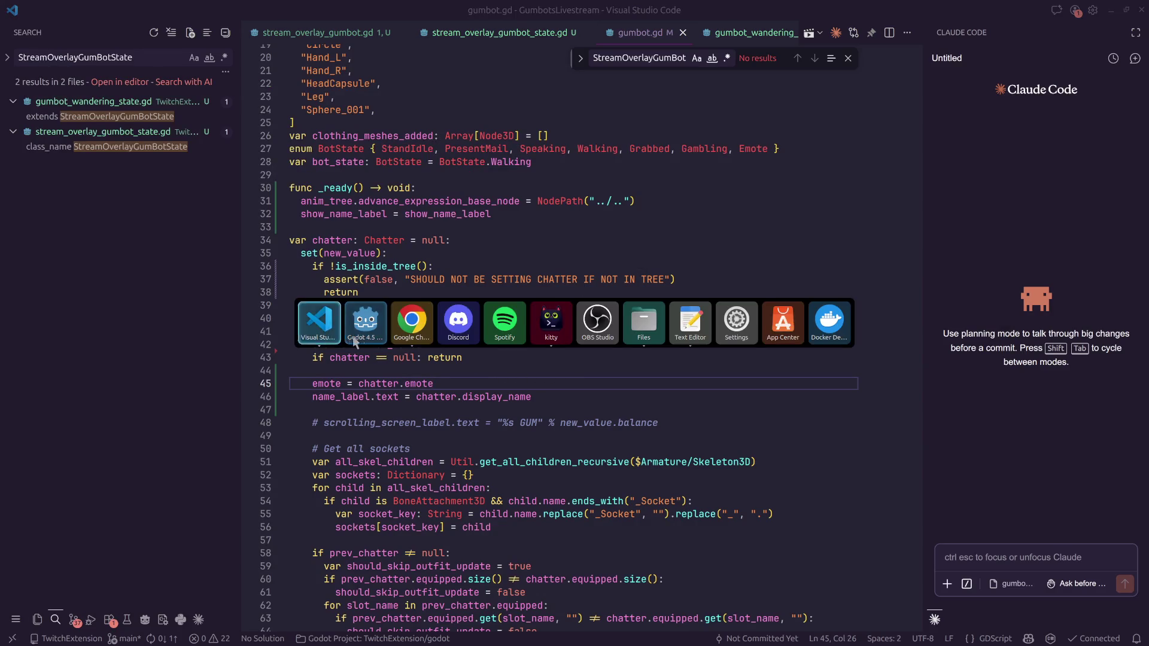
Run the overlay to test the bots' name labels, then stop it.
{"action": "left_click", "coordinate": [944, 25]}
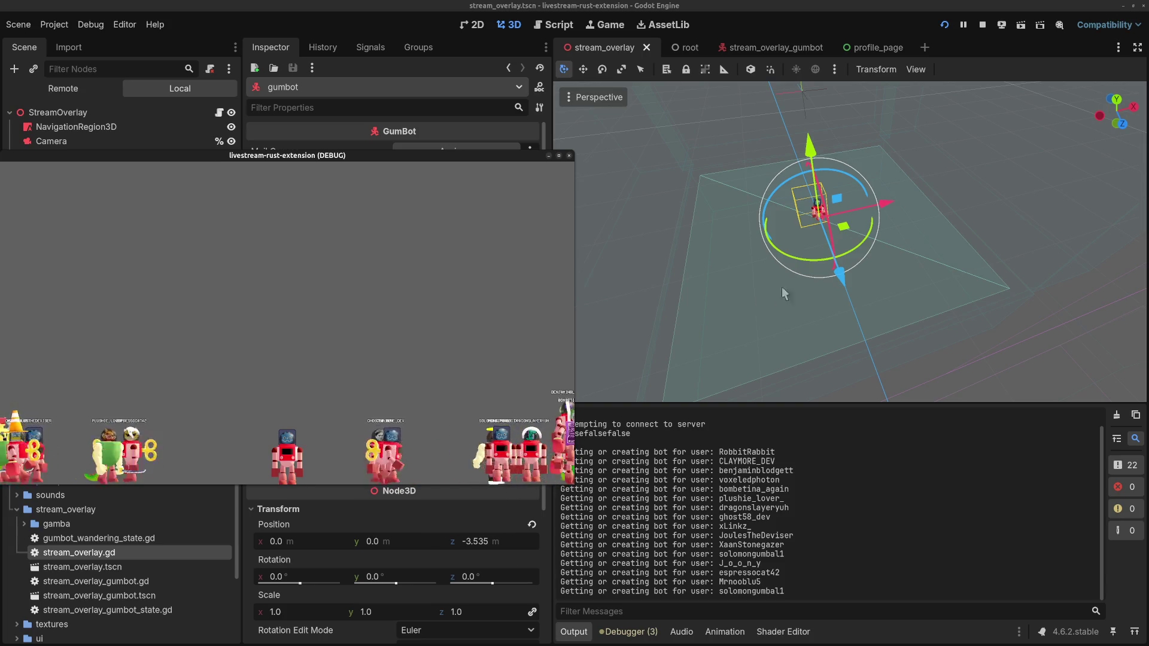
{"action": "left_click", "coordinate": [983, 26]}
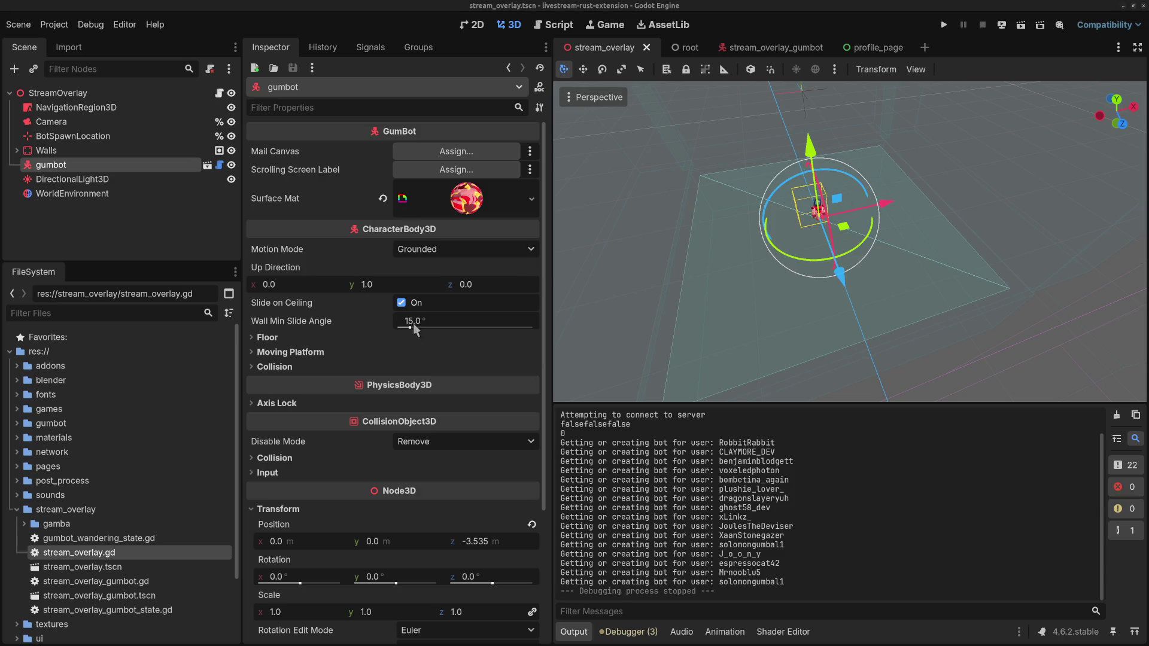
Set the Debug menu's Customize Run Instances count to 2.
{"action": "key", "text": "alt+Tab"}
{"action": "key", "text": "alt+Tab"}
{"action": "key", "text": "alt+Tab"}
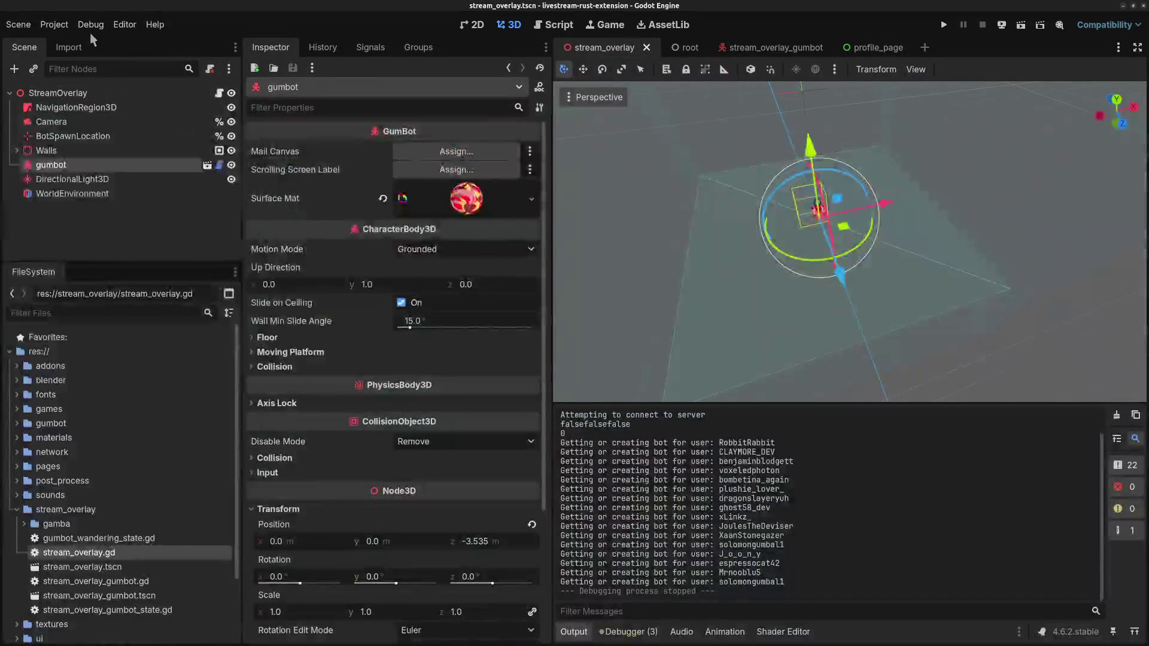
{"action": "left_click", "coordinate": [93, 27]}
{"action": "left_click", "coordinate": [98, 24]}
{"action": "left_click", "coordinate": [99, 23]}
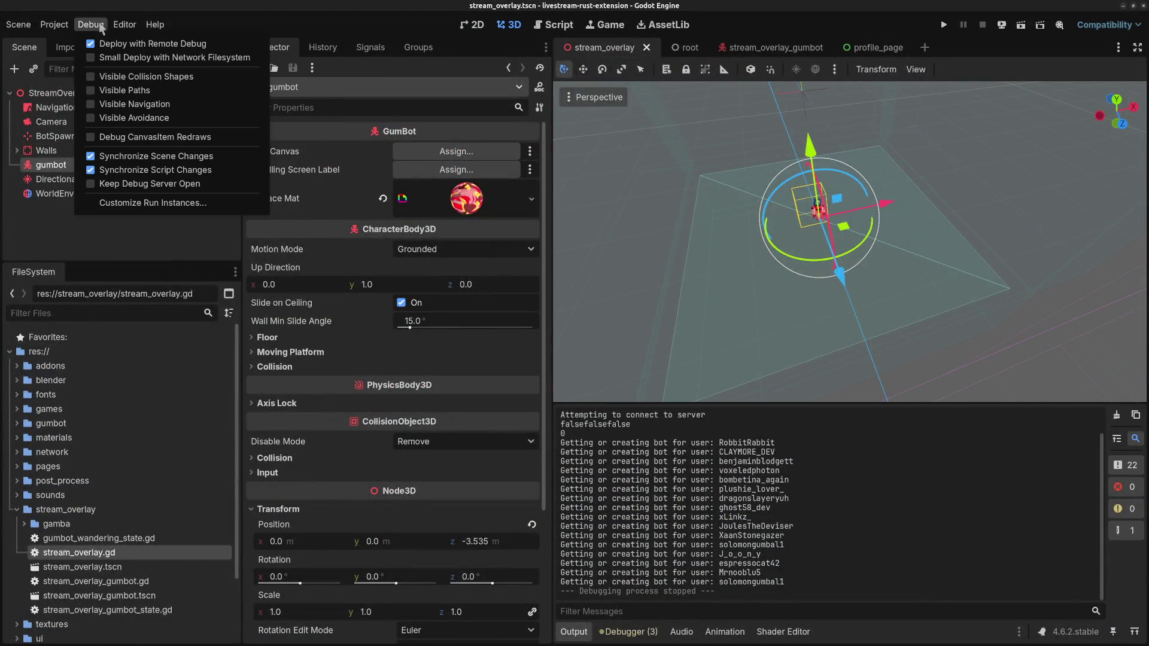
{"action": "left_click", "coordinate": [174, 203]}
{"action": "left_click", "coordinate": [658, 200]}
{"action": "left_click", "coordinate": [593, 491]}
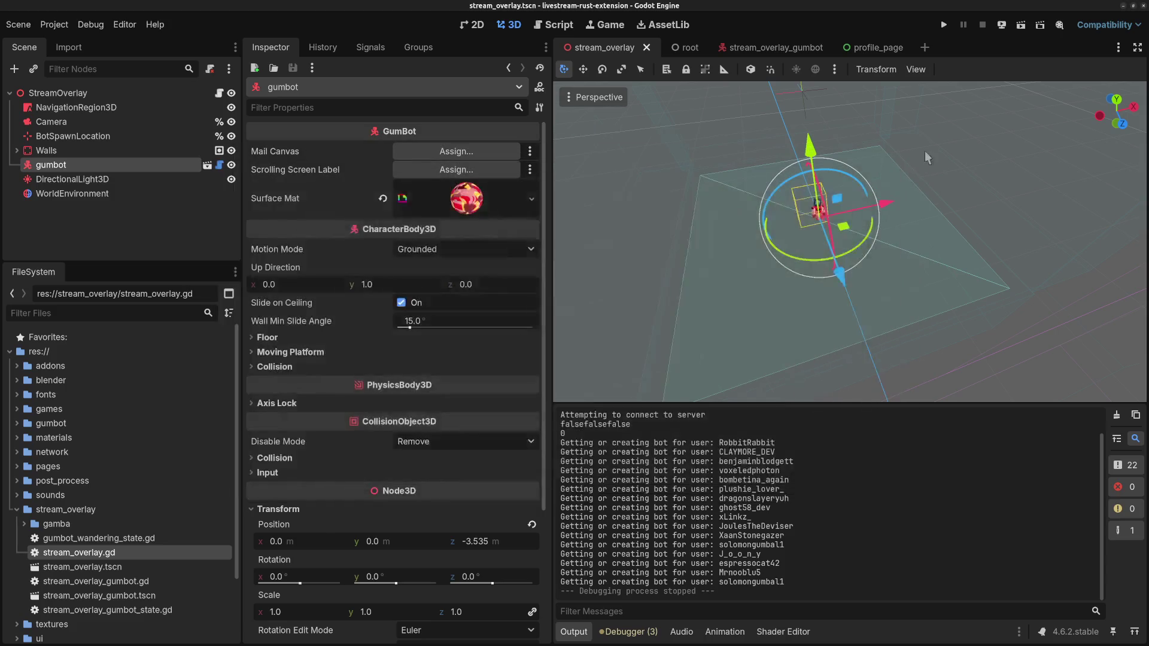
Run the project with two instances, then stop it at the root.gd type error.
{"action": "left_click", "coordinate": [947, 25]}
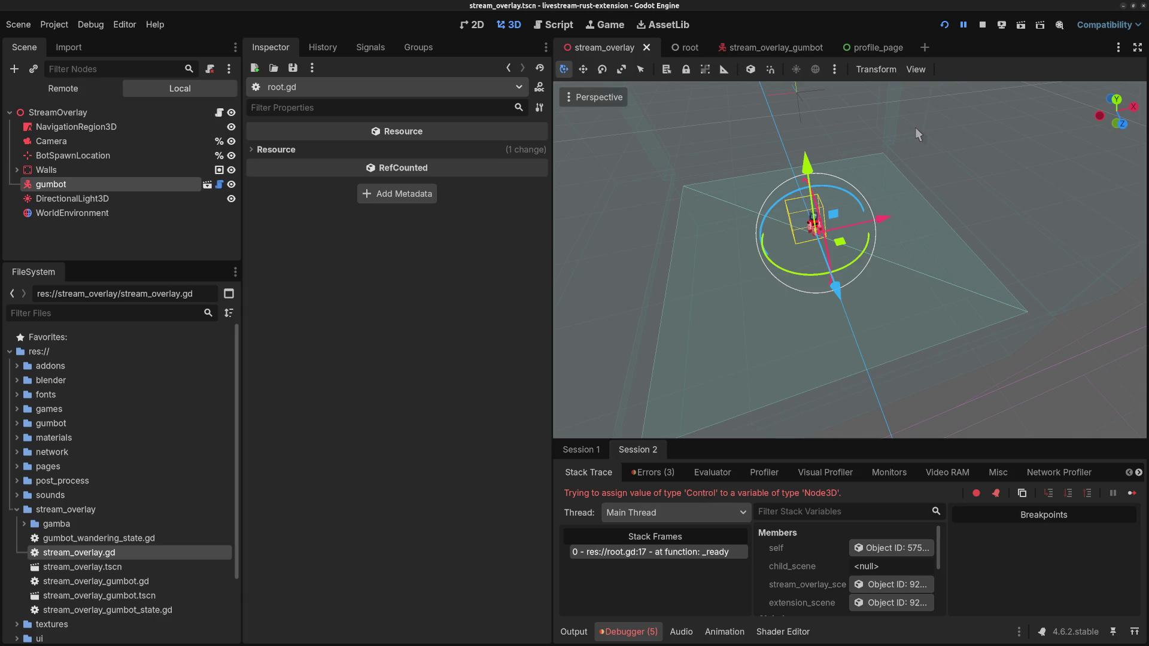
{"action": "left_click", "coordinate": [987, 26]}
{"action": "key", "text": "alt+Tab"}
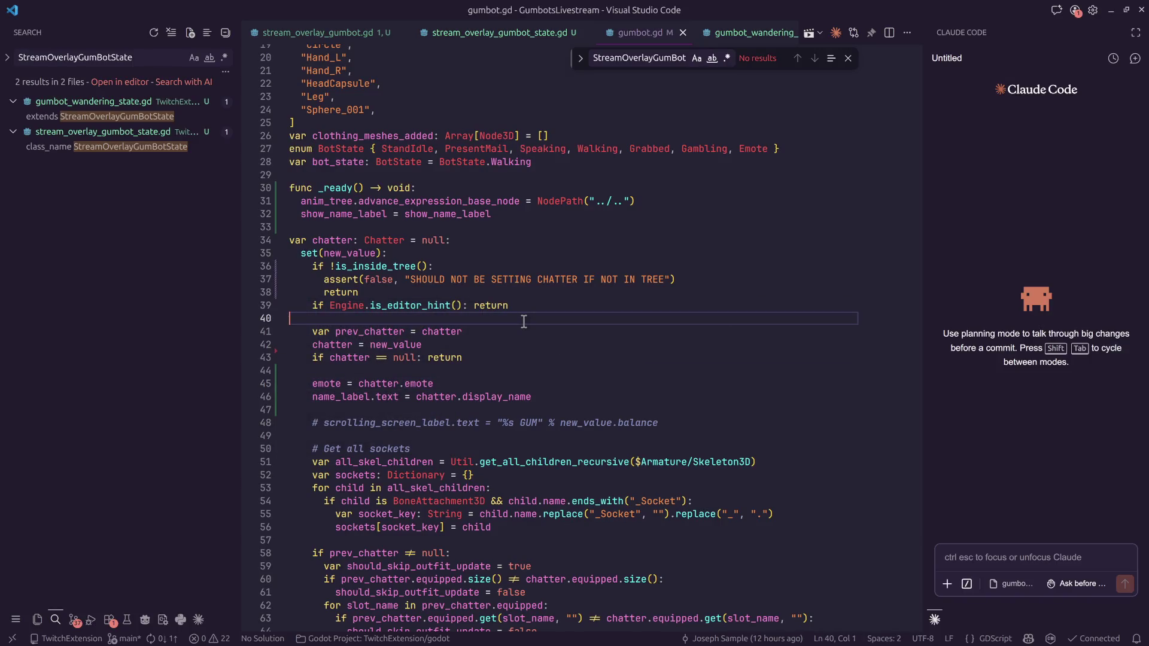
Change root.gd's child_scene type from Node3D to Node, then rerun the project in Godot.
{"action": "key", "text": "ctrl+p"}
{"action": "type", "text": "root"}
{"action": "key", "text": "Return"}
{"action": "left_click", "coordinate": [479, 222]}
{"action": "type", "text": "Node"}
{"action": "key", "text": "Escape"}
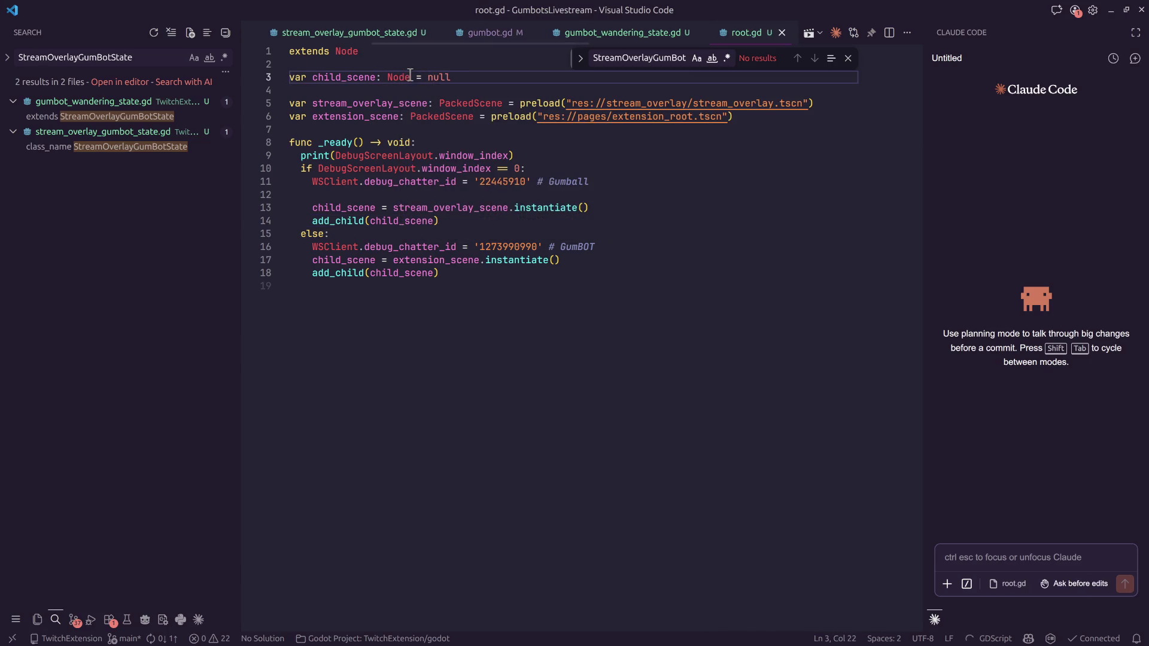
{"action": "key", "text": "alt+Tab"}
{"action": "left_click", "coordinate": [941, 27]}
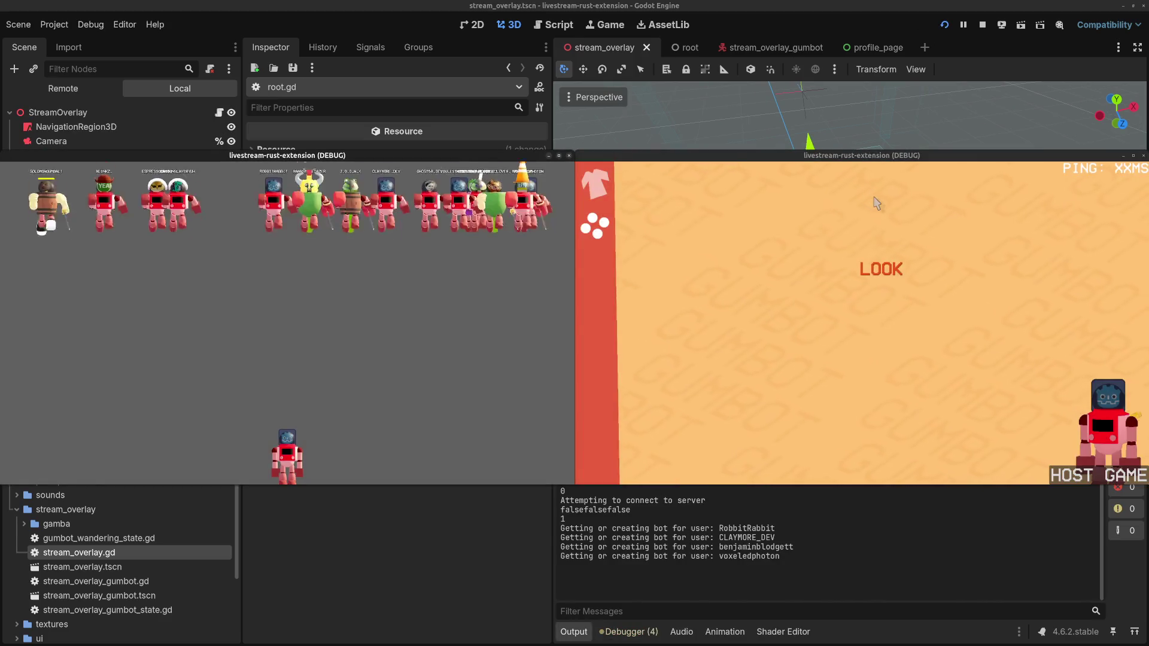
Try both debug windows, opening and closing the viewer's outfit page, then stop the run.
{"action": "left_click", "coordinate": [928, 377]}
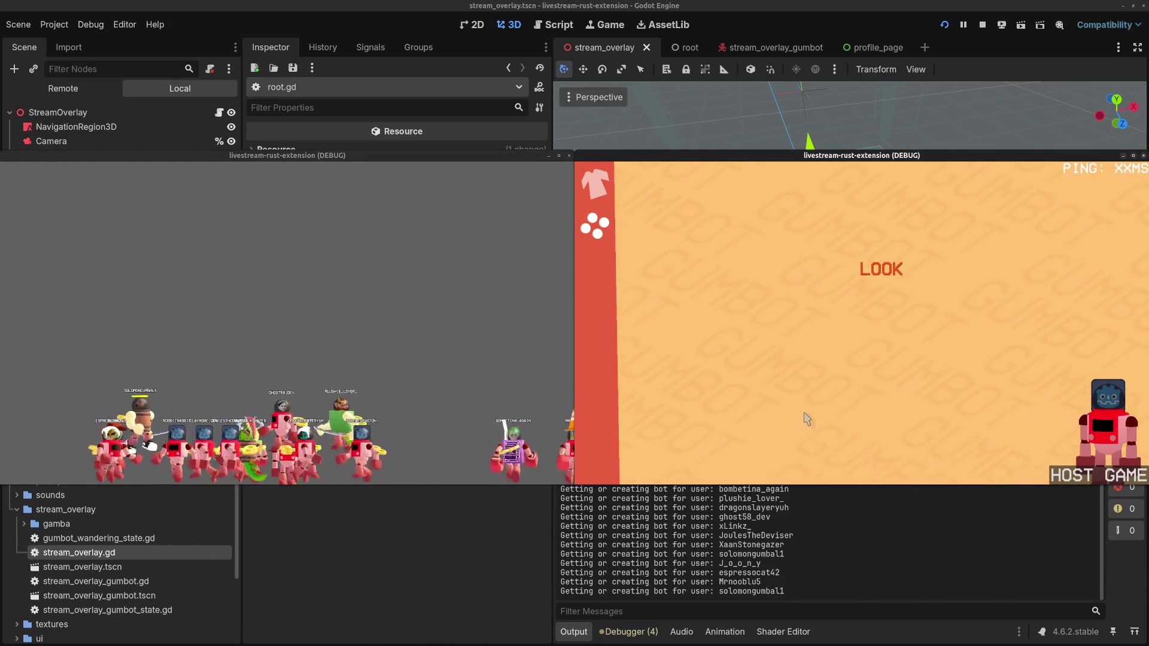
{"action": "left_click", "coordinate": [428, 362]}
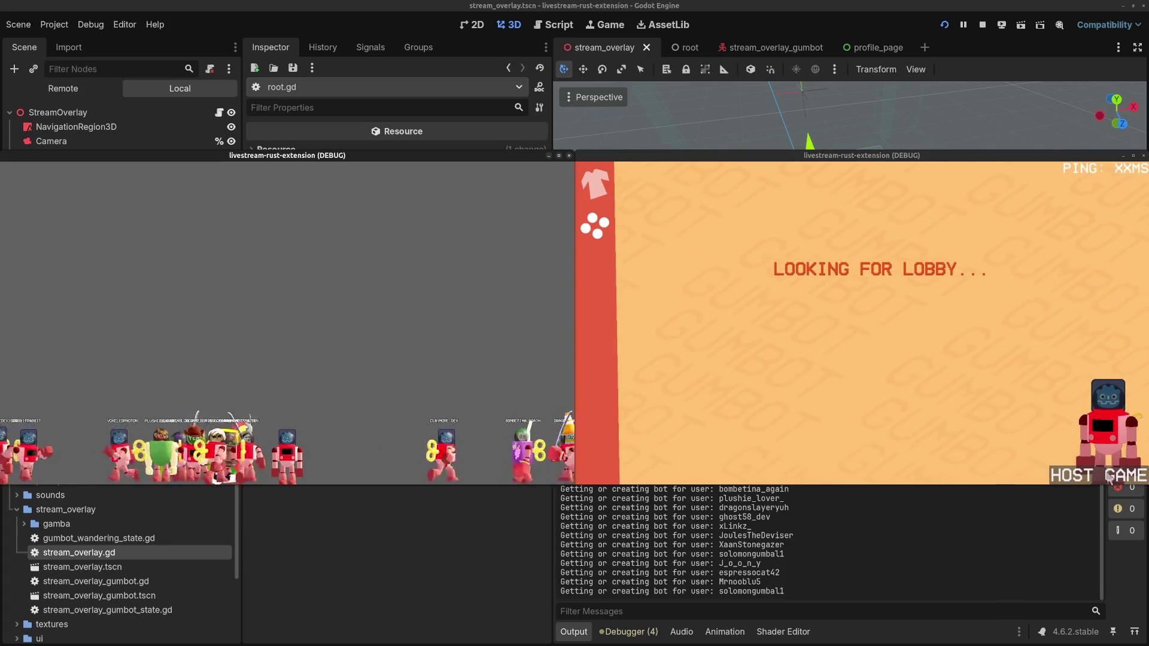
{"action": "left_click", "coordinate": [599, 193]}
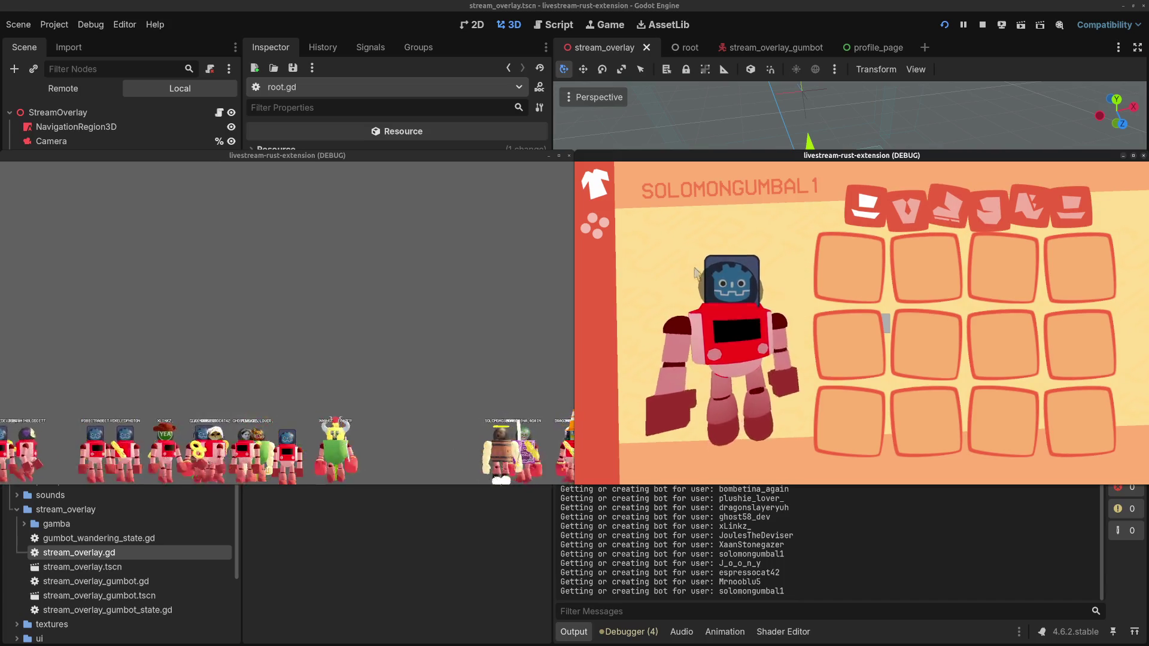
{"action": "left_click", "coordinate": [590, 230]}
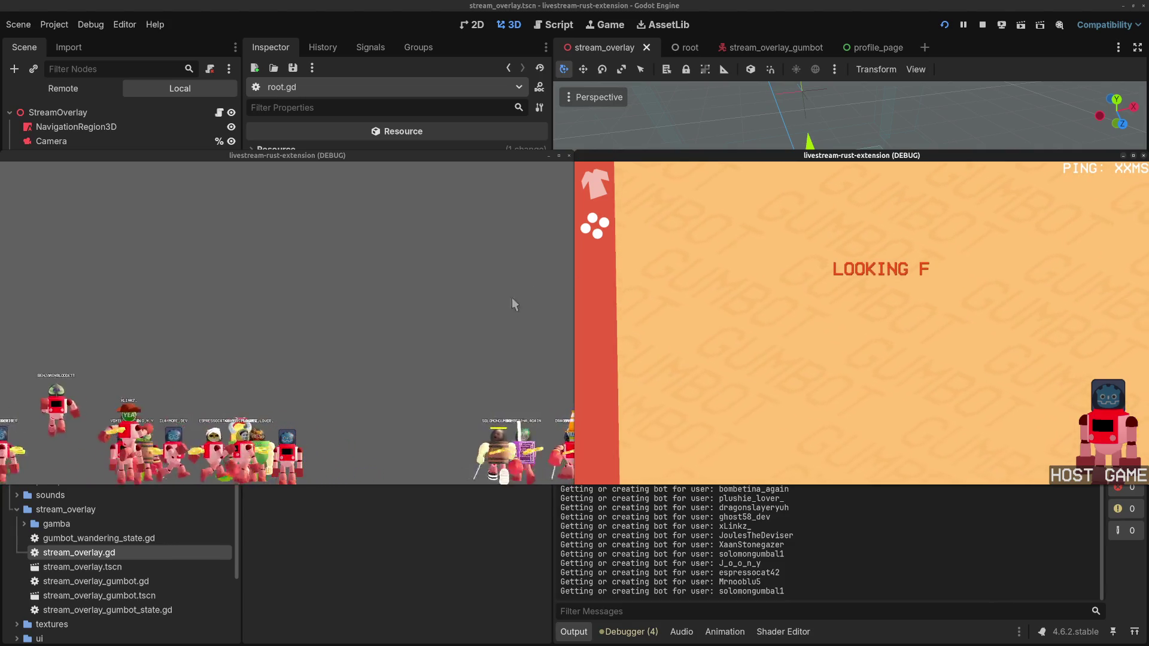
{"action": "left_click", "coordinate": [982, 25]}
{"action": "key", "text": "alt+Tab"}
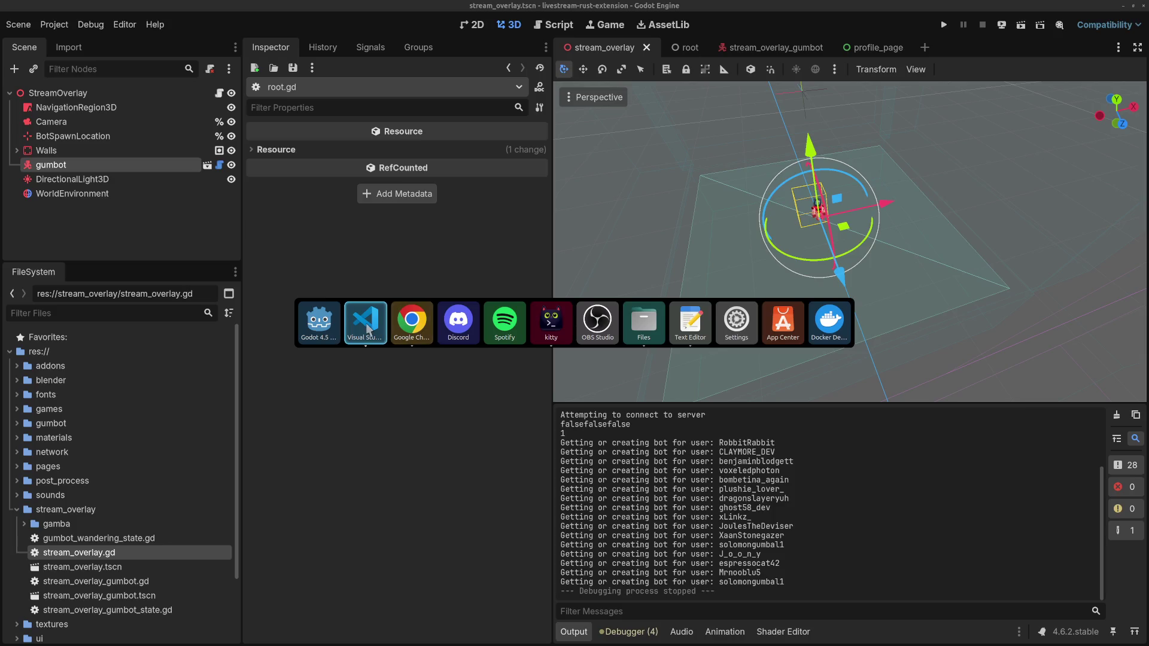
Search main.ts for 'activeChatter' and jump to the getActiveChatters definition in store.ts.
{"action": "key", "text": "ctrl+p"}
{"action": "key", "text": "Escape"}
{"action": "key", "text": "ctrl+p"}
{"action": "type", "text": "main"}
{"action": "key", "text": "Return"}
{"action": "key", "text": "ctrl+f"}
{"action": "type", "text": "activeChatter"}
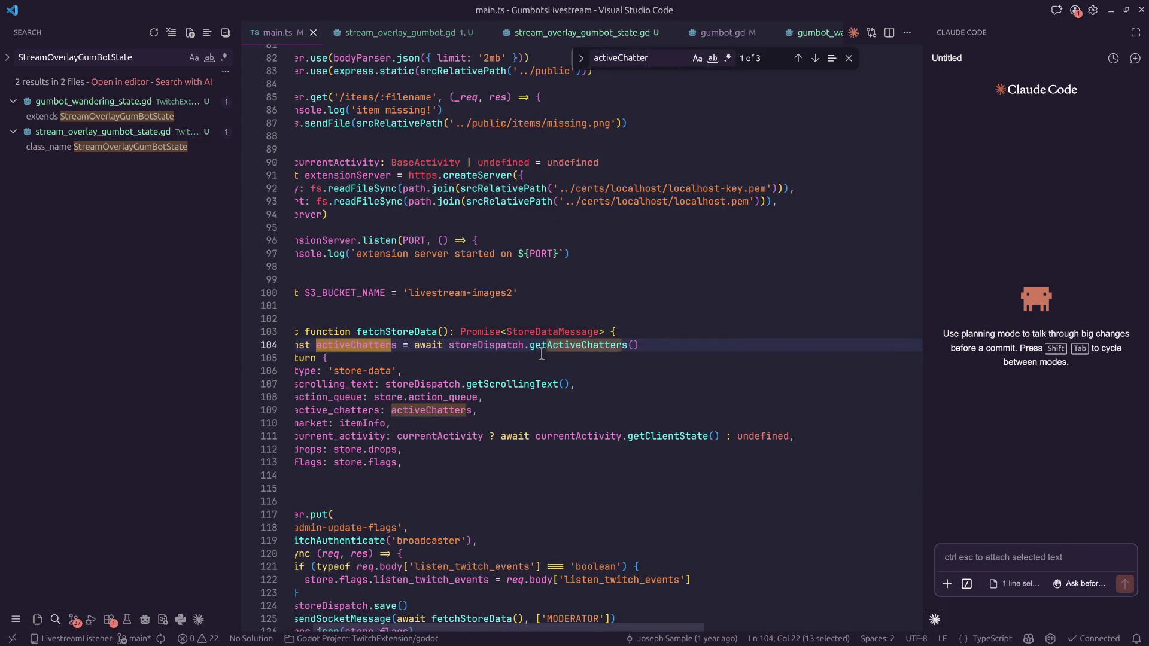
{"action": "left_click", "coordinate": [541, 354], "text": "ctrl"}
Review getActiveChatters' REMINDER: CHANGE THIS comment and SELECT query, then switch toward Chrome.
{"action": "key", "text": "Down"}
{"action": "key", "text": "Down"}
{"action": "key", "text": "Down"}
{"action": "left_click", "coordinate": [594, 251]}
{"action": "left_click", "coordinate": [535, 304]}
{"action": "left_click", "coordinate": [640, 276]}
{"action": "left_click", "coordinate": [671, 247]}
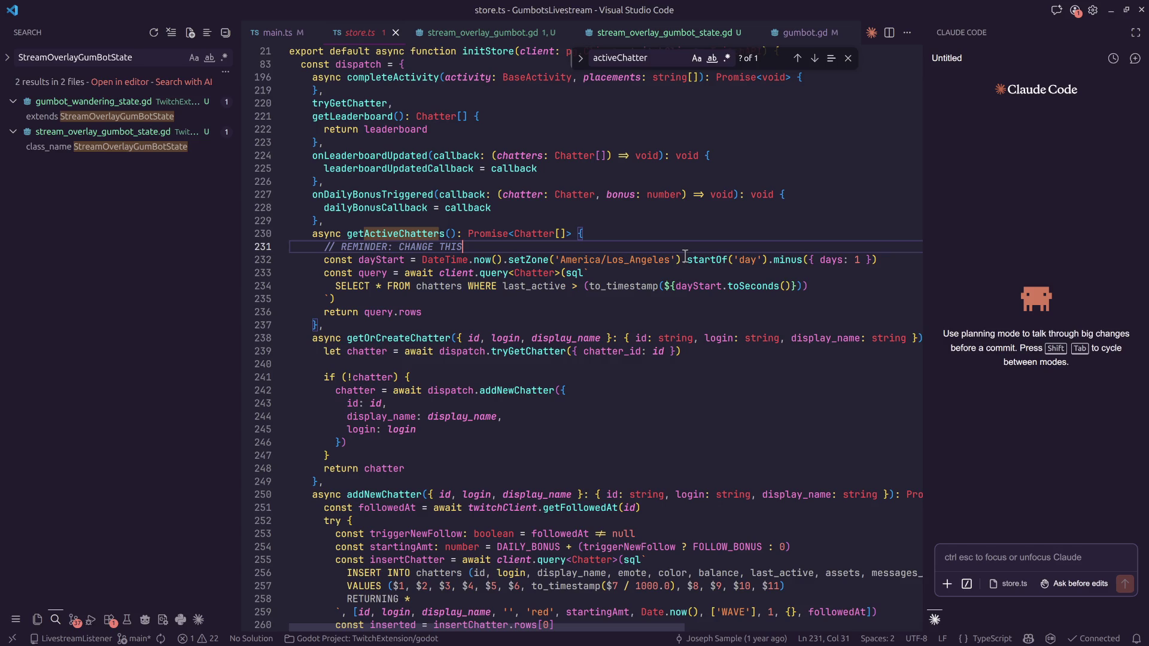
{"action": "key", "text": "alt+Tab"}
{"action": "mouse_move", "coordinate": [418, 338]}
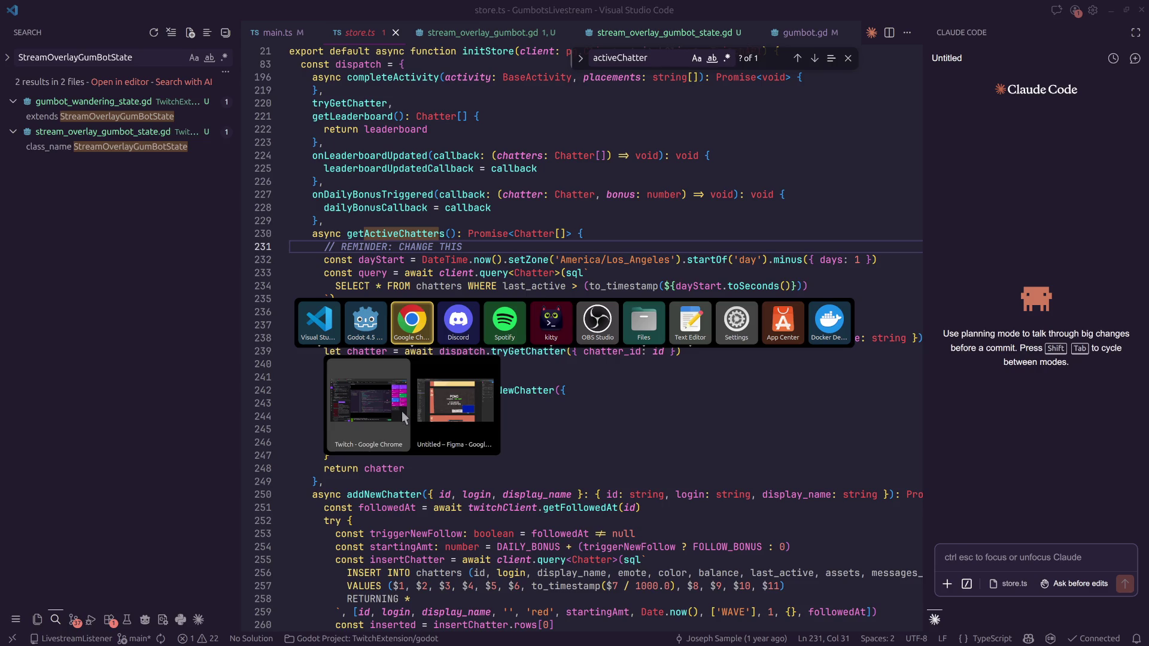
{"action": "key", "text": "Escape"}
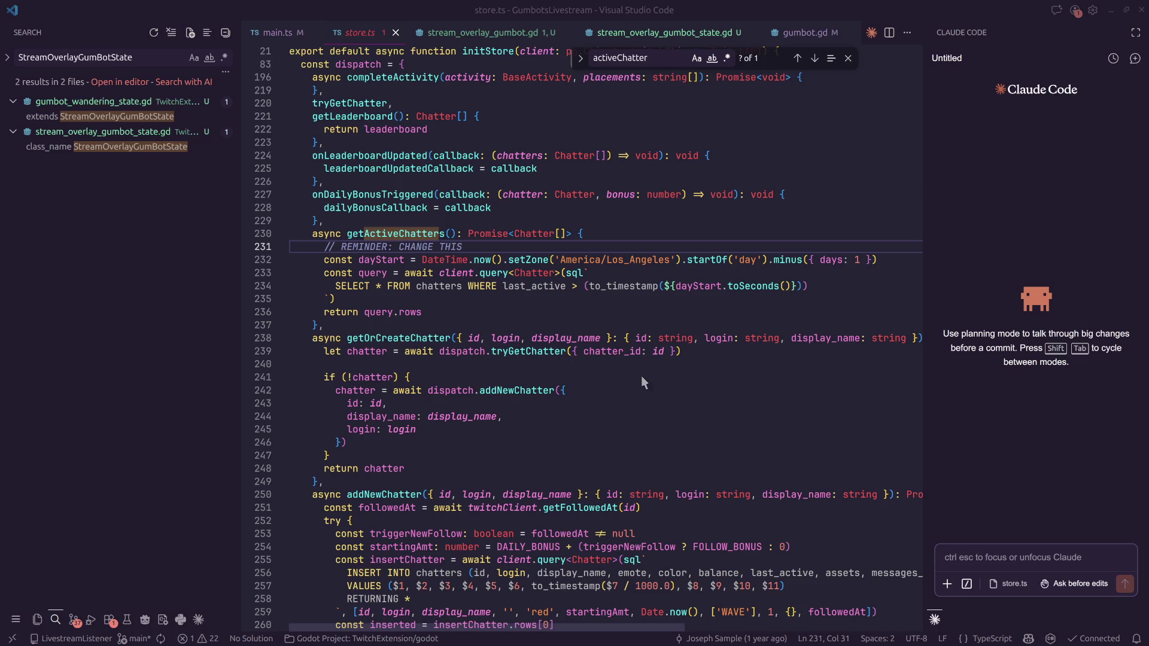
{"action": "key", "text": "alt+Tab"}
Search 'the carnage slowed itch' in a new Chrome tab and launch the itch.io game.
{"action": "mouse_move", "coordinate": [328, 335]}
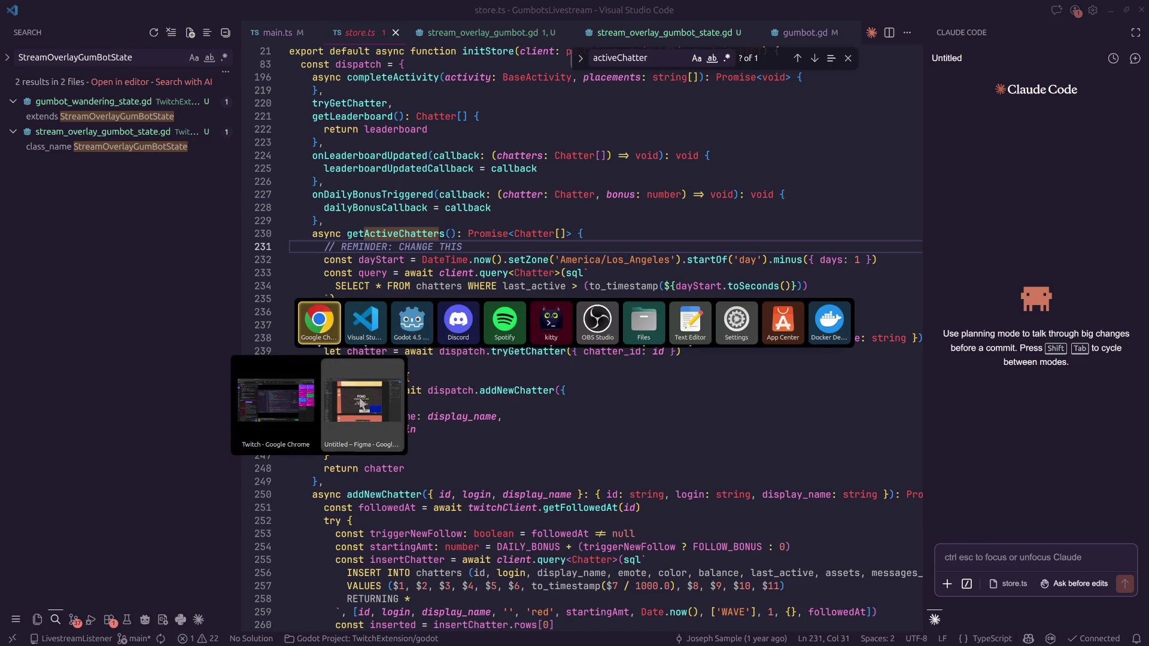
{"action": "left_click", "coordinate": [362, 404]}
{"action": "key", "text": "ctrl+t"}
{"action": "left_click", "coordinate": [356, 30]}
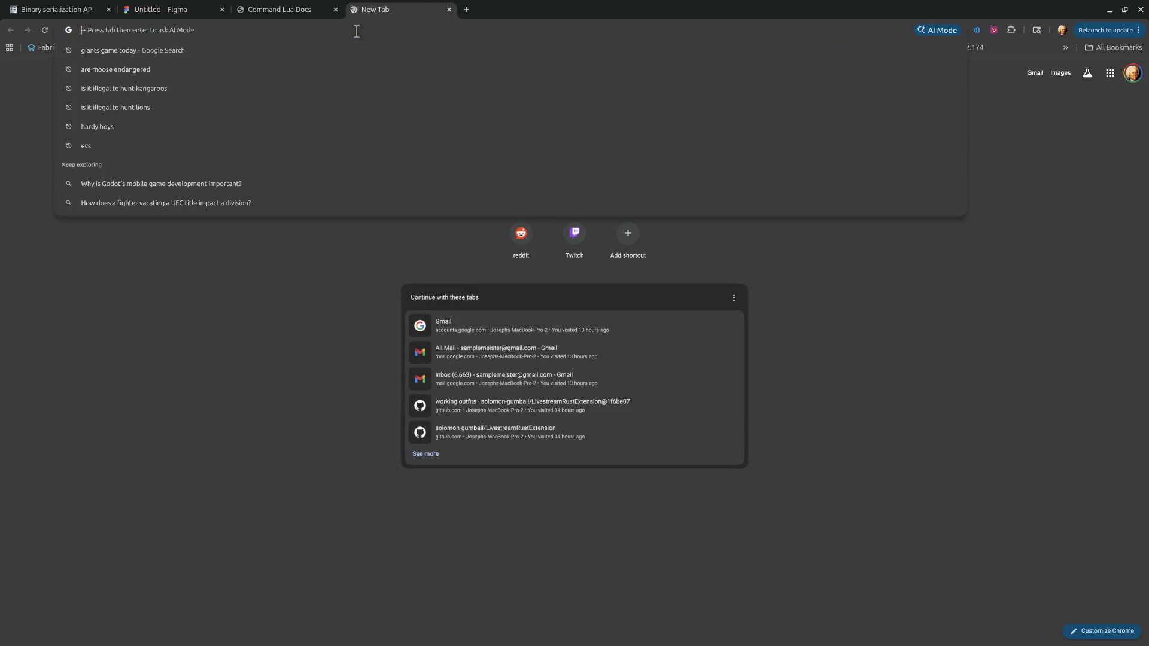
{"action": "type", "text": "the carnage"}
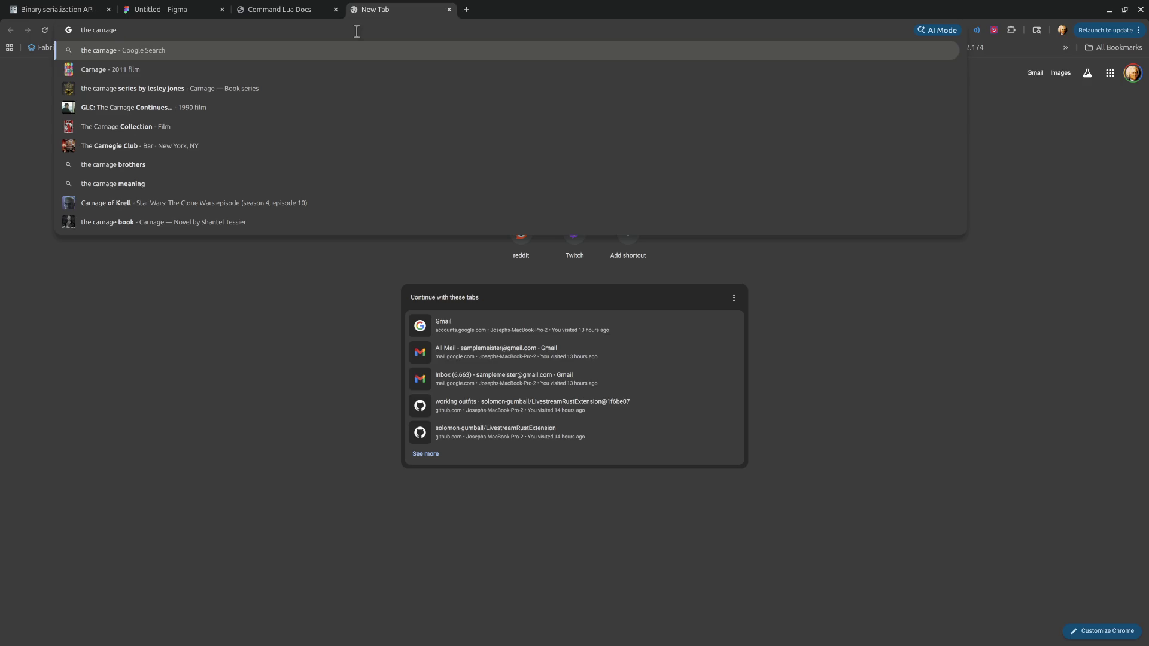
{"action": "type", "text": " slowed itch"}
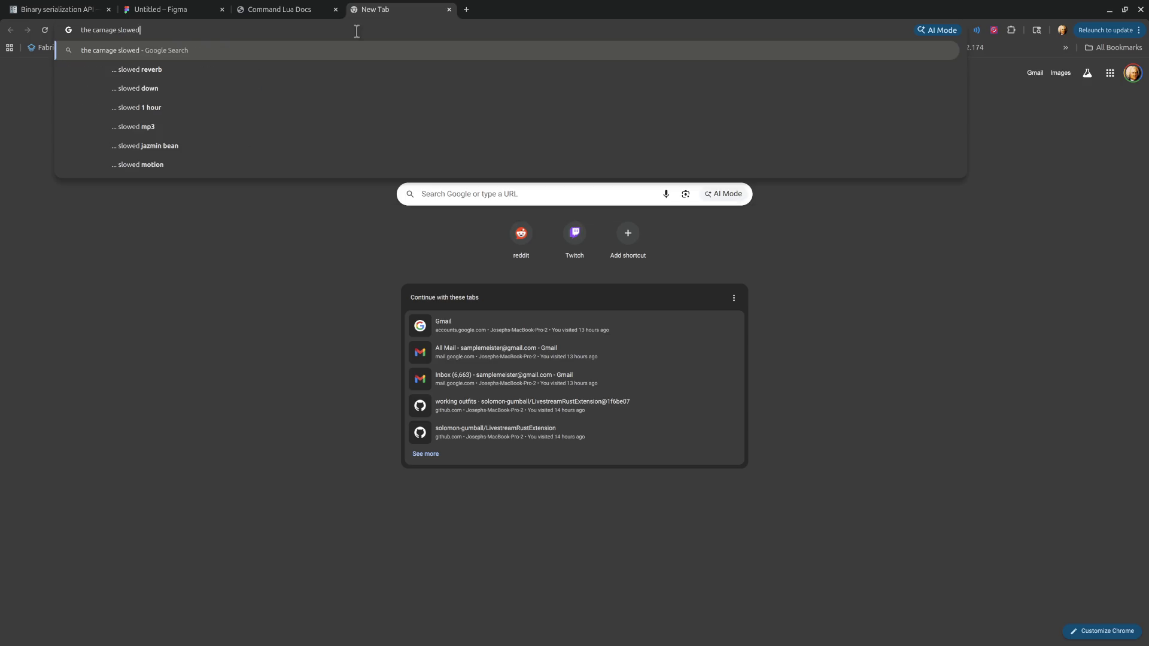
{"action": "key", "text": "Return"}
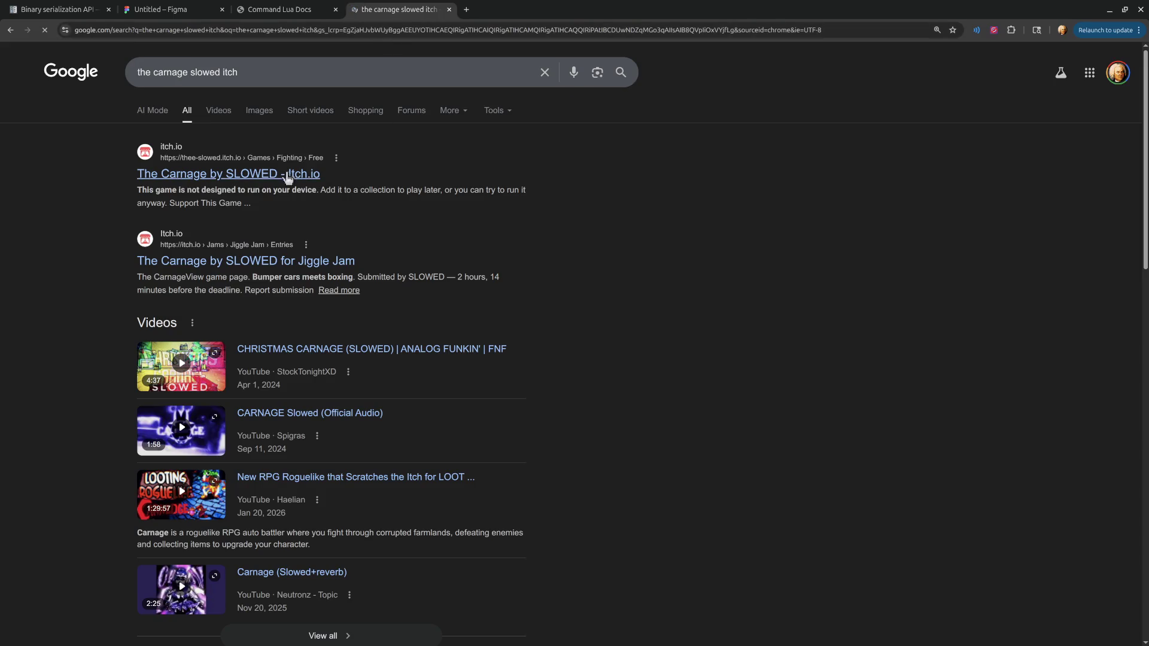
{"action": "left_click", "coordinate": [286, 174]}
{"action": "left_click", "coordinate": [575, 384]}
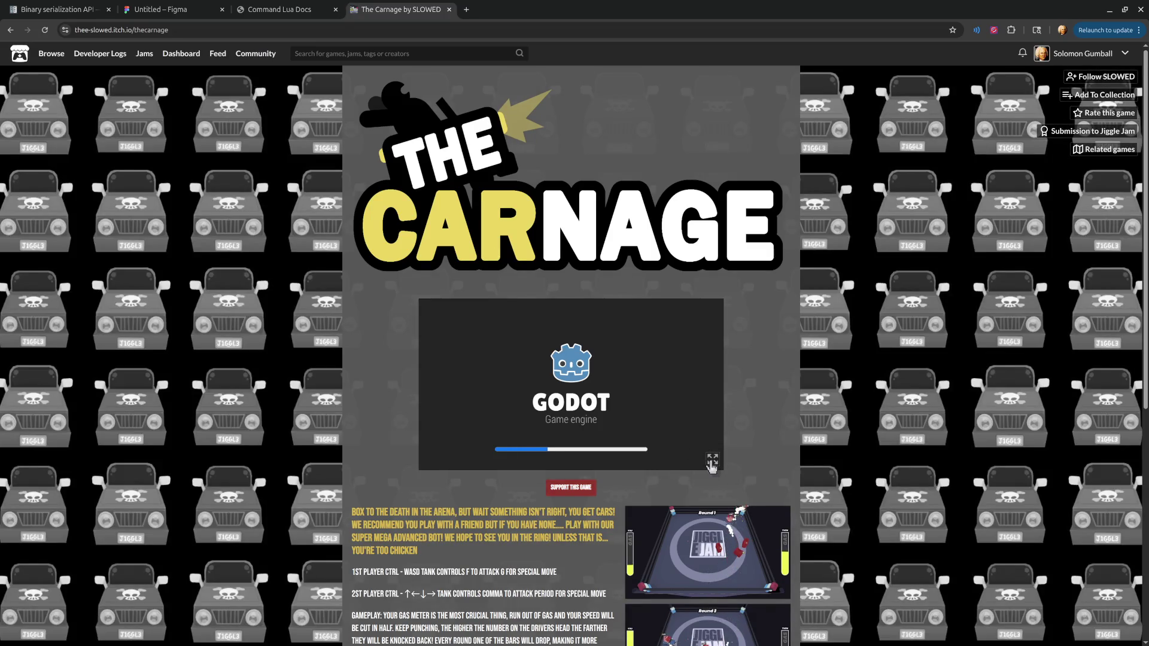
Play The Carnage fullscreen through the first round, reload the page, and return to Godot.
{"action": "left_click", "coordinate": [713, 458]}
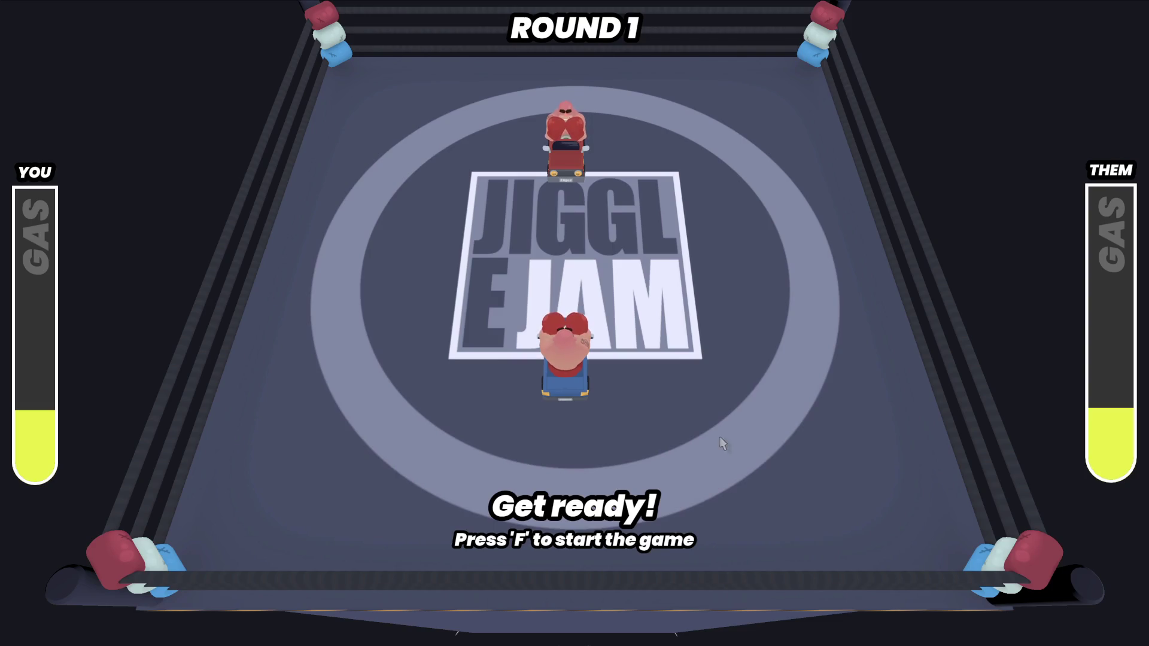
{"action": "key", "text": "f"}
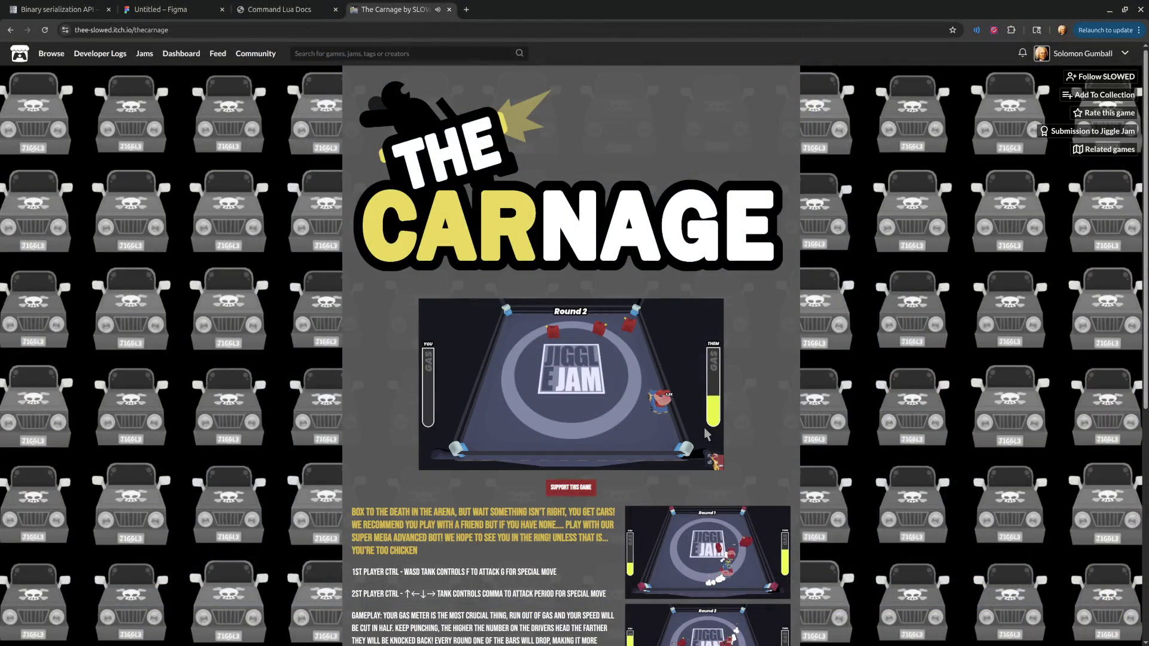
{"action": "key", "text": "F5"}
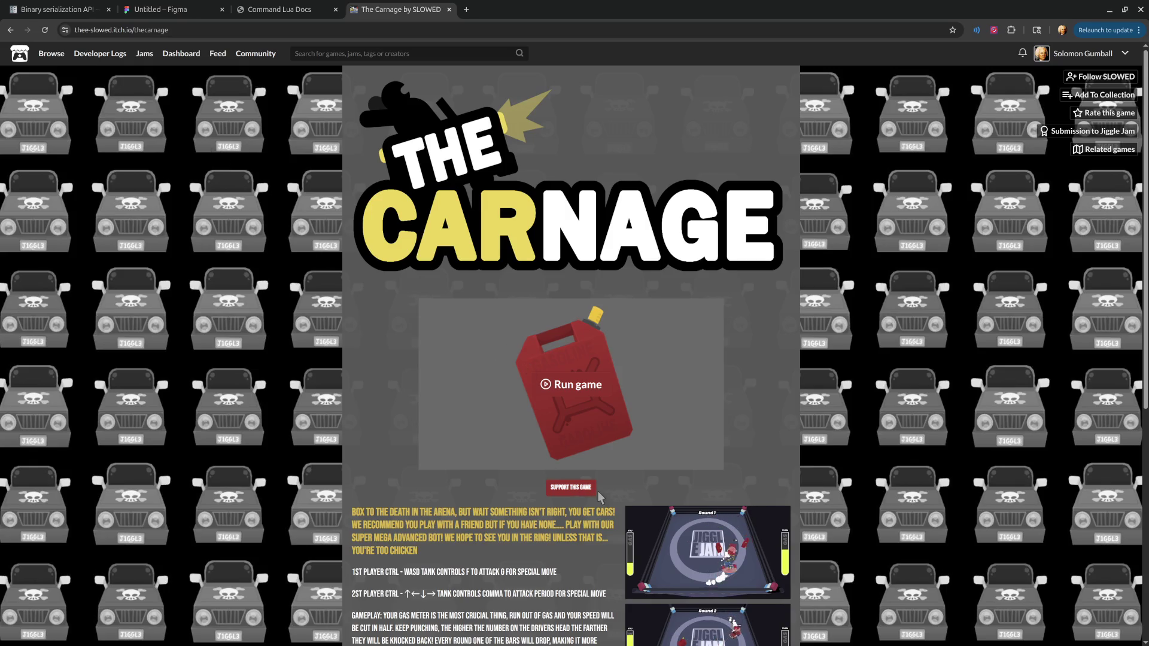
{"action": "key", "text": "alt+Tab"}
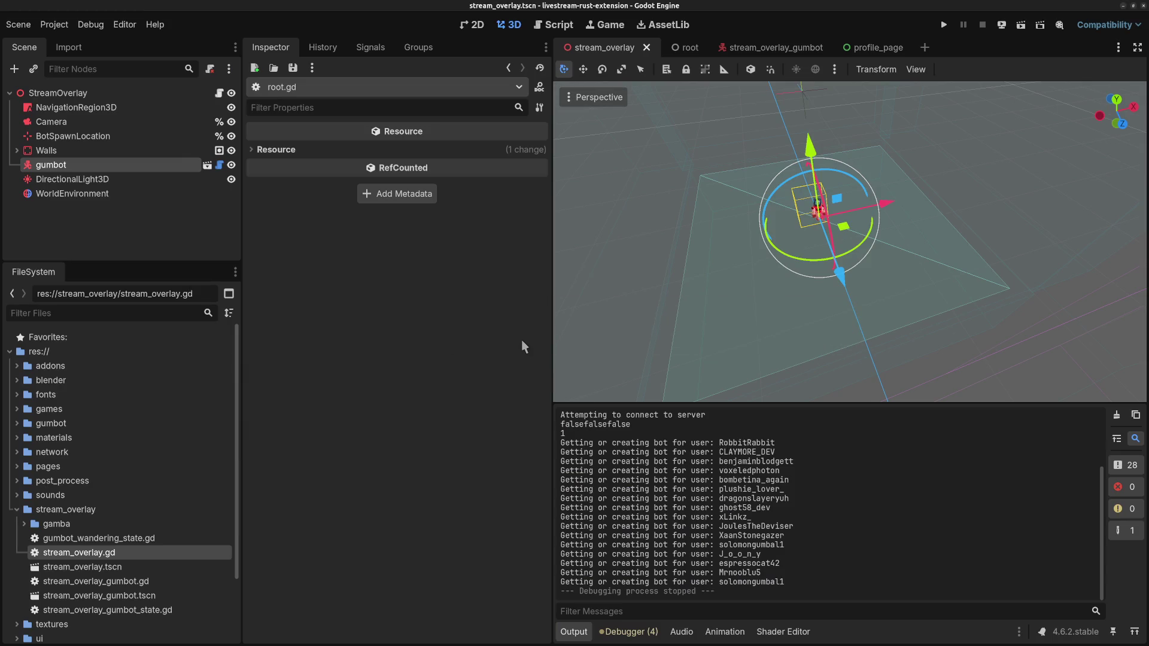
Orbit the stream_overlay 3D view to see the gumbot from the front.
{"action": "mouse_move", "coordinate": [744, 331]}
{"action": "left_mouse_down"}
{"action": "mouse_move", "coordinate": [785, 297]}
{"action": "mouse_move", "coordinate": [841, 299]}
{"action": "mouse_move", "coordinate": [805, 293]}
{"action": "left_mouse_up"}
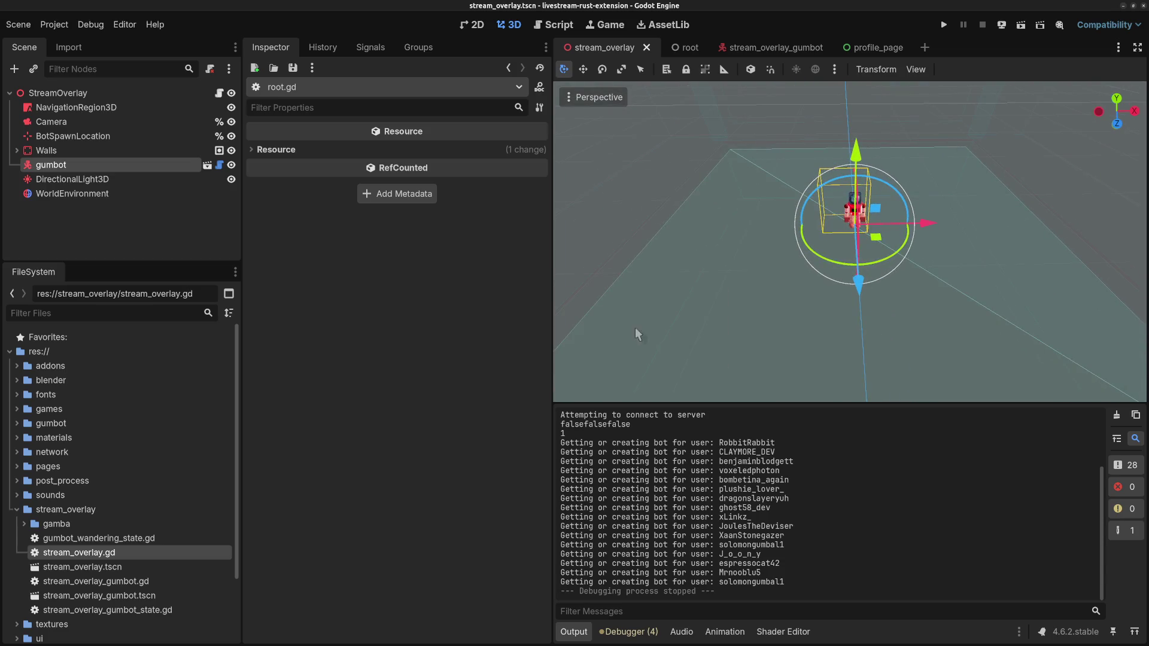
{"action": "key", "text": "alt+Tab"}
{"action": "double_click", "coordinate": [426, 234]}
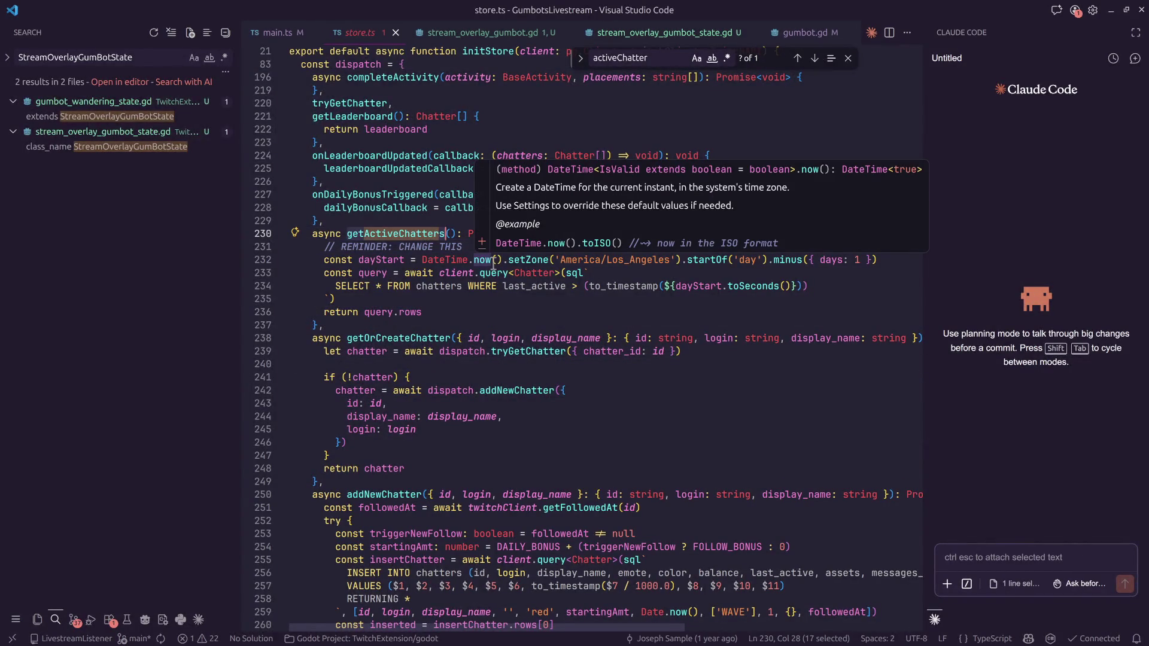
{"action": "left_click", "coordinate": [470, 302]}
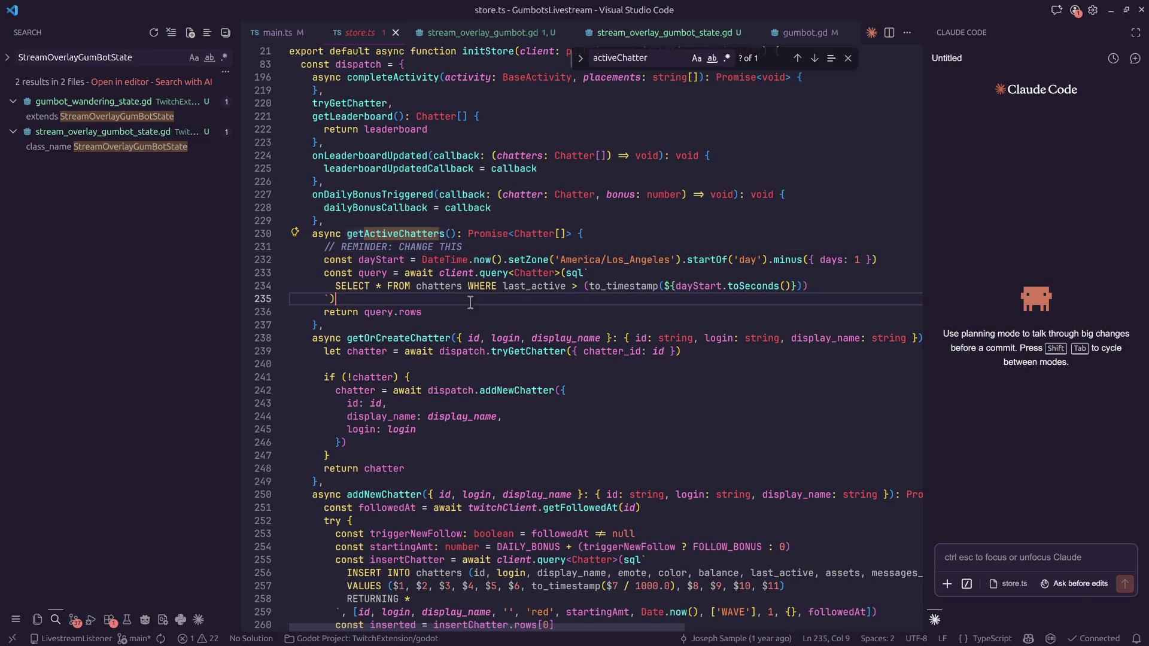
{"action": "left_click_drag", "start_coordinate": [479, 248], "coordinate": [352, 246]}
{"action": "left_click", "coordinate": [576, 259]}
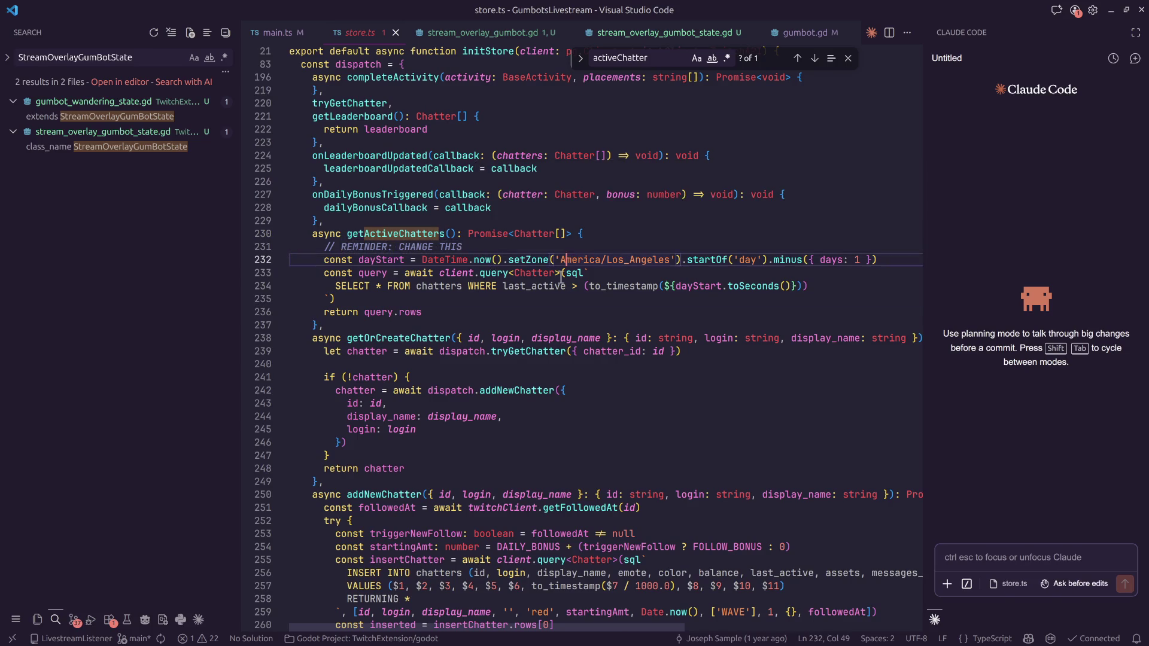
{"action": "scroll", "coordinate": [528, 357], "scroll_direction": "up", "scroll_amount": 4}
{"action": "scroll", "coordinate": [518, 419], "scroll_direction": "down", "scroll_amount": 1}
{"action": "left_click", "coordinate": [532, 367]}
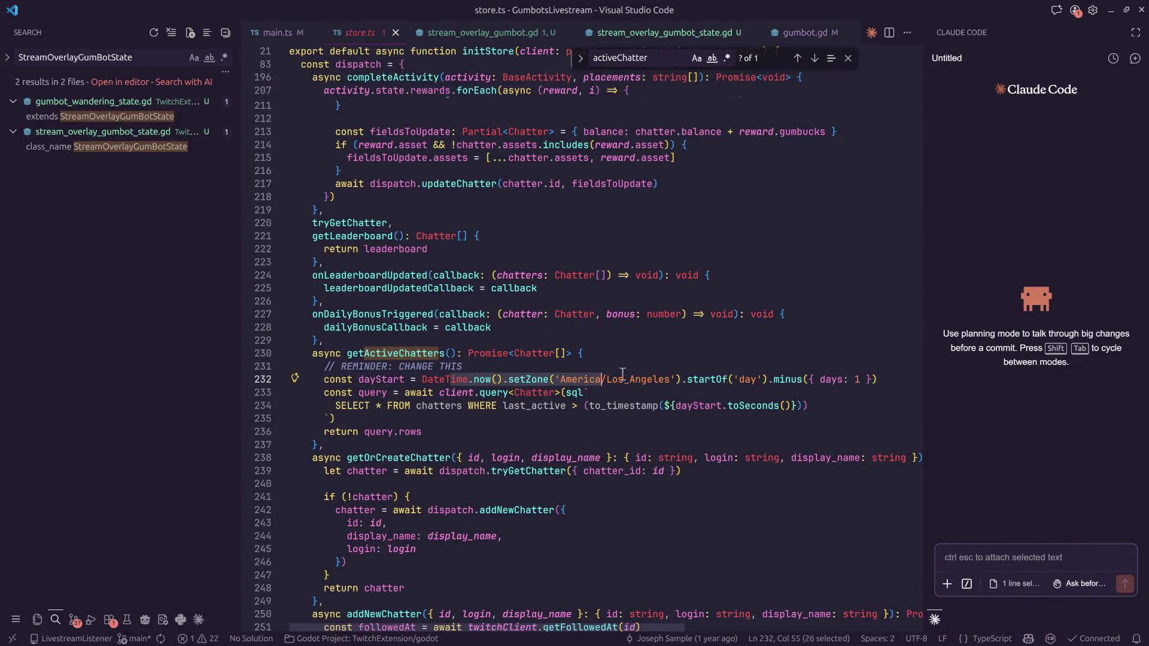
{"action": "left_click_drag", "start_coordinate": [692, 381], "coordinate": [829, 381]}
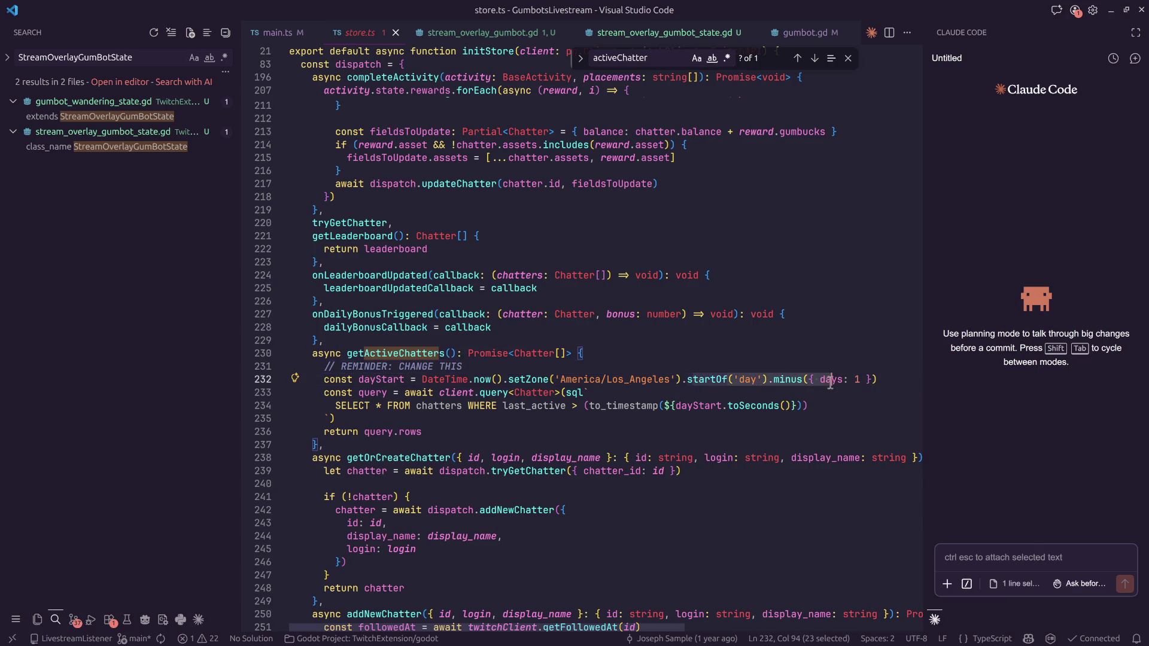
{"action": "left_click", "coordinate": [848, 370]}
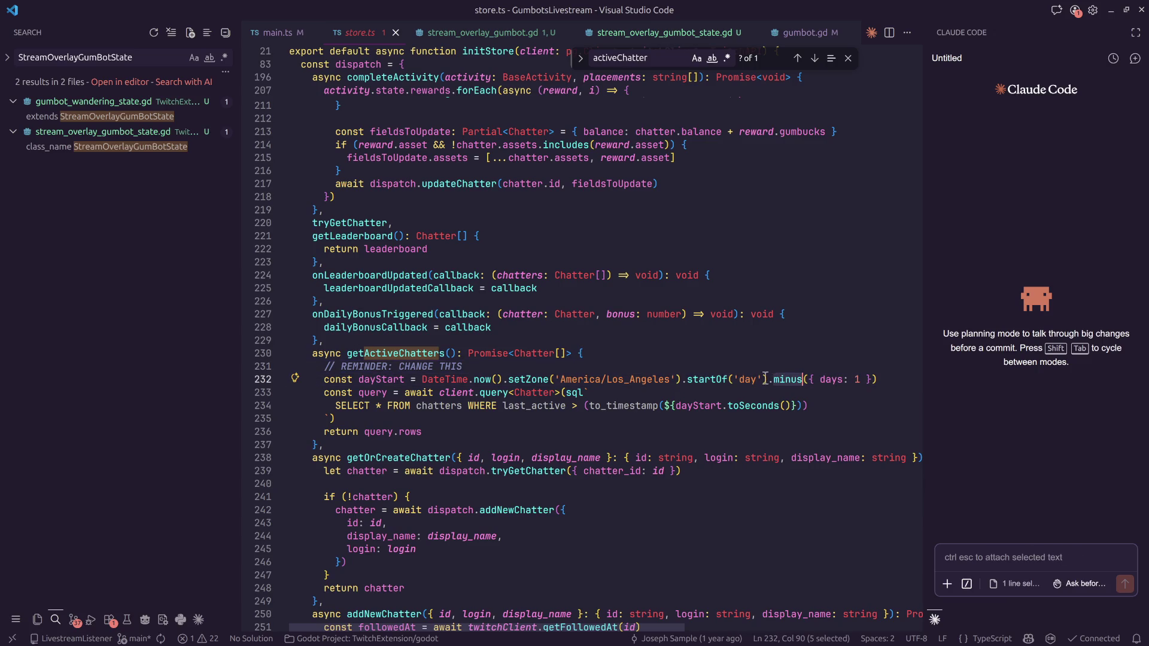
{"action": "left_click", "coordinate": [728, 382]}
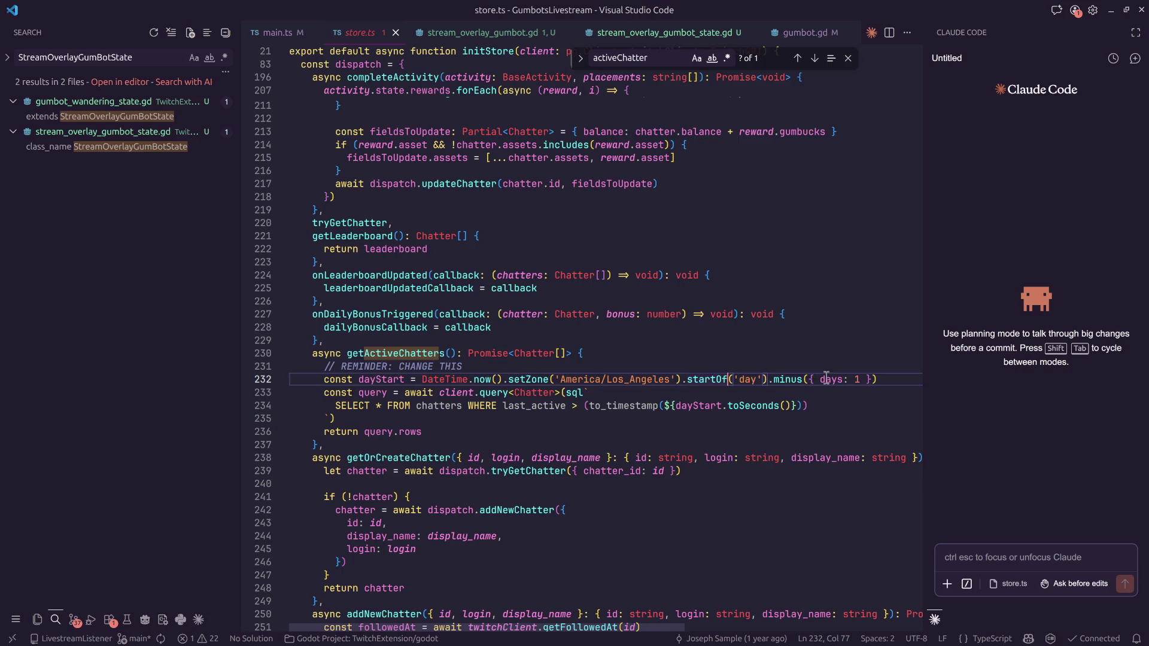
{"action": "scroll", "coordinate": [827, 377], "scroll_direction": "down", "scroll_amount": 15}
{"action": "scroll", "coordinate": [681, 325], "scroll_direction": "up", "scroll_amount": 3}
{"action": "left_click", "coordinate": [681, 325]}
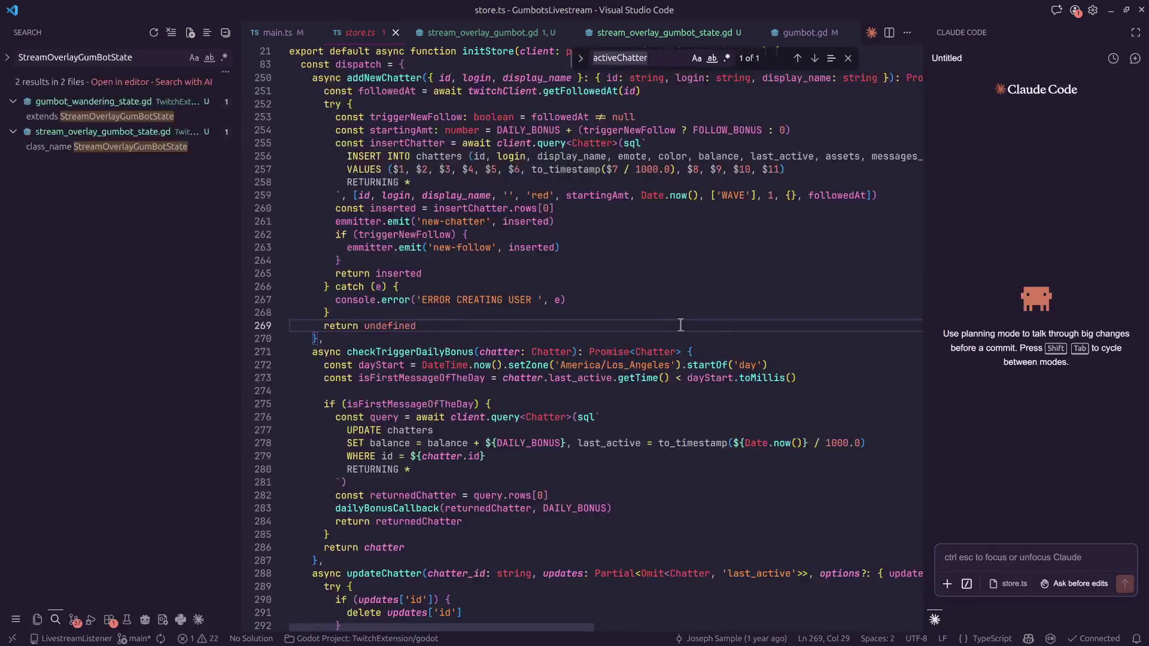
{"action": "type", "text": "s"}
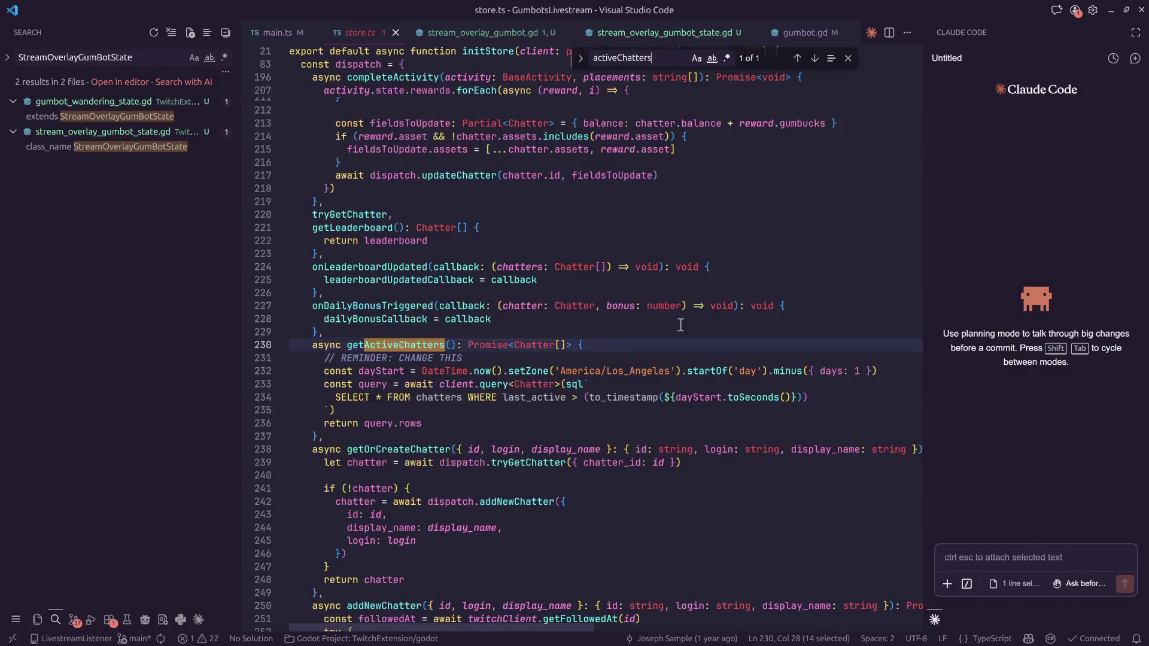
{"action": "left_click", "coordinate": [590, 372]}
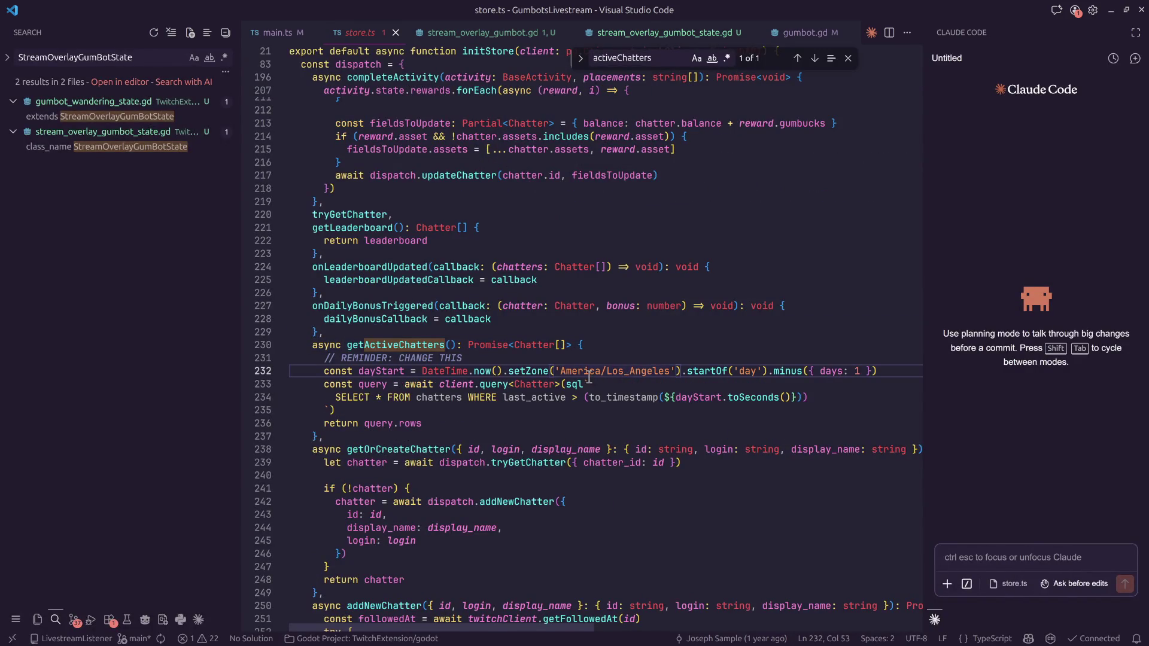
Comment out the old dayStart line and add a new dayStart declaration above the query.
{"action": "key", "text": "ctrl+slash"}
{"action": "key", "text": "Down"}
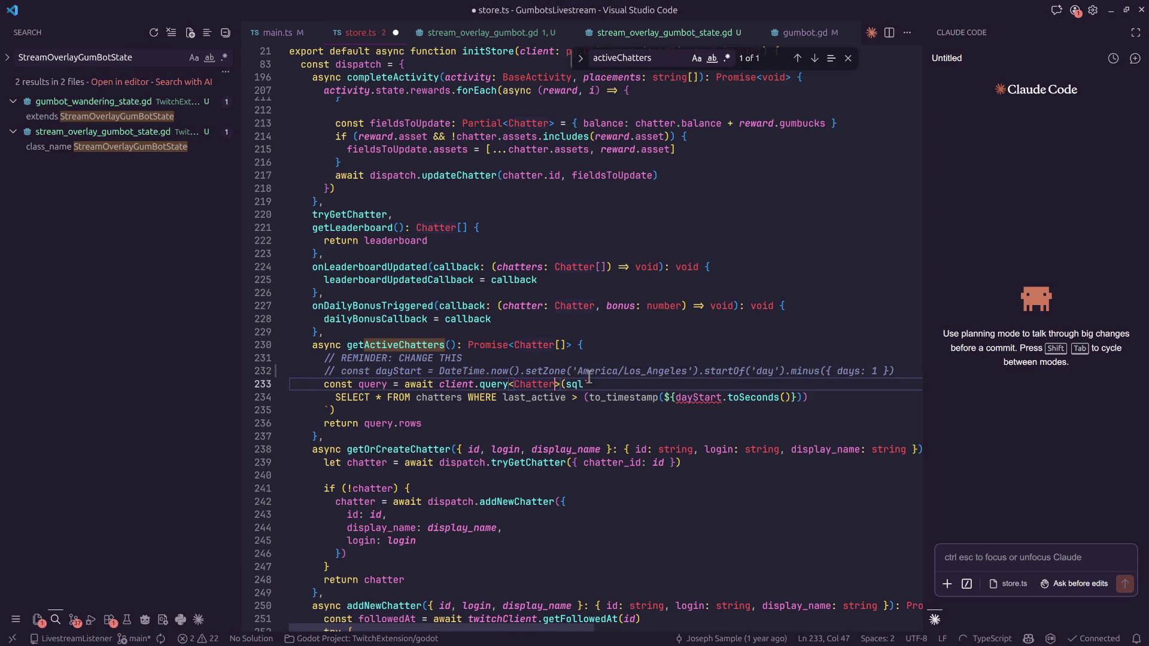
{"action": "key", "text": "ctrl+shift+Return"}
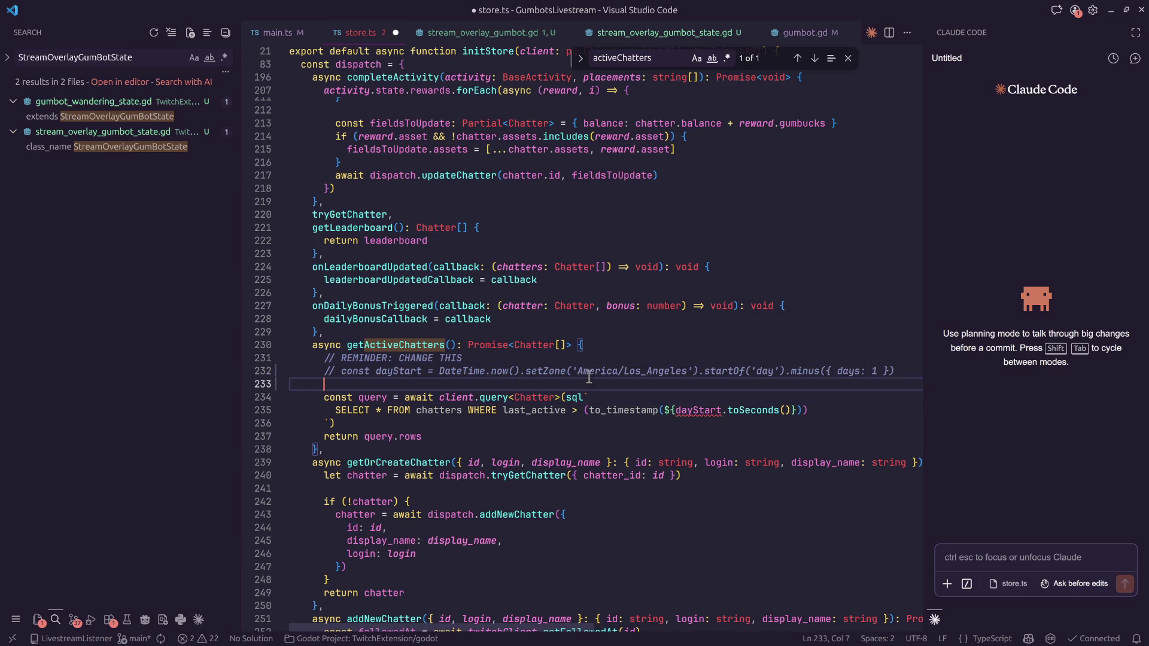
{"action": "key", "text": "BackSpace"}
{"action": "key", "text": "Escape"}
{"action": "key", "text": "End"}
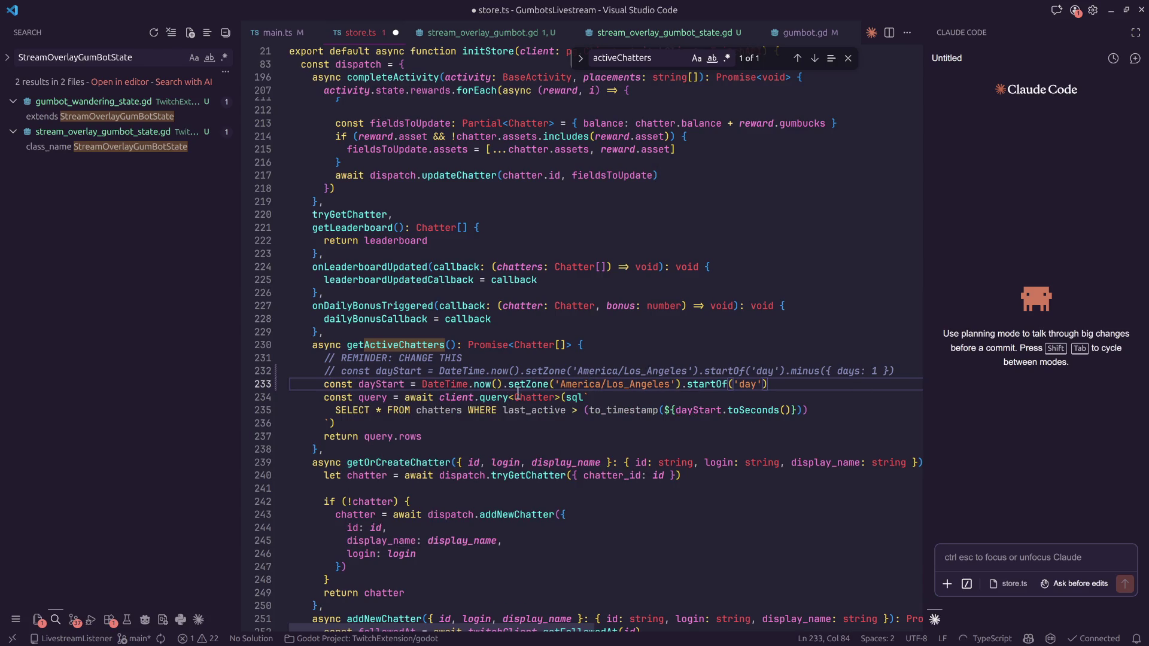
Try replacing the setZone and startOf('day') calls on the new line, then undo it.
{"action": "left_click", "coordinate": [688, 386], "text": "shift"}
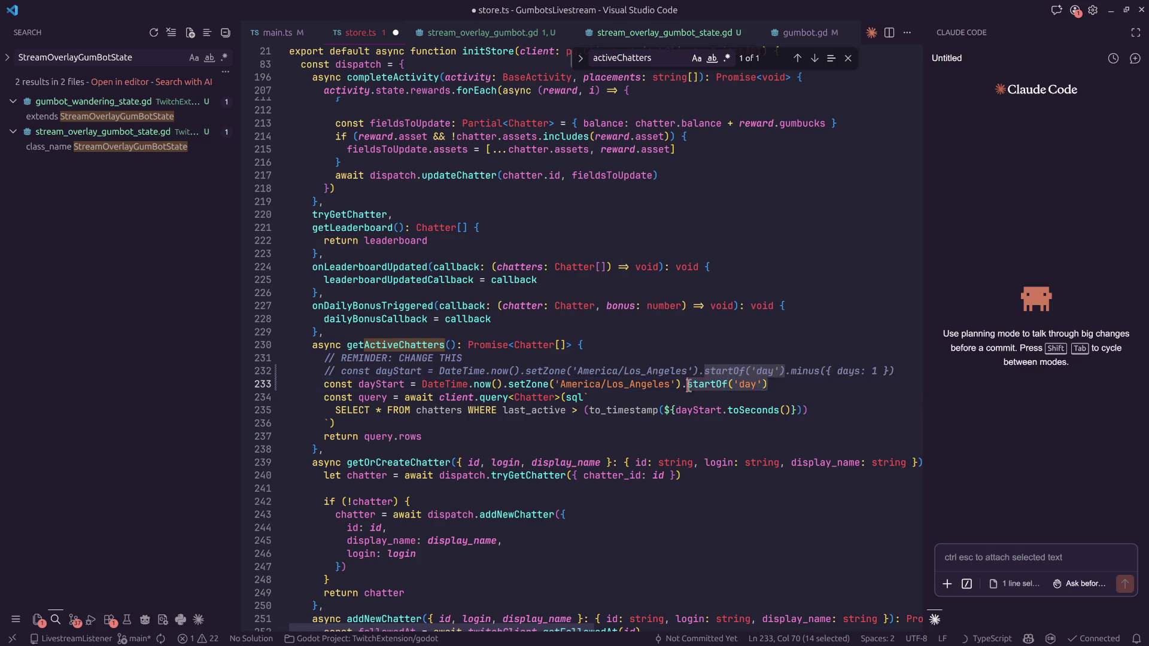
{"action": "key", "text": "Left"}
{"action": "key", "text": "Left"}
{"action": "key", "text": "Left"}
{"action": "key", "text": "Left"}
{"action": "key", "text": "Left"}
{"action": "key", "text": "Left"}
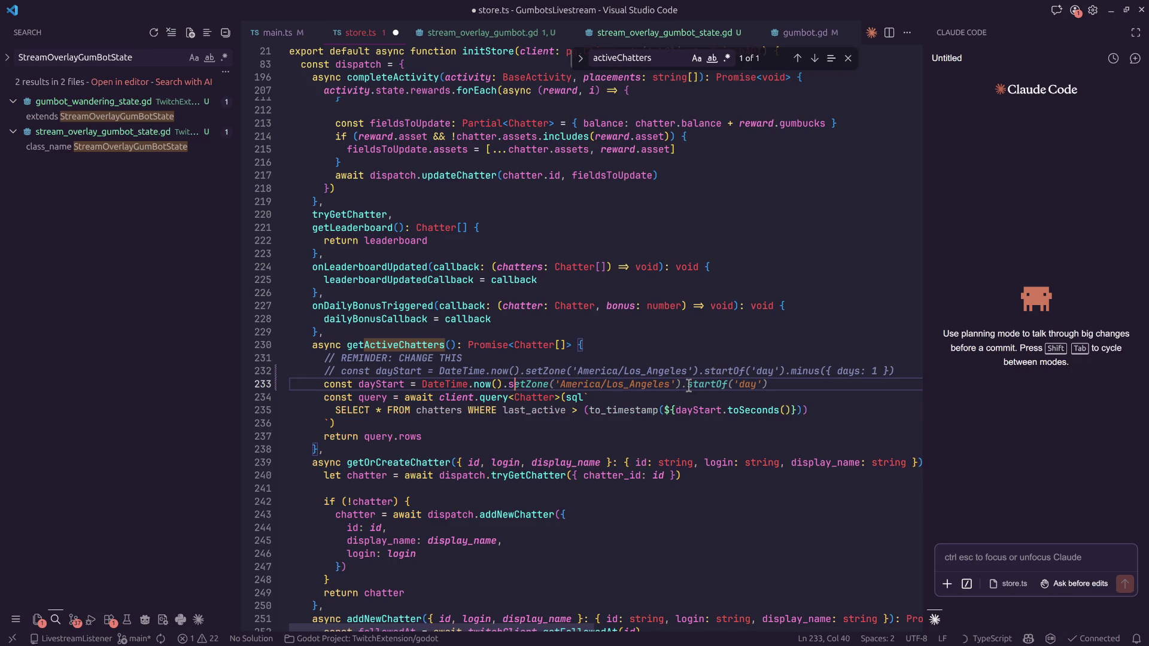
{"action": "key", "text": "shift+End"}
{"action": "type", "text": ".sub"}
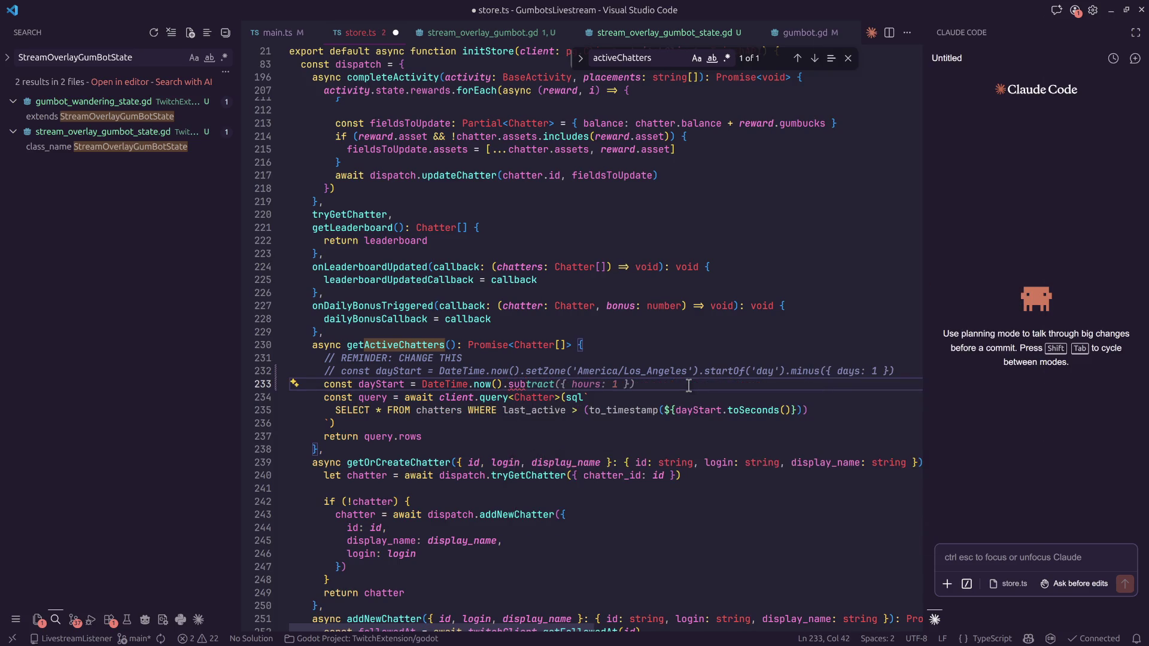
{"action": "key", "text": "BackSpace"}
{"action": "type", "text": "a"}
{"action": "key", "text": "ctrl+z"}
{"action": "key", "text": "ctrl+z"}
{"action": "key", "text": "ctrl+z"}
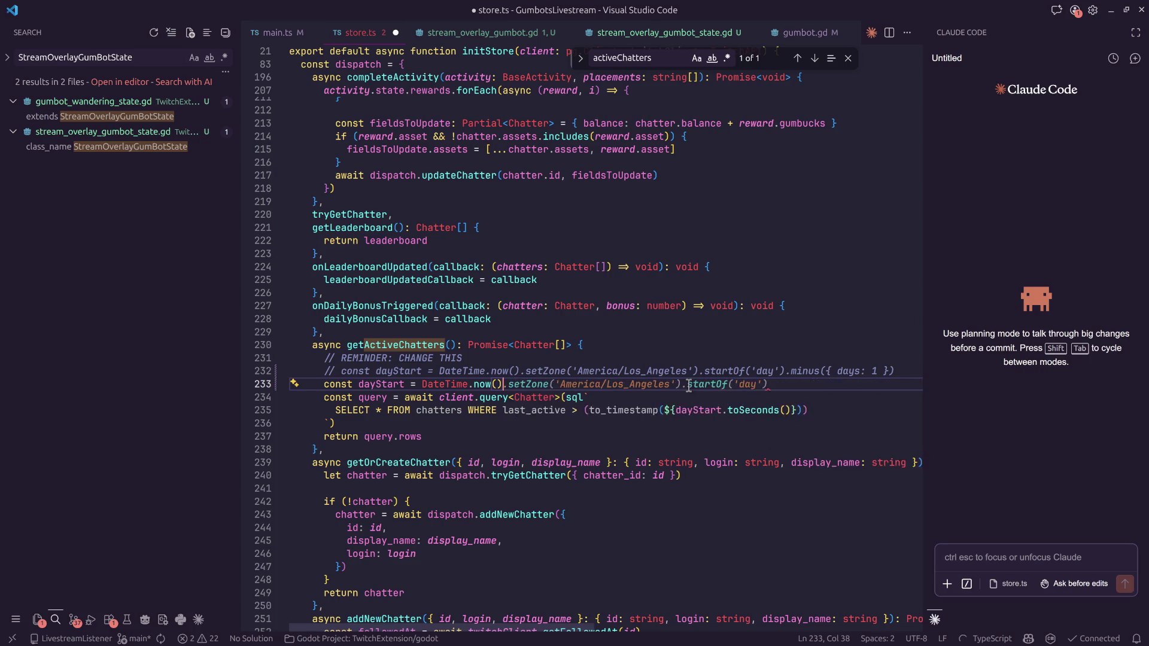
Pick minus from DateTime's member list and complete it as minus({ minutes: 15 }).
{"action": "key", "text": "ctrl+space"}
{"action": "key", "text": "Down"}
{"action": "key", "text": "Down"}
{"action": "key", "text": "Down"}
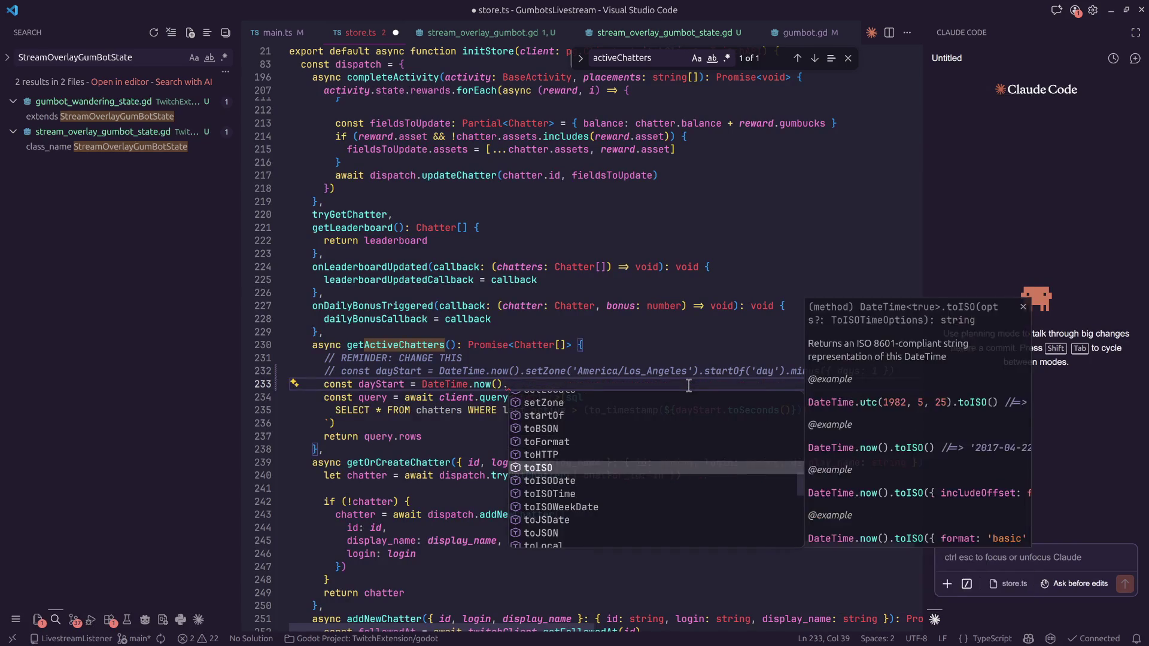
{"action": "key", "text": "Down"}
{"action": "key", "text": "Down"}
{"action": "key", "text": "Down"}
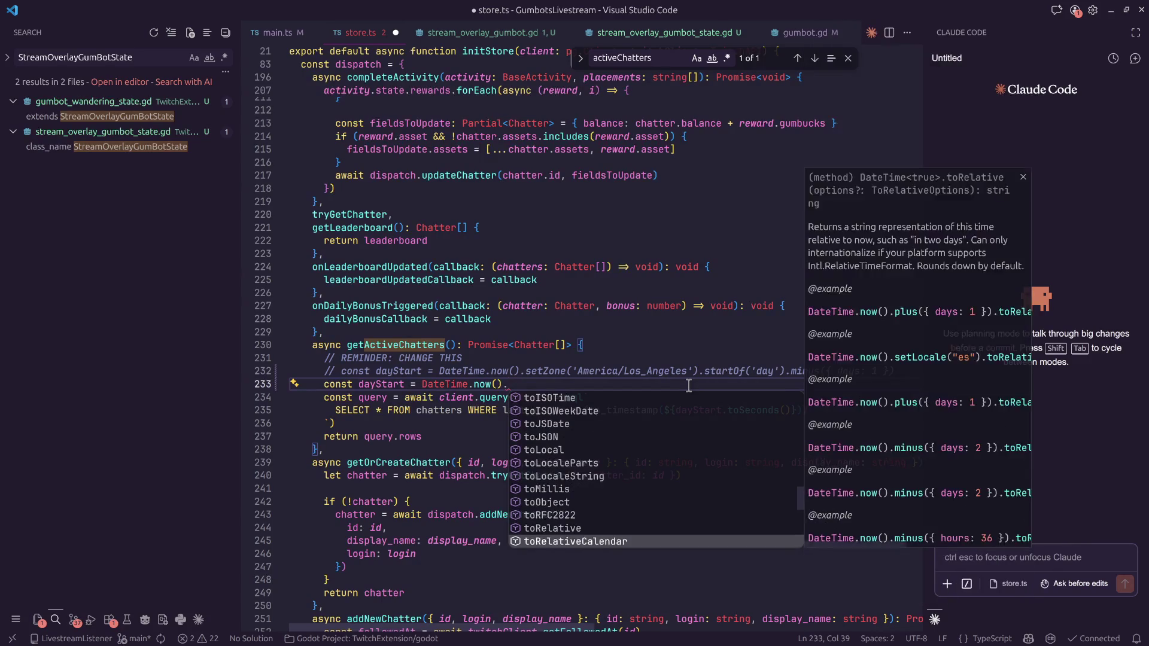
{"action": "key", "text": "Down"}
{"action": "key", "text": "Down"}
{"action": "key", "text": "Down"}
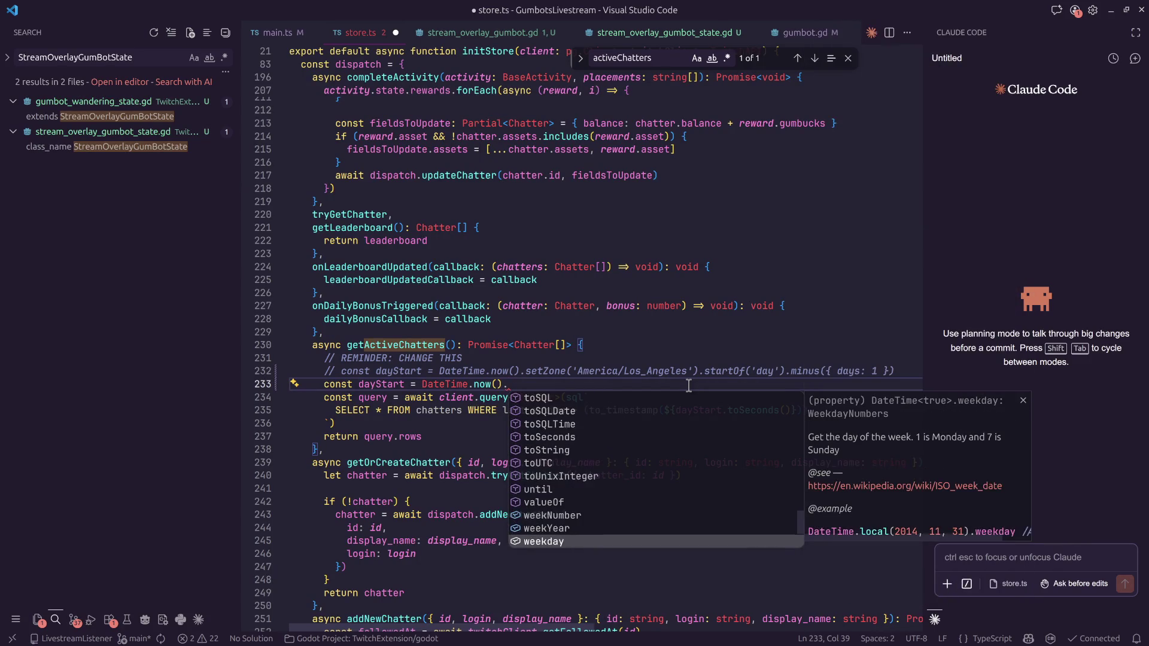
{"action": "key", "text": "Down"}
{"action": "key", "text": "Down"}
{"action": "key", "text": "Down"}
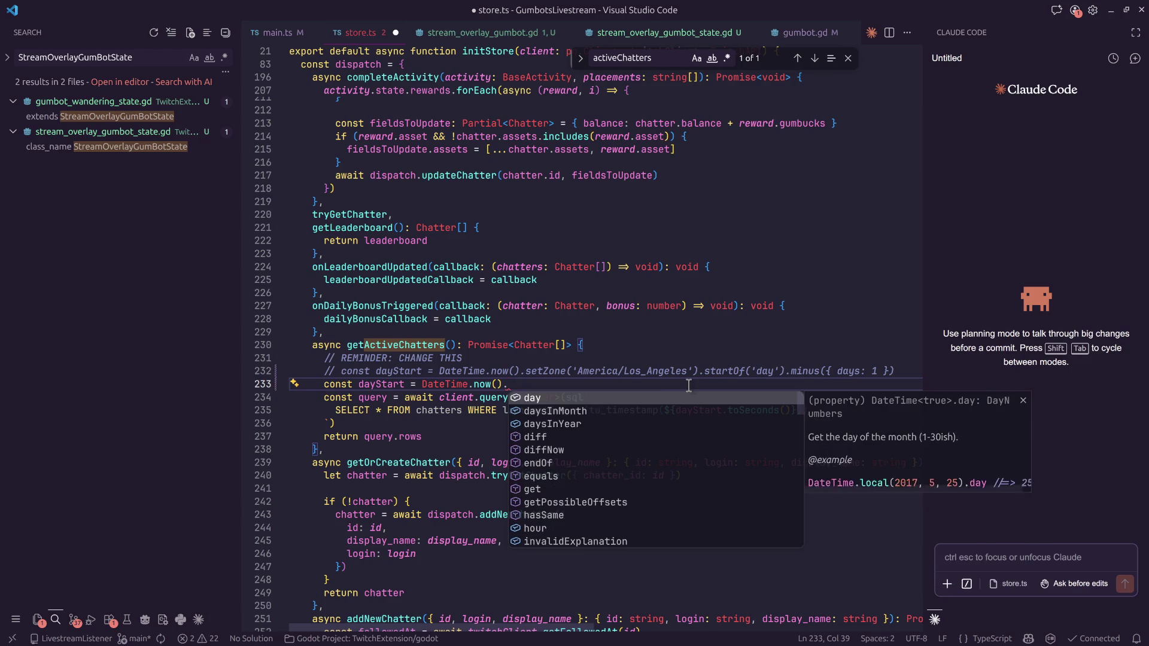
{"action": "key", "text": "Down"}
{"action": "key", "text": "Down"}
{"action": "key", "text": "Down"}
{"action": "key", "text": "Up"}
{"action": "key", "text": "Up"}
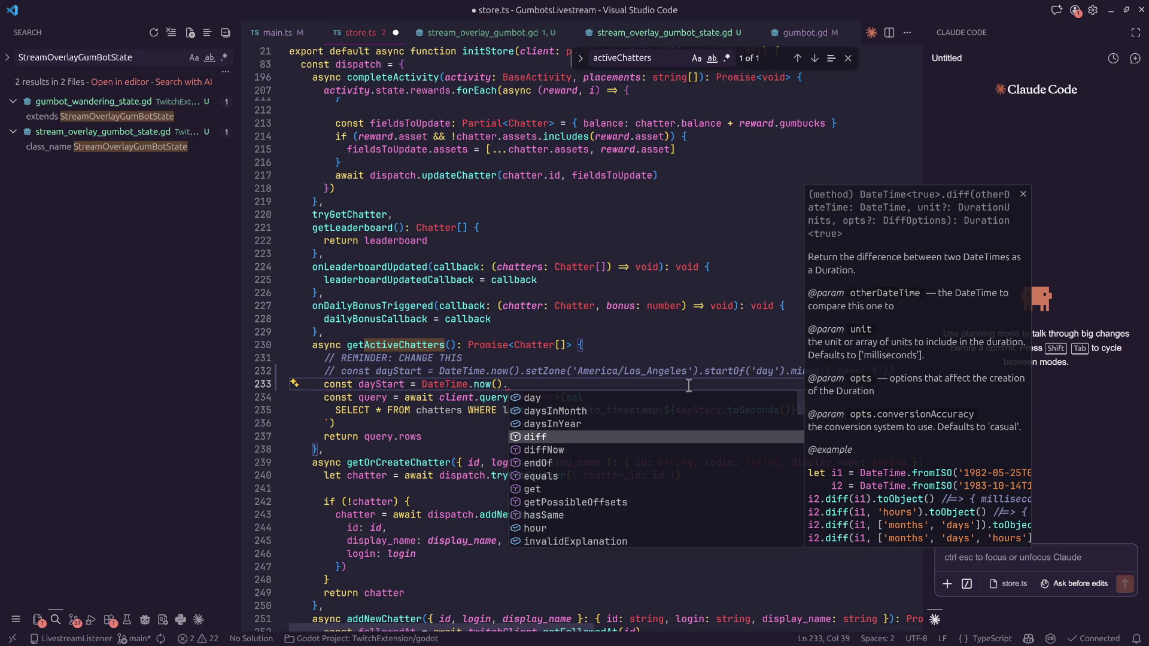
{"action": "key", "text": "Down"}
{"action": "key", "text": "Down"}
{"action": "key", "text": "Down"}
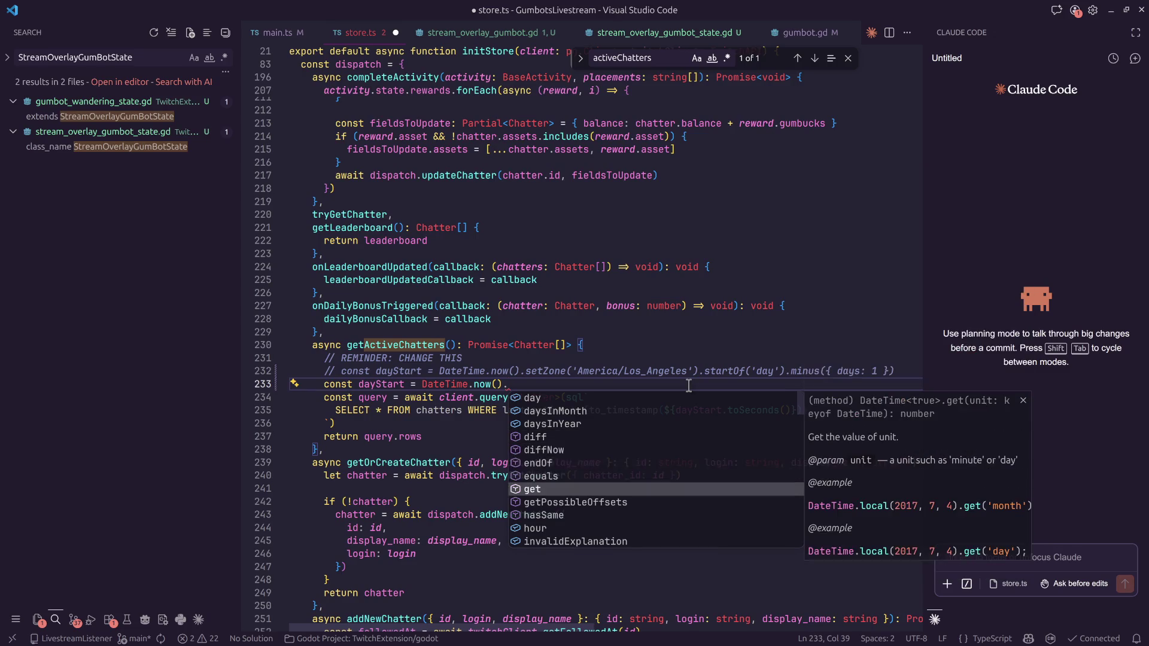
{"action": "key", "text": "Down"}
{"action": "key", "text": "Down"}
{"action": "key", "text": "Down"}
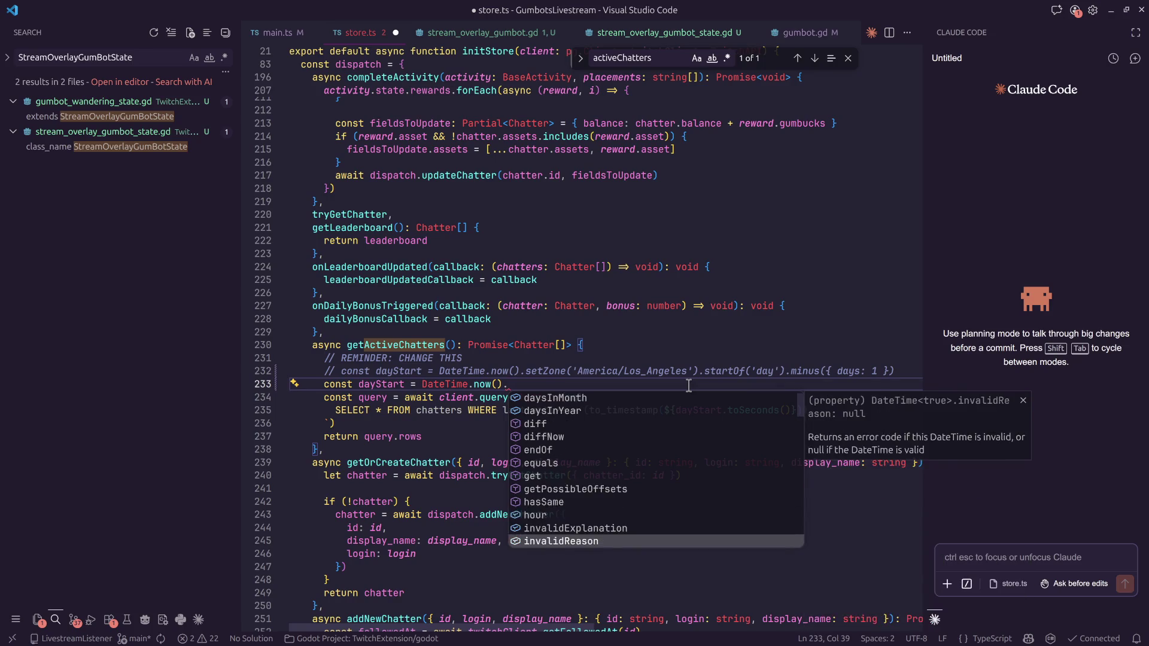
{"action": "key", "text": "Down"}
{"action": "key", "text": "Down"}
{"action": "key", "text": "Down"}
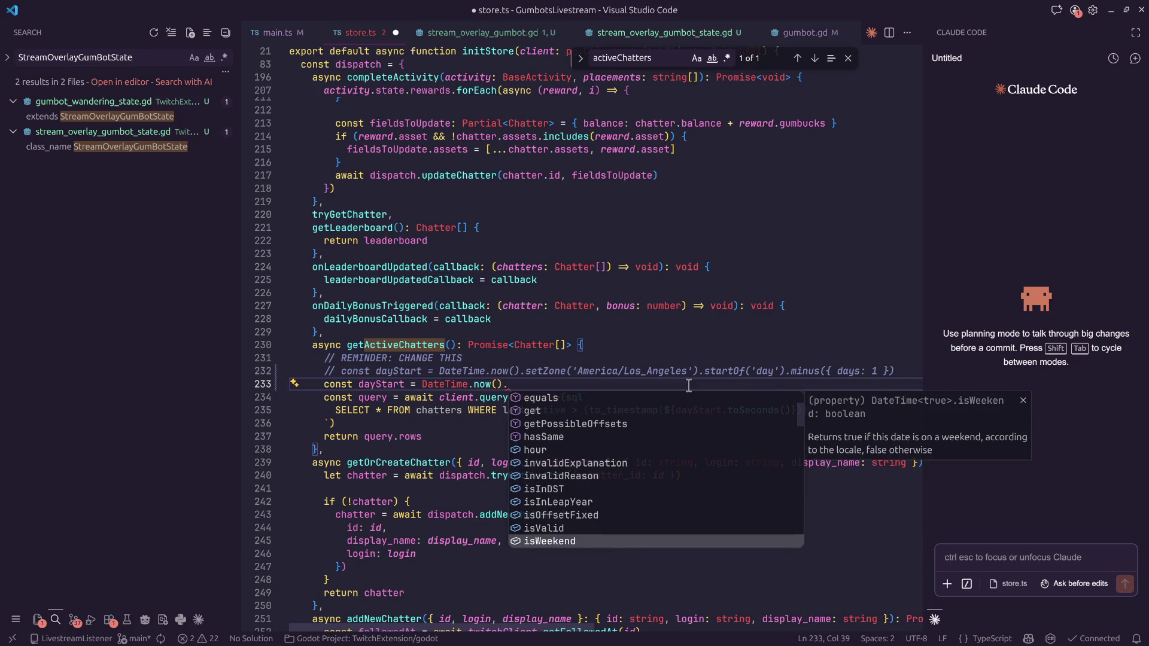
{"action": "key", "text": "Down"}
{"action": "key", "text": "Down"}
{"action": "key", "text": "Down"}
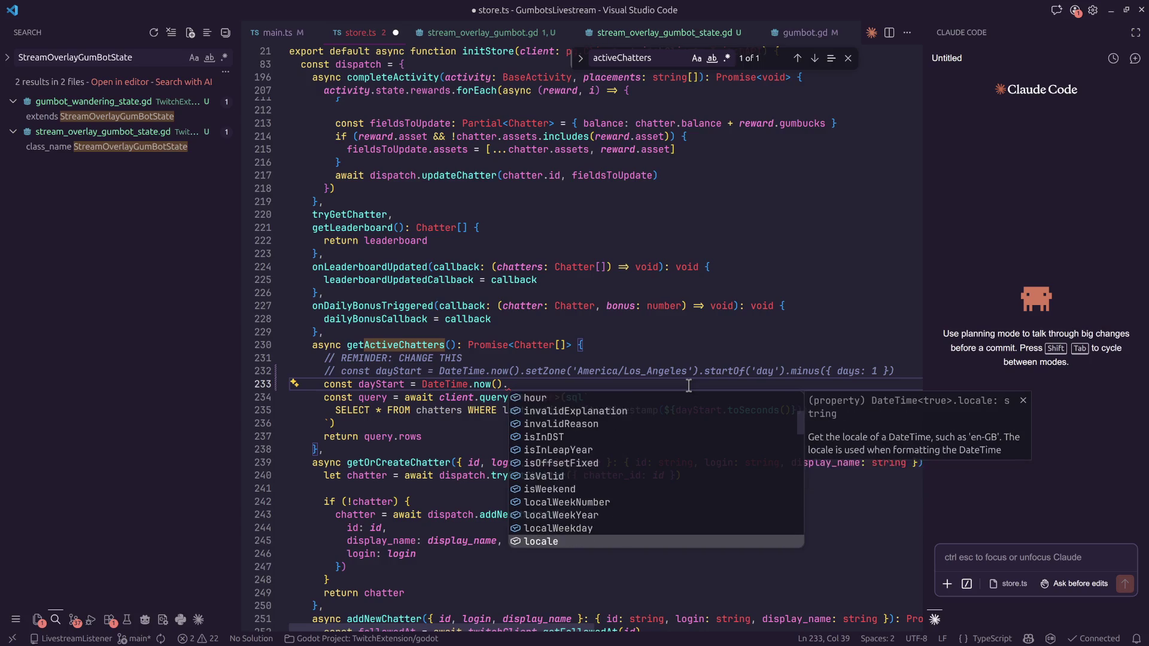
{"action": "key", "text": "Down"}
{"action": "key", "text": "Down"}
{"action": "key", "text": "Up"}
{"action": "key", "text": "Up"}
{"action": "key", "text": "Up"}
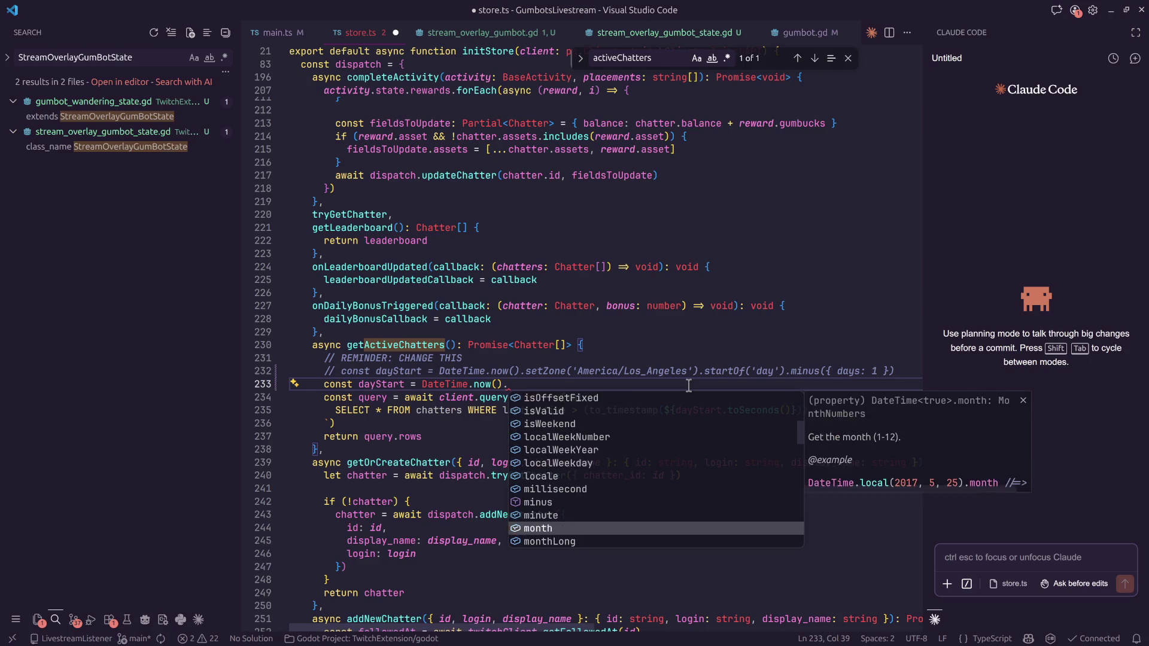
{"action": "key", "text": "Return"}
{"action": "type", "text": "({ min"}
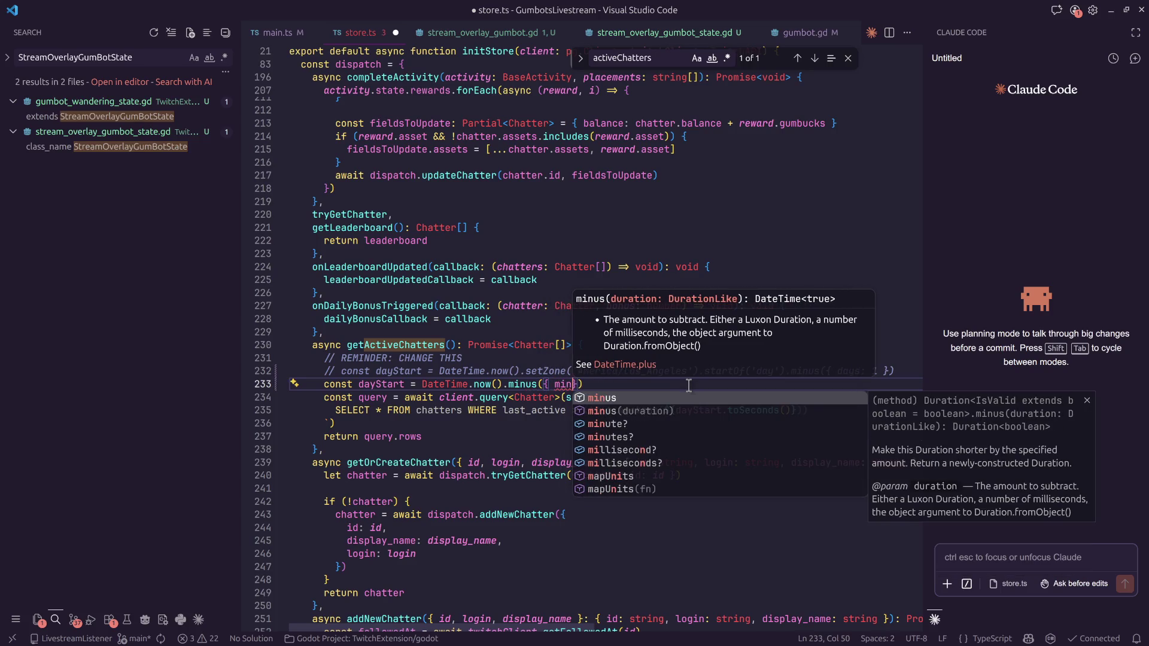
{"action": "key", "text": "Down"}
{"action": "key", "text": "Down"}
{"action": "key", "text": "Down"}
{"action": "key", "text": "Return"}
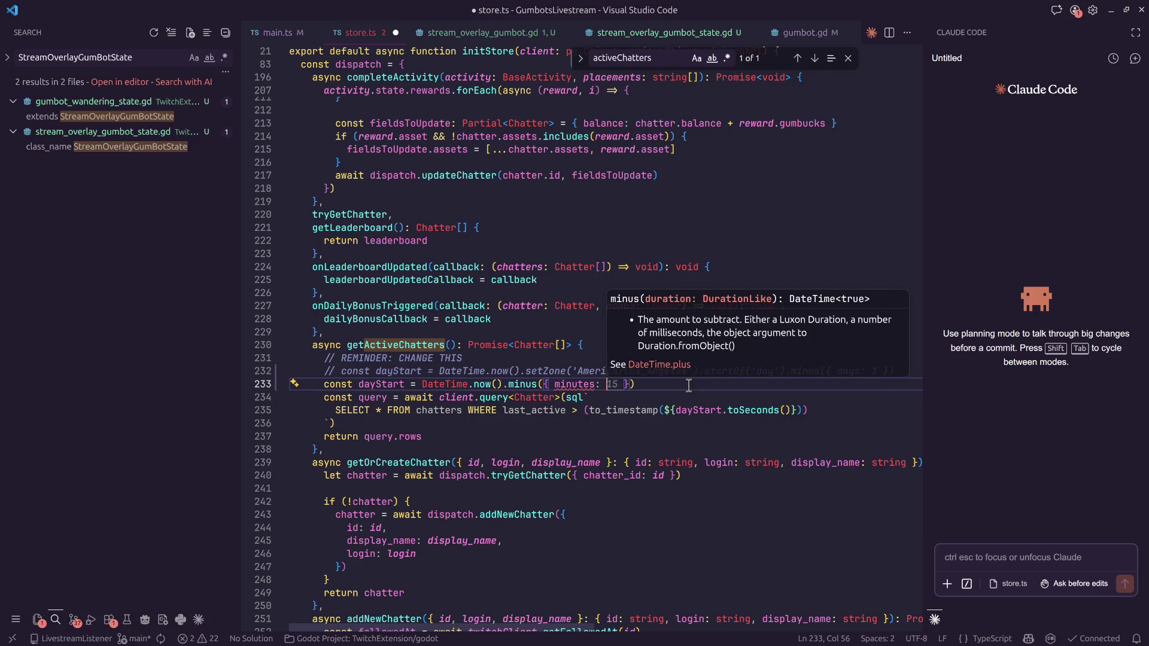
{"action": "type", "text": "15"}
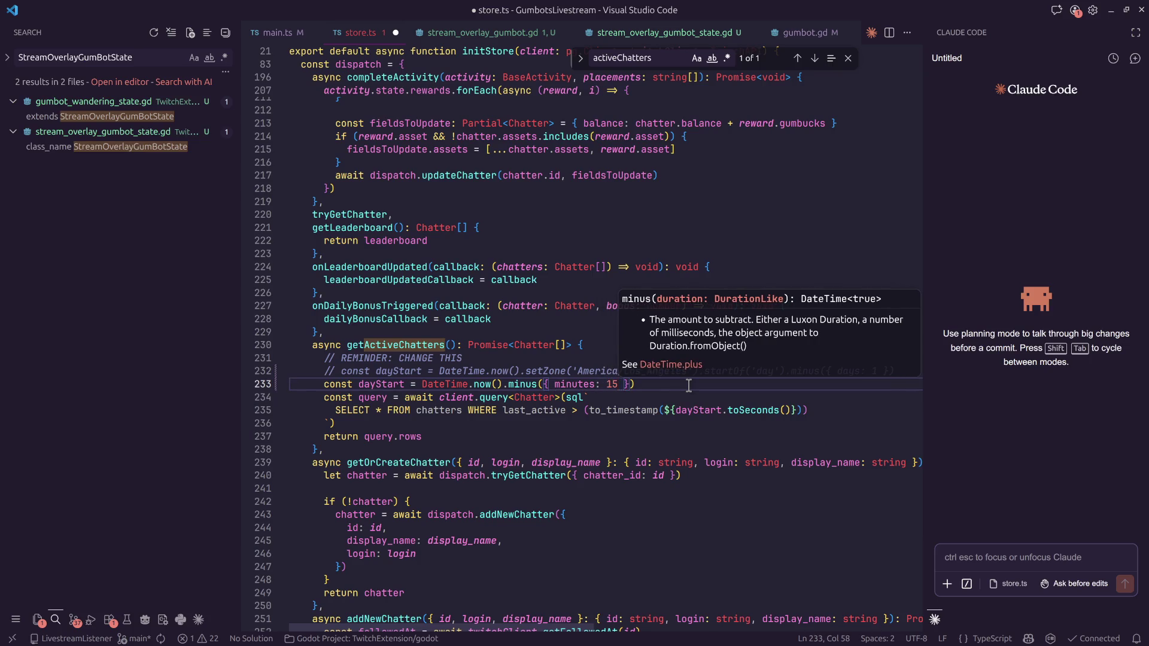
{"action": "left_click", "coordinate": [578, 359]}
Save store.ts, stop docker compose with Ctrl+C and rerun it in the terminal.
{"action": "key", "text": "ctrl+s"}
{"action": "key", "text": "alt+Tab"}
{"action": "key", "text": "alt+Tab"}
{"action": "key", "text": "alt+Tab"}
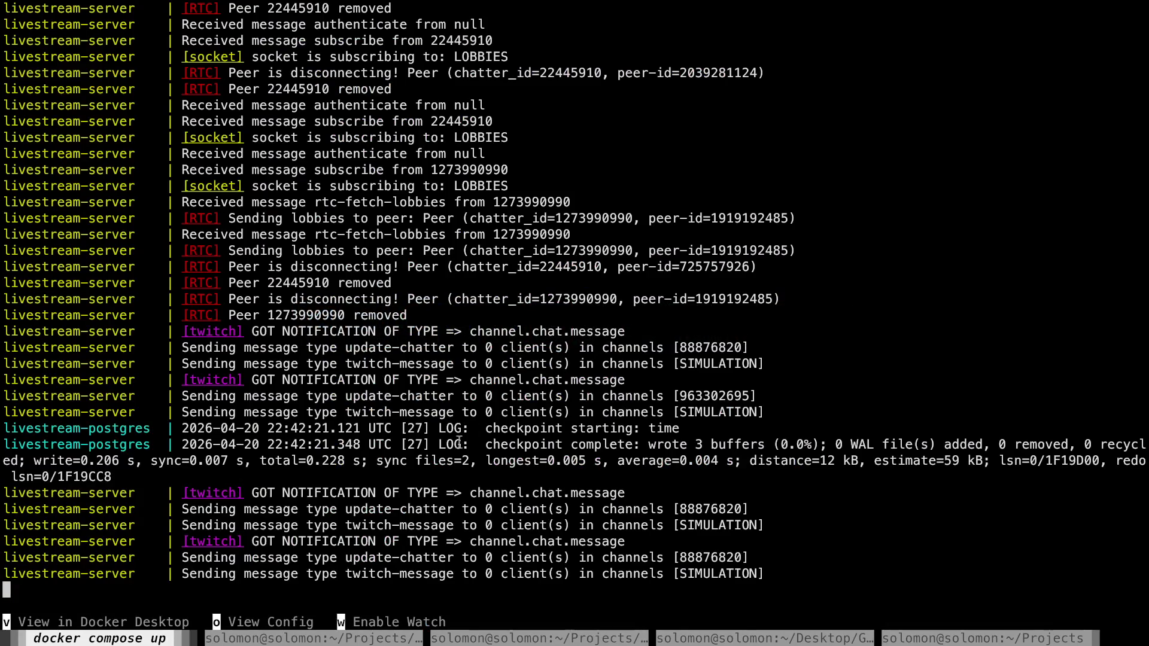
{"action": "key", "text": "ctrl+c"}
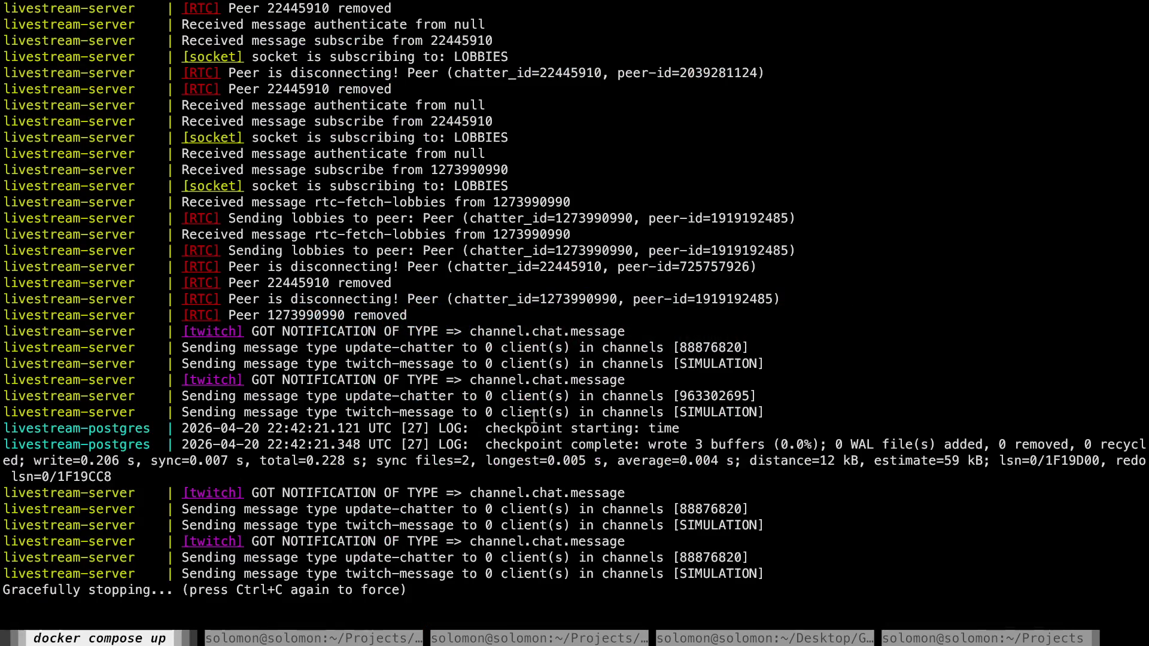
{"action": "key", "text": "Up"}
{"action": "key", "text": "Return"}
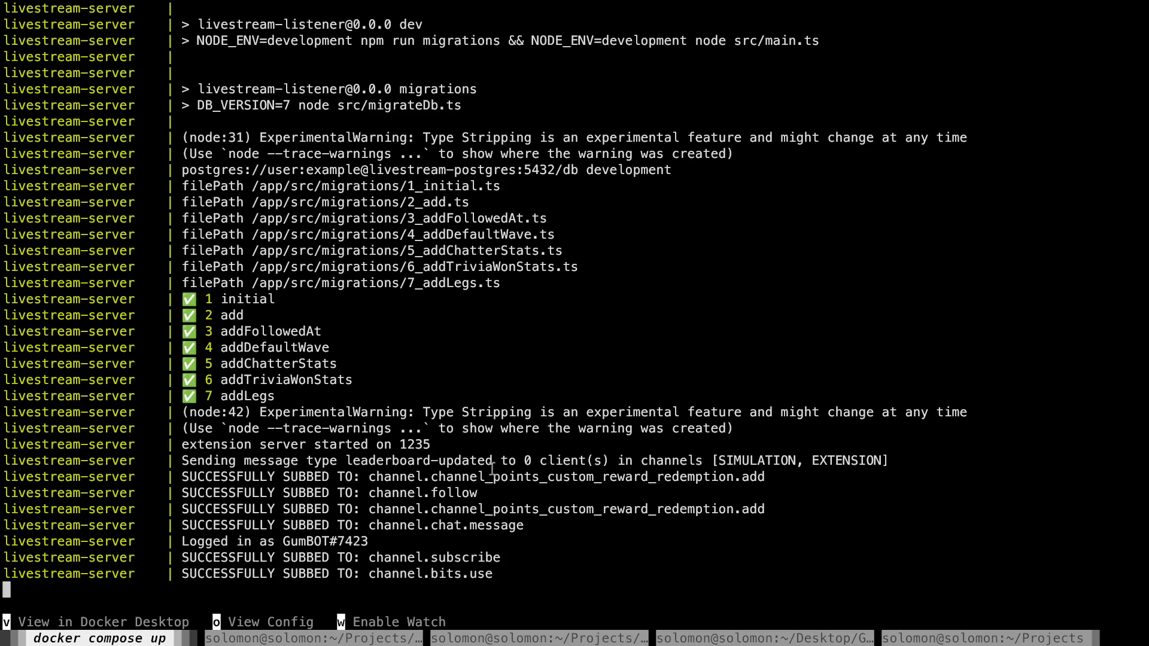
{"action": "key", "text": "alt+Tab"}
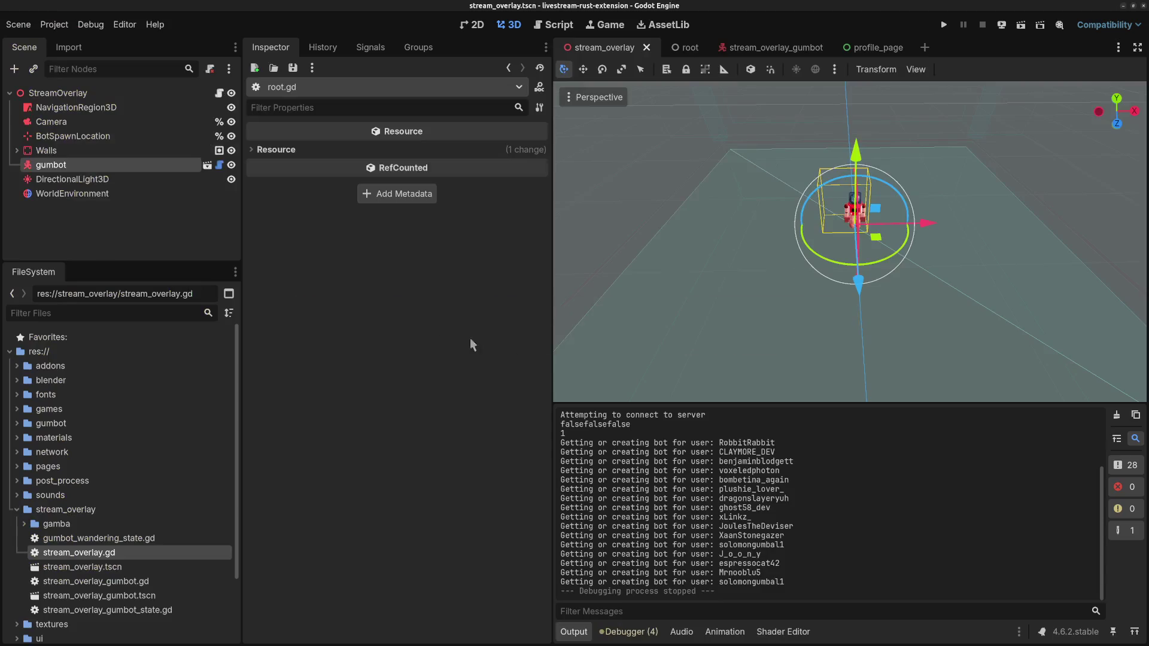
Clear the Output log, run the overlay to watch bots walk, then stop the game.
{"action": "left_click", "coordinate": [1117, 415]}
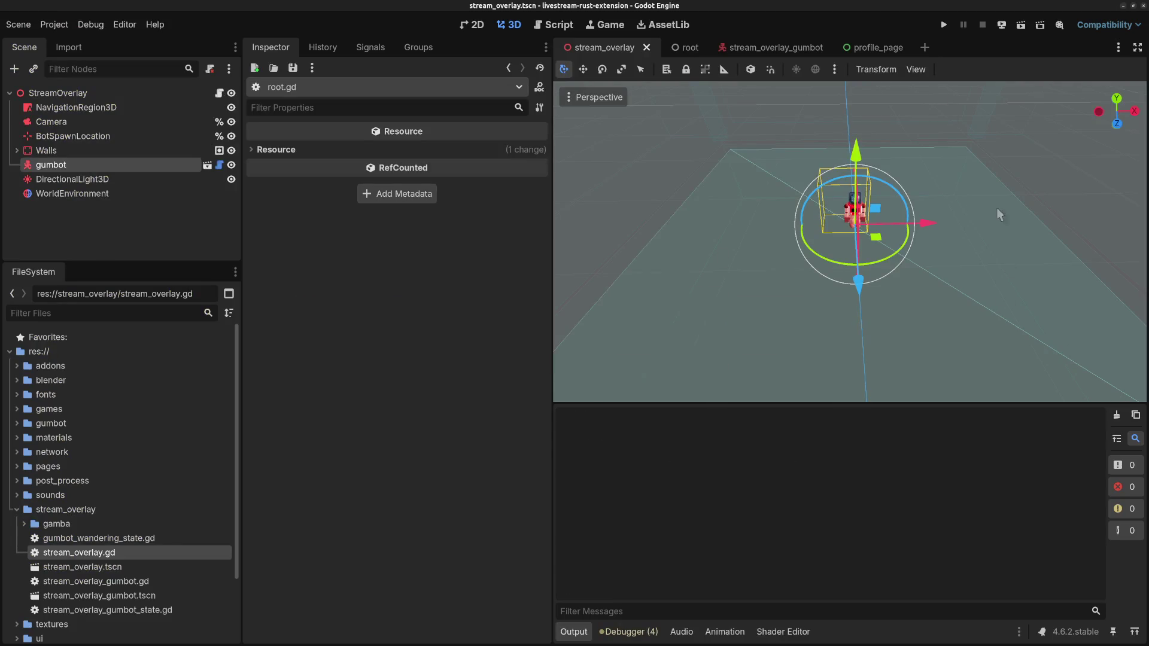
{"action": "left_click", "coordinate": [944, 25]}
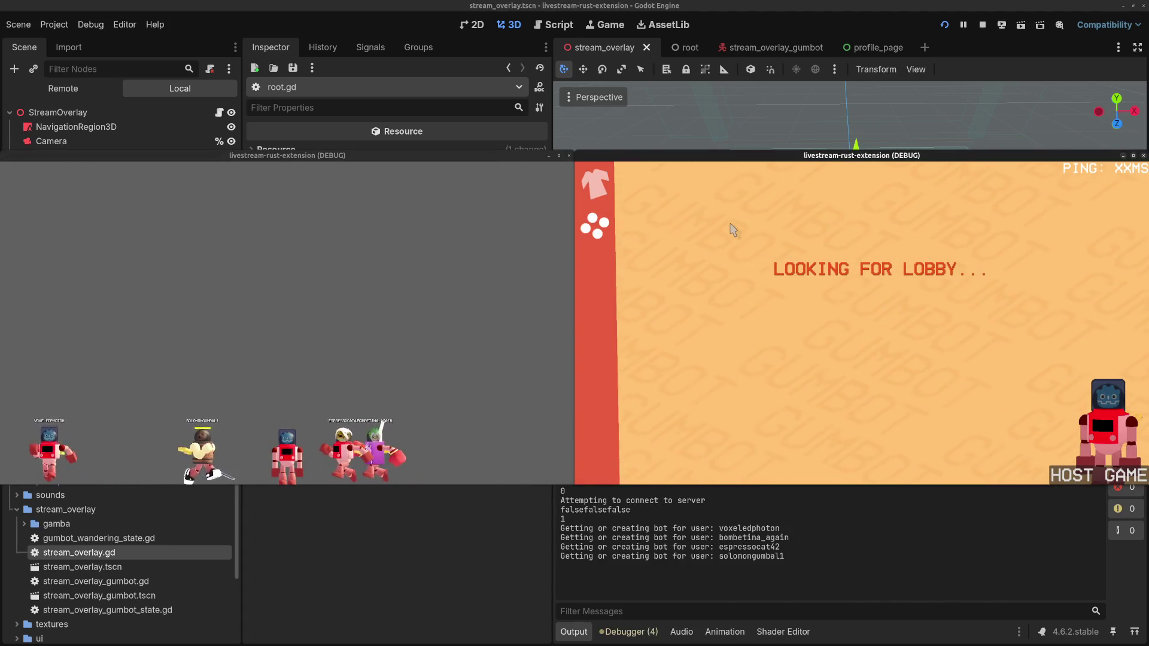
{"action": "left_click", "coordinate": [505, 420]}
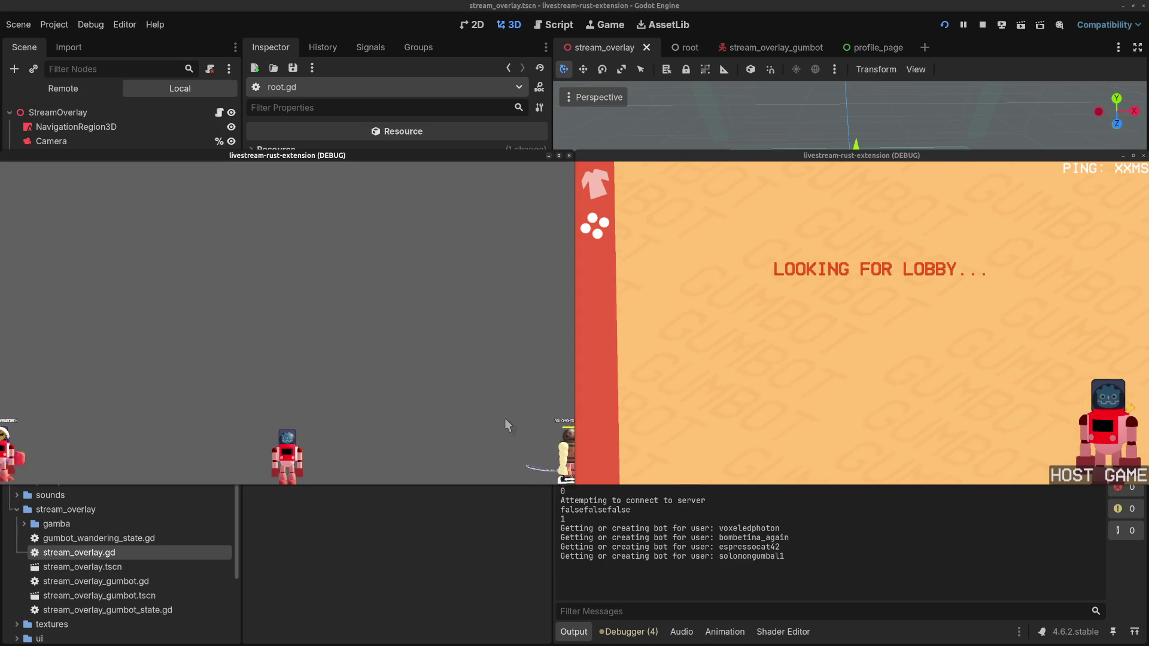
{"action": "left_click", "coordinate": [982, 25]}
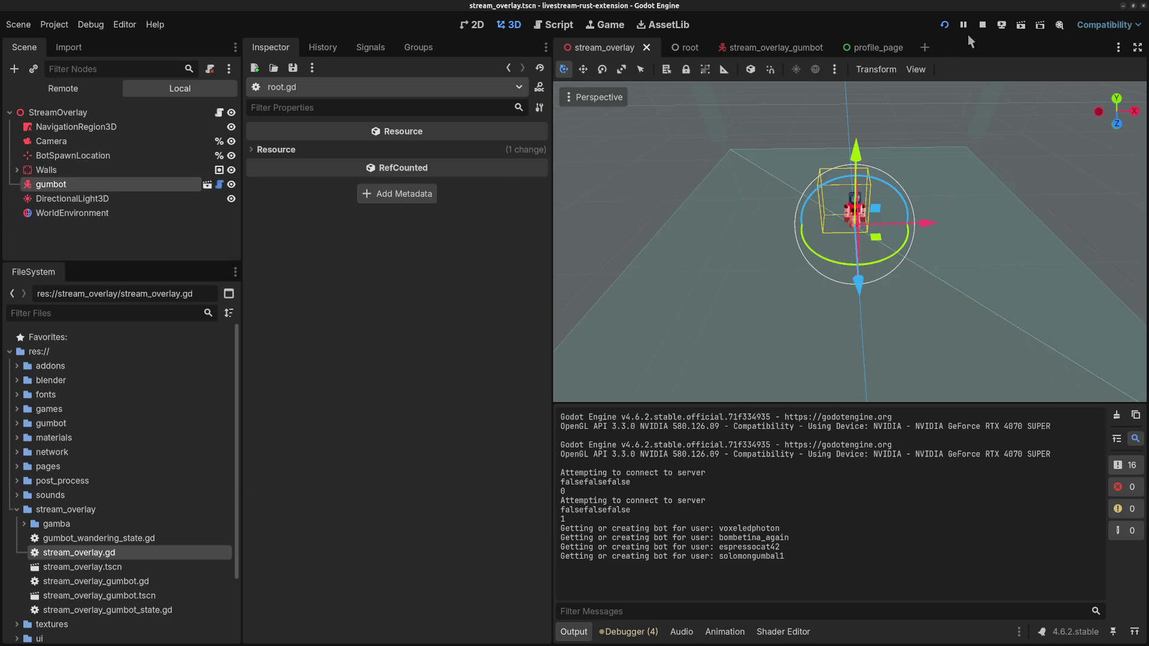
Raise the gumbot well upward along its Y axis in the viewport.
{"action": "key", "text": "alt+Tab"}
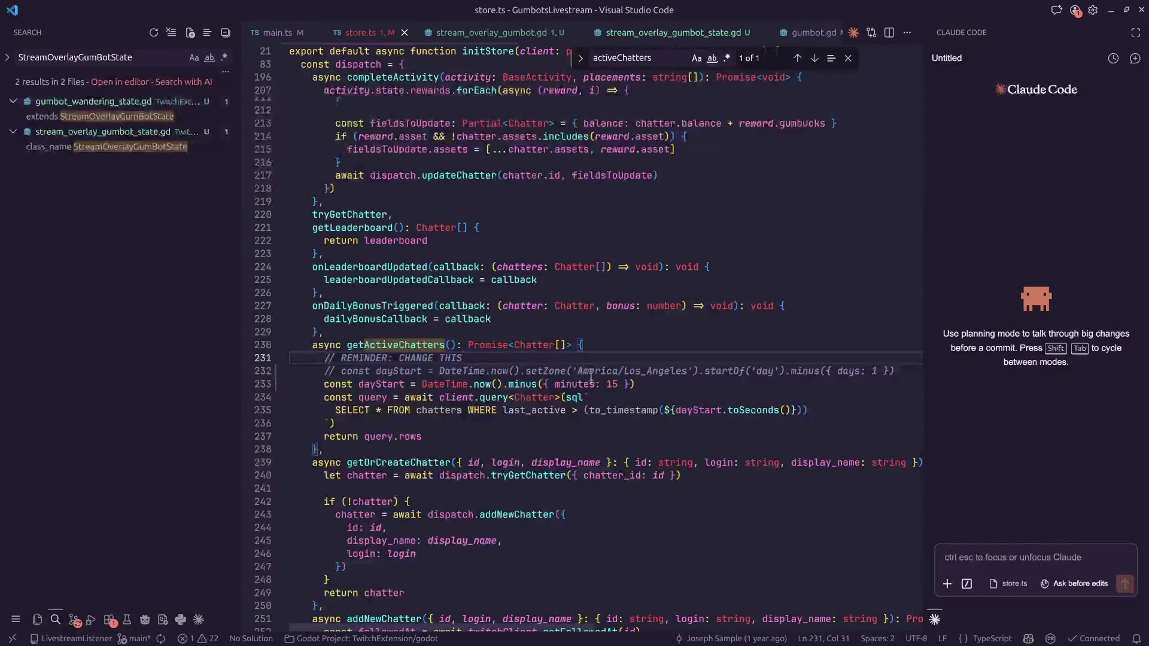
{"action": "key", "text": "alt+Tab"}
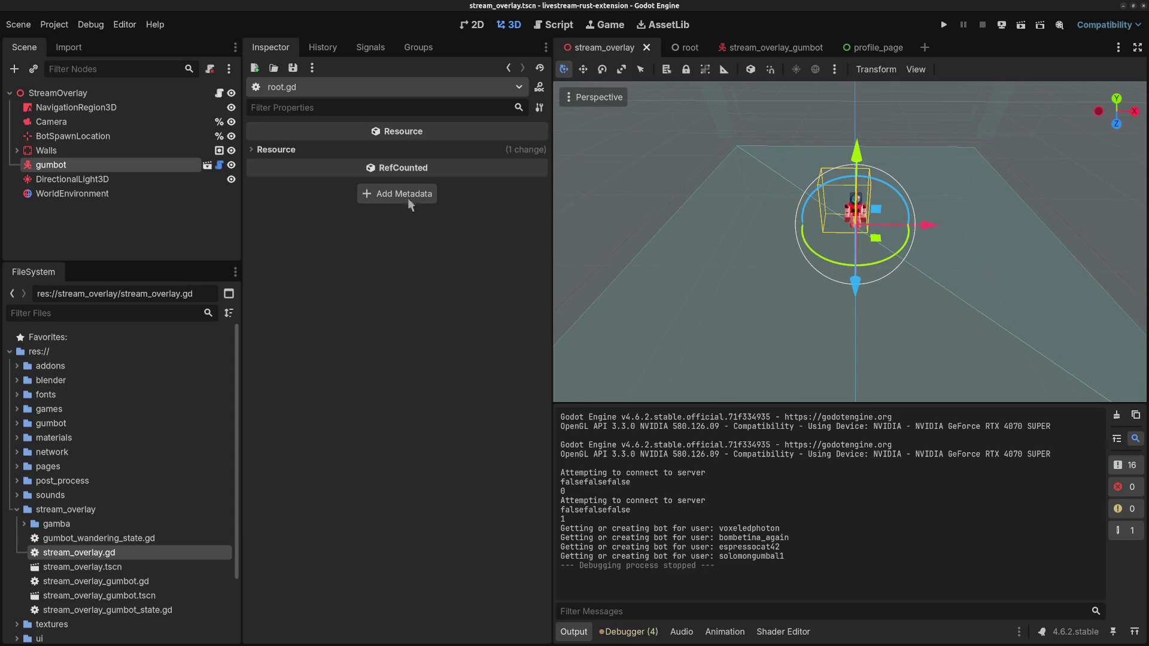
{"action": "scroll", "coordinate": [813, 285], "scroll_direction": "down", "scroll_amount": 3}
{"action": "left_click_drag", "start_coordinate": [853, 263], "coordinate": [849, 230]}
{"action": "scroll", "coordinate": [862, 256], "scroll_direction": "down", "scroll_amount": 2}
{"action": "left_click_drag", "start_coordinate": [853, 173], "coordinate": [852, 104]}
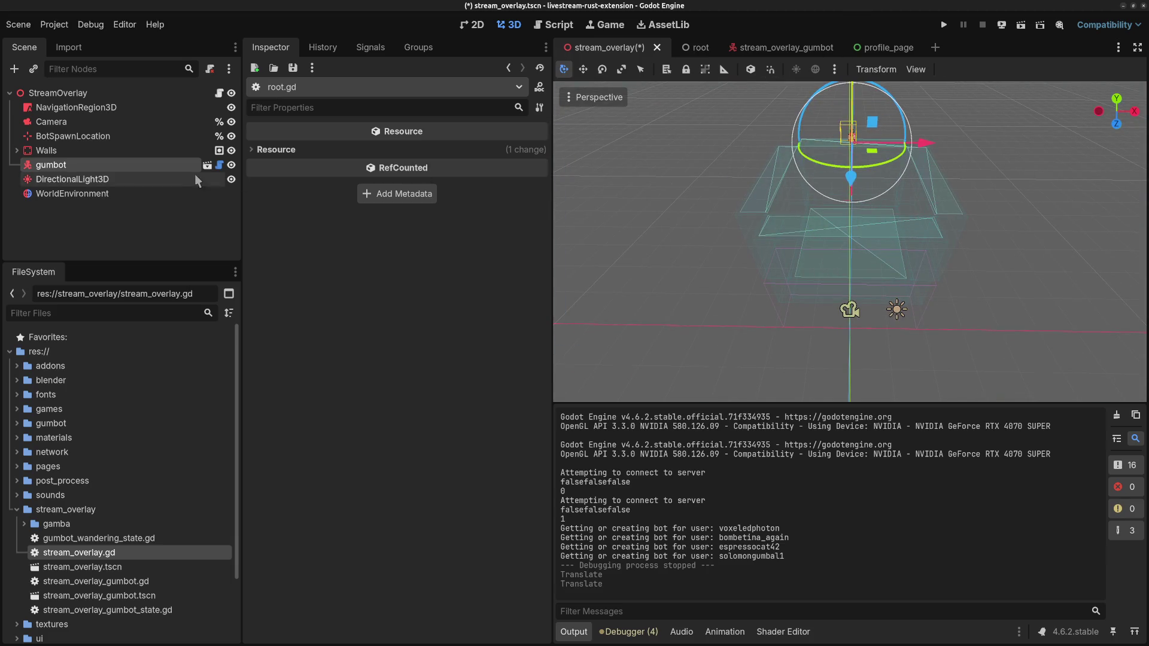
Hide the gumbot, save the scene, and orbit to inspect the floor navmesh.
{"action": "left_click", "coordinate": [231, 165]}
{"action": "key", "text": "ctrl+s"}
{"action": "scroll", "coordinate": [861, 311], "scroll_direction": "up", "scroll_amount": 5}
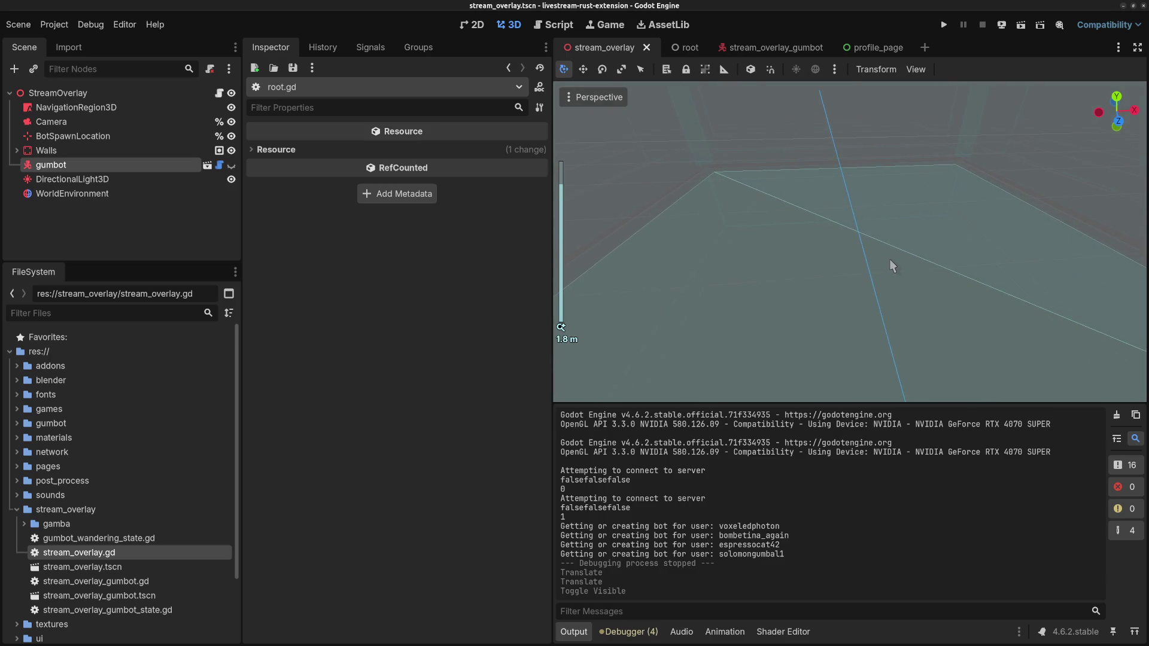
{"action": "left_click_drag", "start_coordinate": [888, 254], "coordinate": [872, 238]}
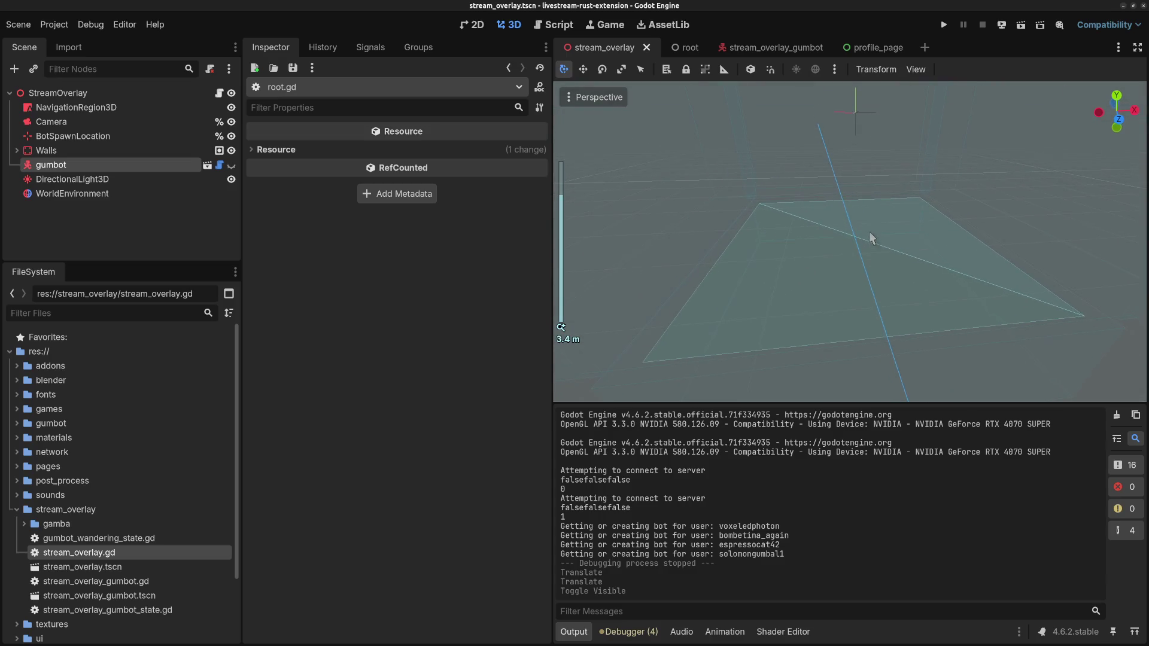
{"action": "key", "text": "alt+Tab"}
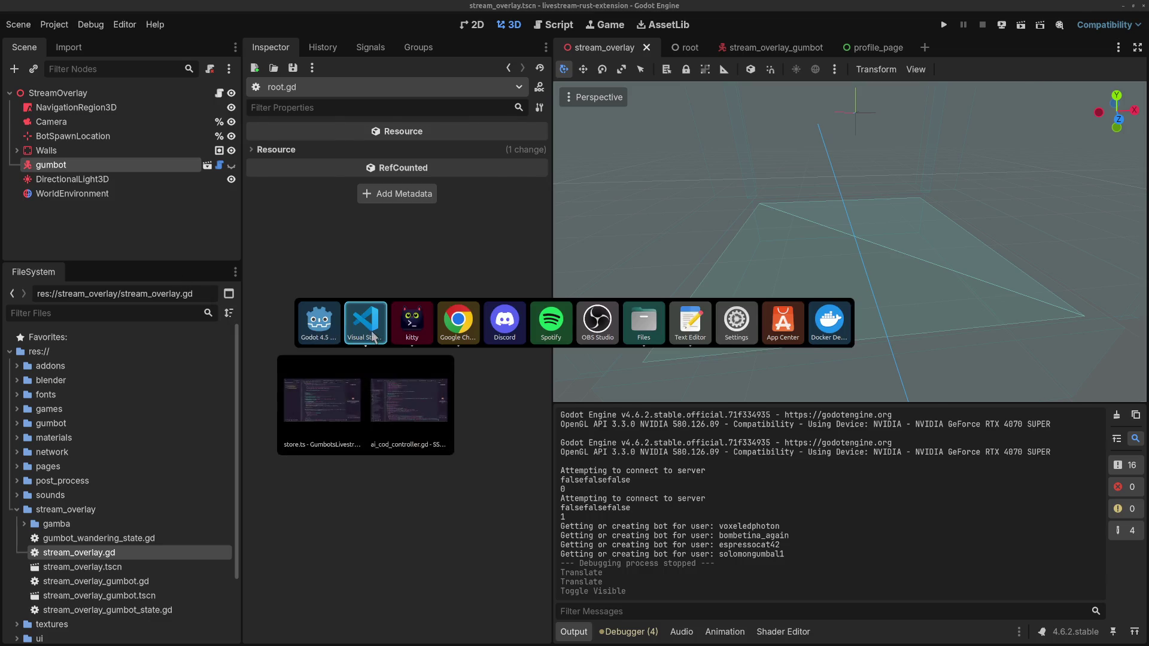
Open gumbot_wandering_state.gd through the quick file search.
{"action": "key", "text": "ctrl+p"}
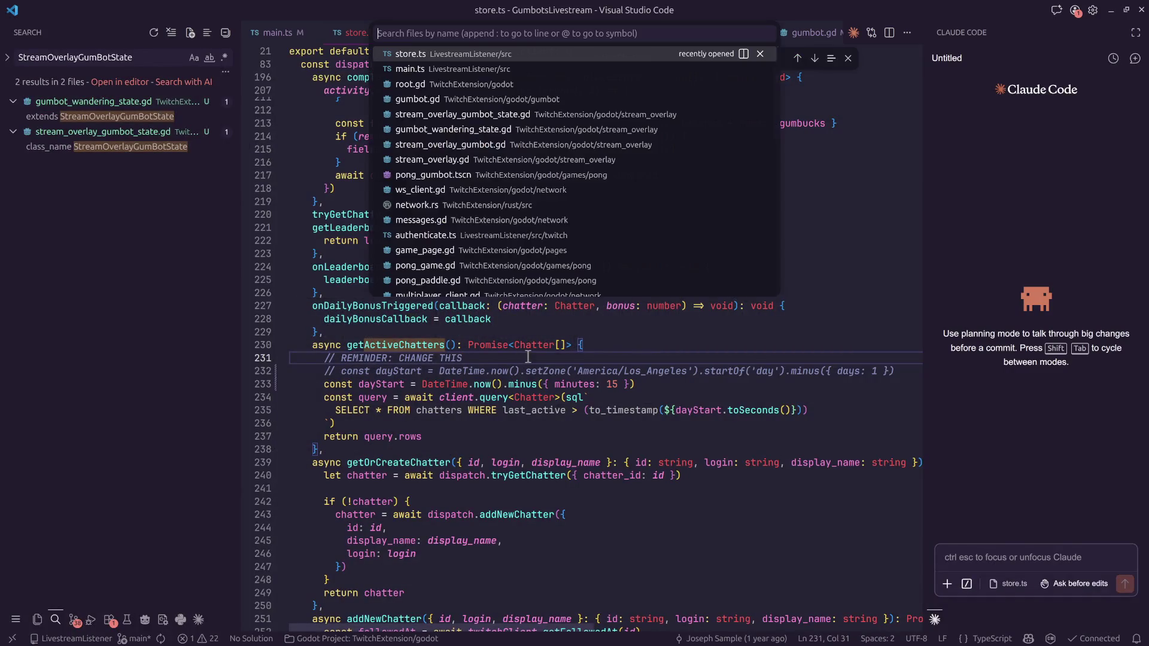
{"action": "key", "text": "Down"}
{"action": "key", "text": "Down"}
{"action": "key", "text": "Down"}
{"action": "key", "text": "Up"}
{"action": "key", "text": "Return"}
Inspect the patrol code around random_location and the _pick_random_point function.
{"action": "left_click", "coordinate": [529, 356]}
{"action": "left_click", "coordinate": [458, 324]}
{"action": "left_click", "coordinate": [392, 312]}
{"action": "left_click", "coordinate": [768, 312]}
{"action": "double_click", "coordinate": [382, 325]}
{"action": "double_click", "coordinate": [386, 286]}
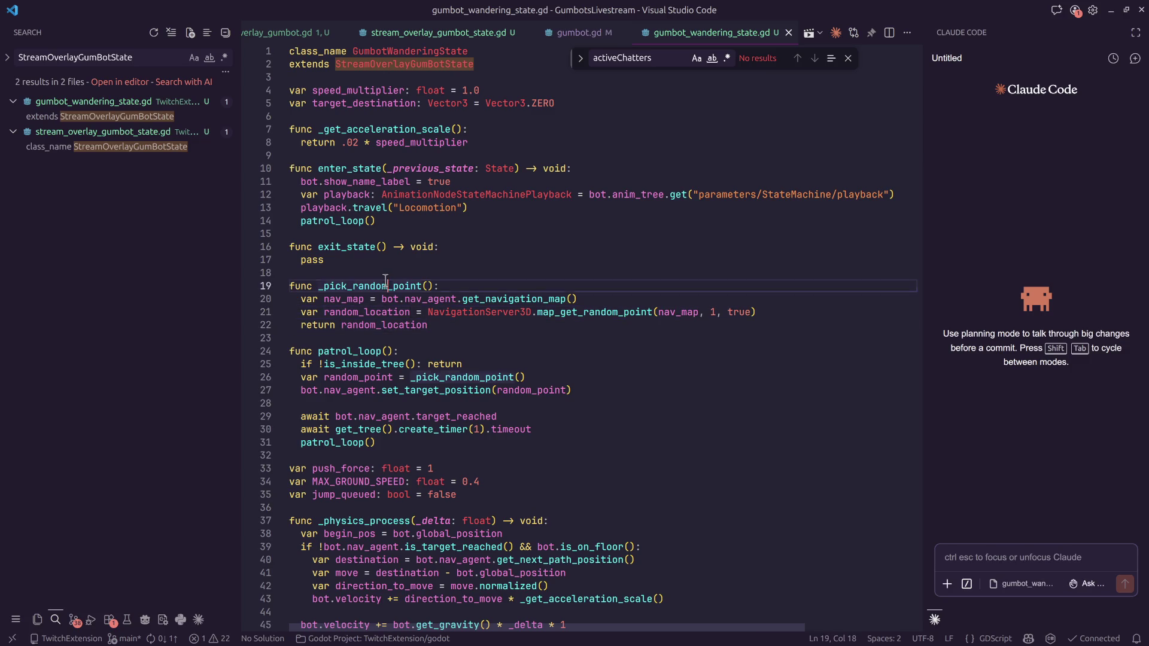
{"action": "left_click", "coordinate": [553, 382]}
Add a trial 'Debug' line after the random point pick, then remove it and save.
{"action": "key", "text": "Return"}
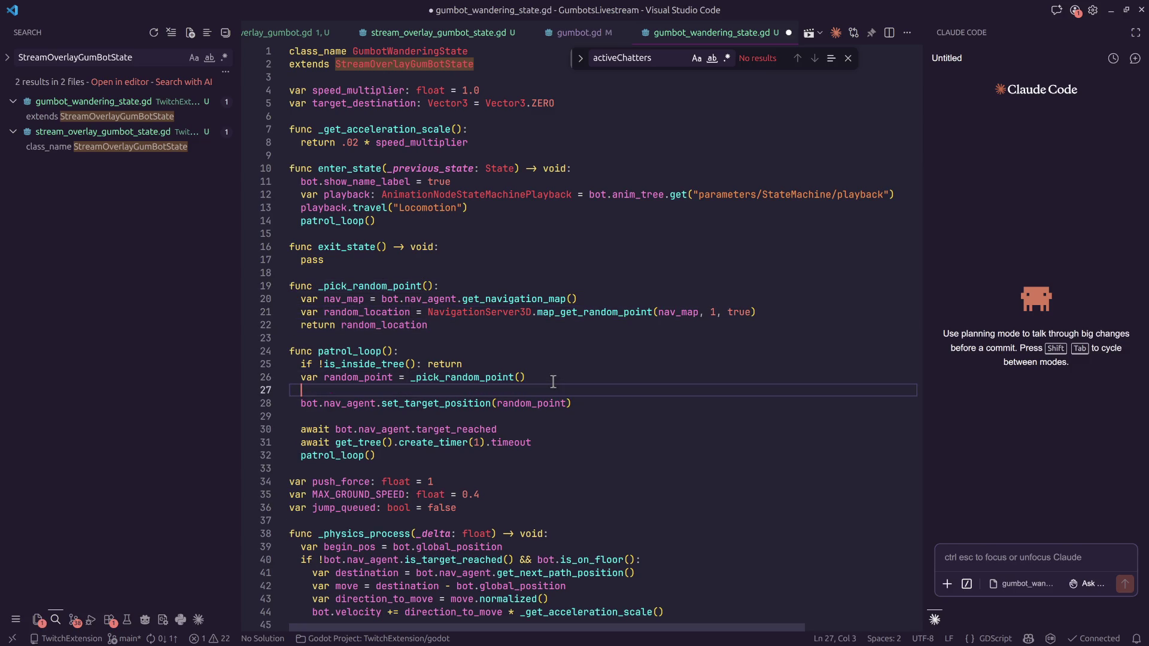
{"action": "type", "text": "Debug"}
{"action": "key", "text": "ctrl+shift+Left"}
{"action": "key", "text": "ctrl+d"}
{"action": "key", "text": "BackSpace"}
{"action": "key", "text": "ctrl+s"}
{"action": "key", "text": "Delete"}
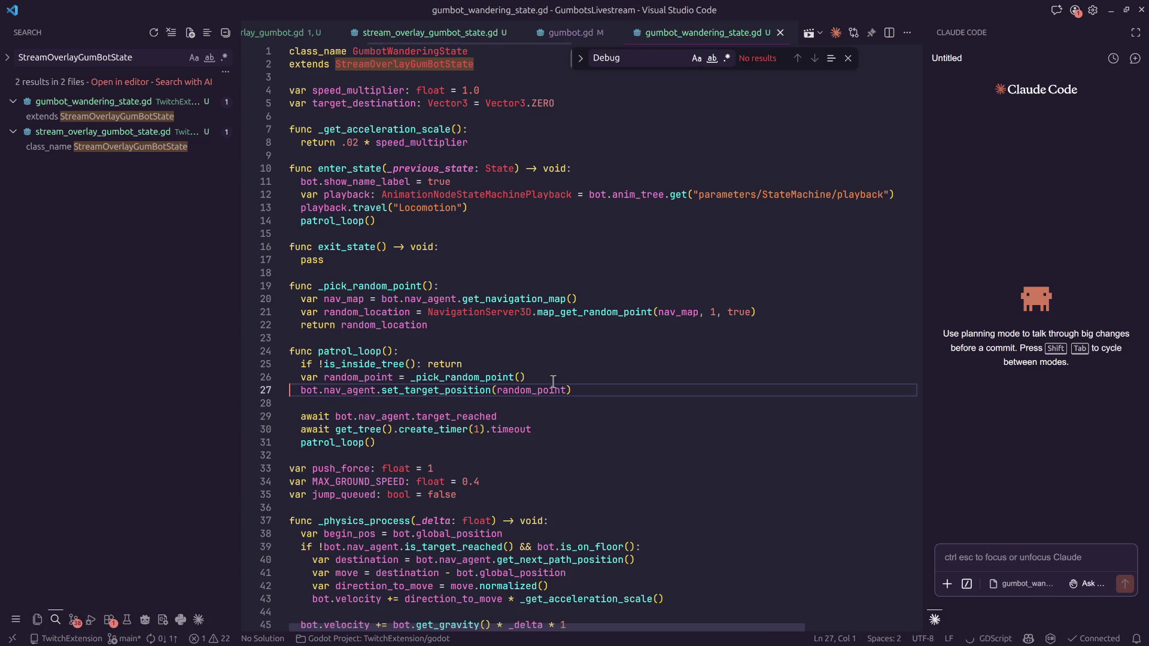
Begin a new 'var' declaration below the target_destination line.
{"action": "key", "text": "Up"}
{"action": "key", "text": "End"}
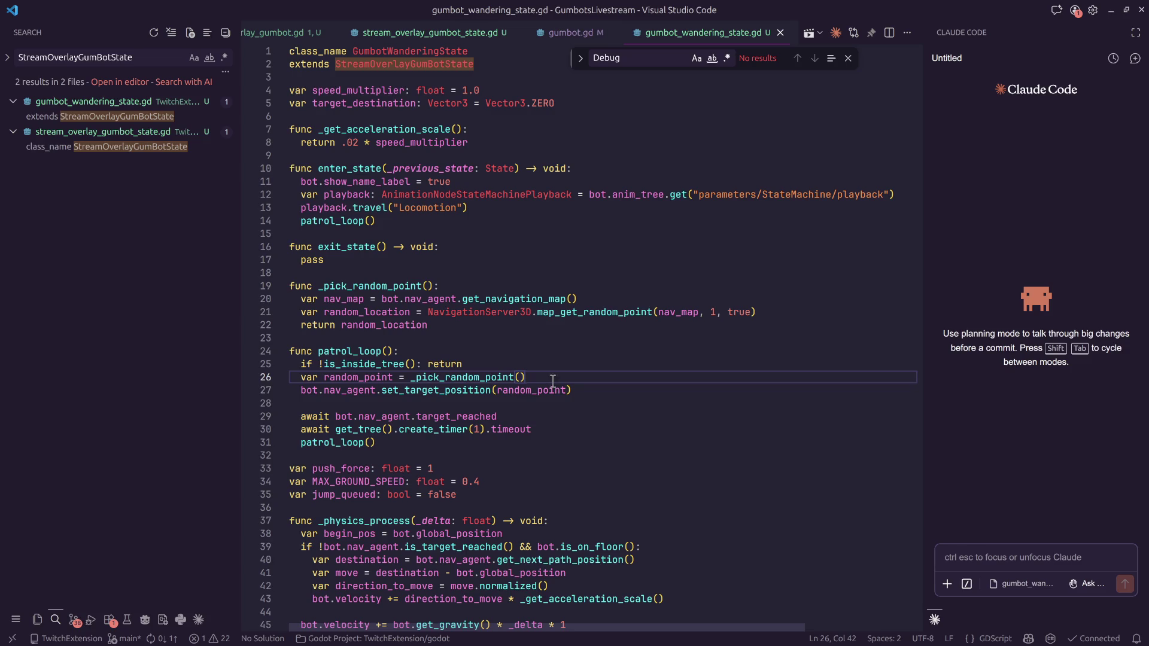
{"action": "scroll", "coordinate": [575, 377], "scroll_direction": "down", "scroll_amount": 2}
{"action": "scroll", "coordinate": [610, 371], "scroll_direction": "up", "scroll_amount": 3}
{"action": "left_click", "coordinate": [578, 126]}
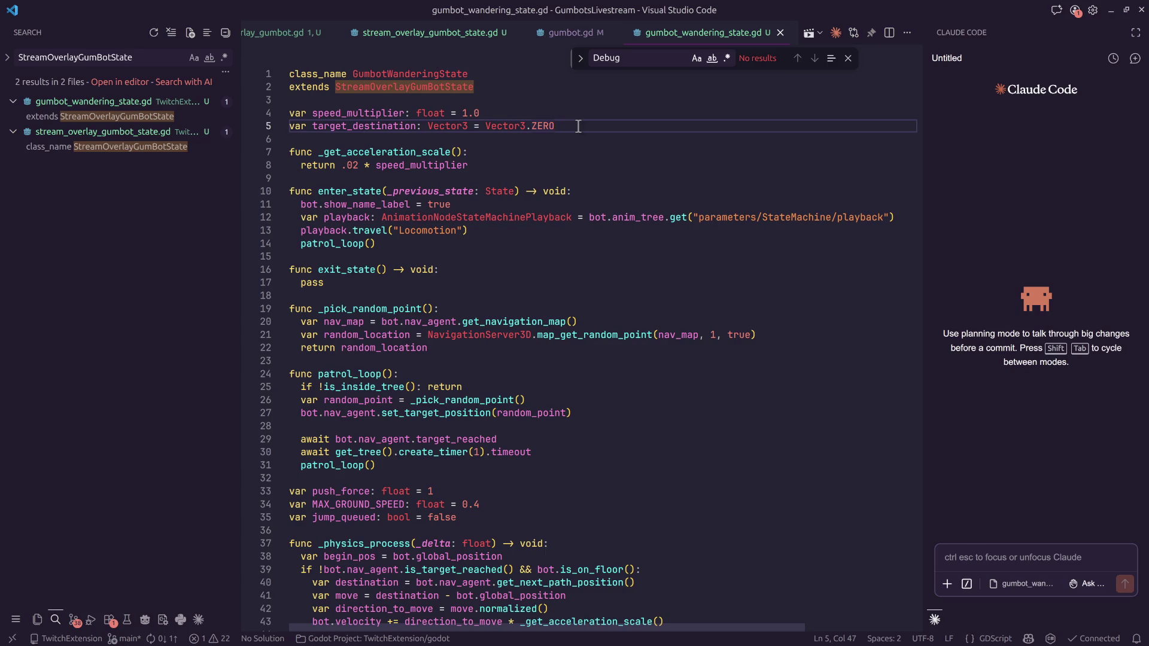
{"action": "key", "text": "Return"}
{"action": "type", "text": "var"}
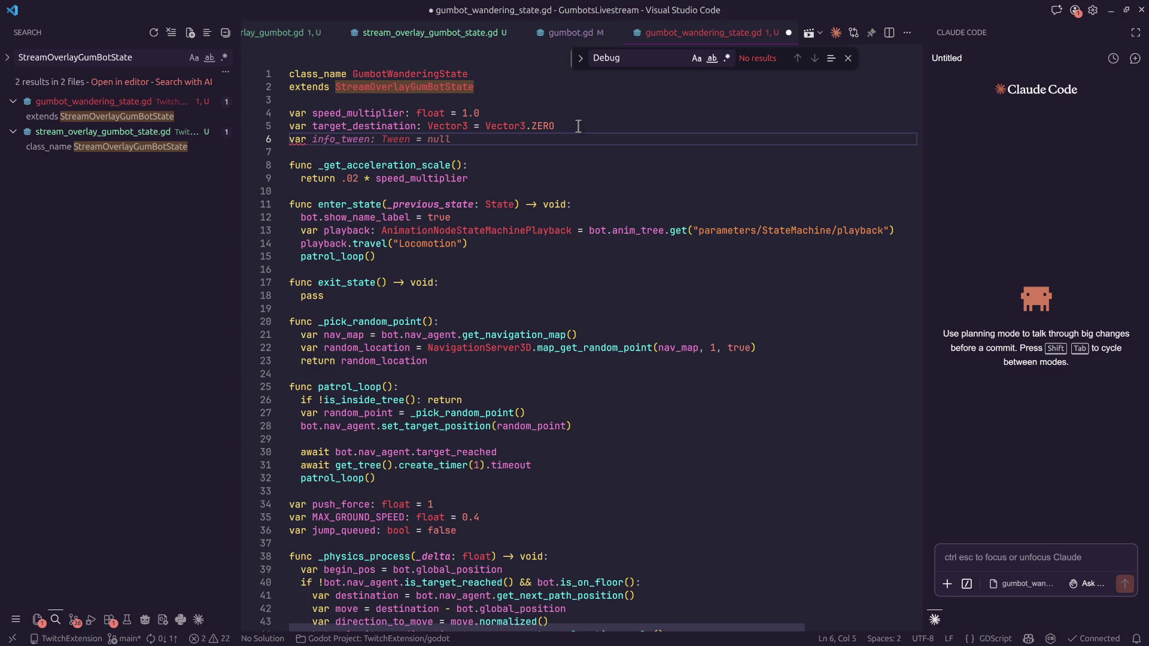
Declare debug_cube as a MeshInstance3D in the wandering state, then delete it and save.
{"action": "type", "text": "debug_cube: MeshInstance3D = null"}
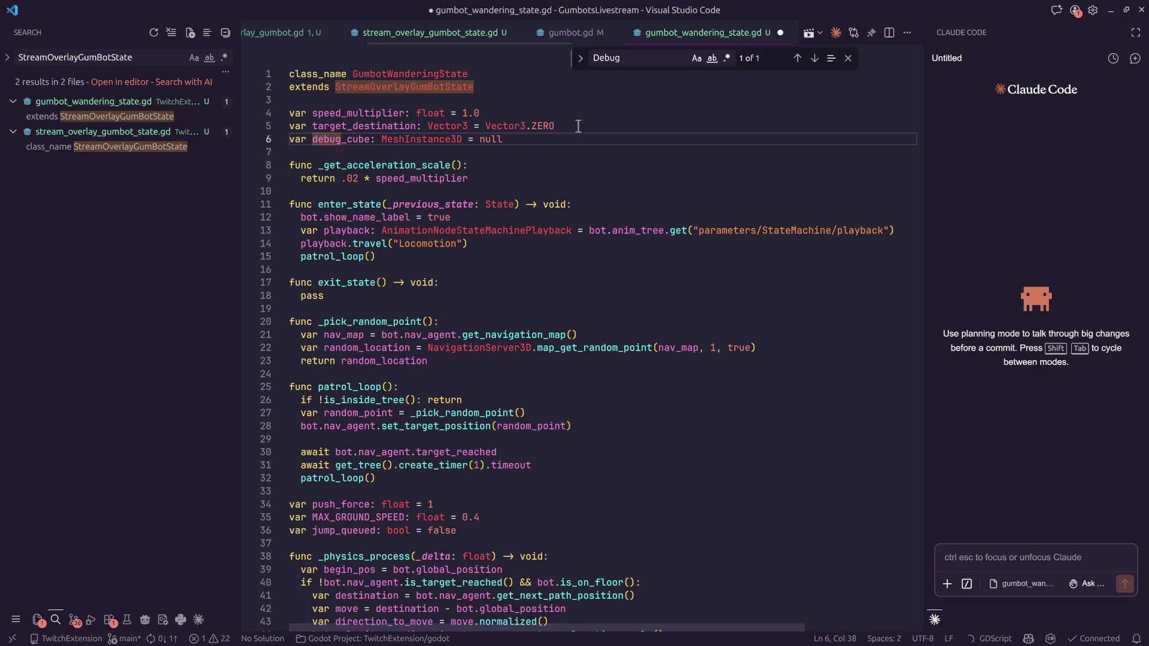
{"action": "key", "text": "Tab"}
{"action": "key", "text": "ctrl+d"}
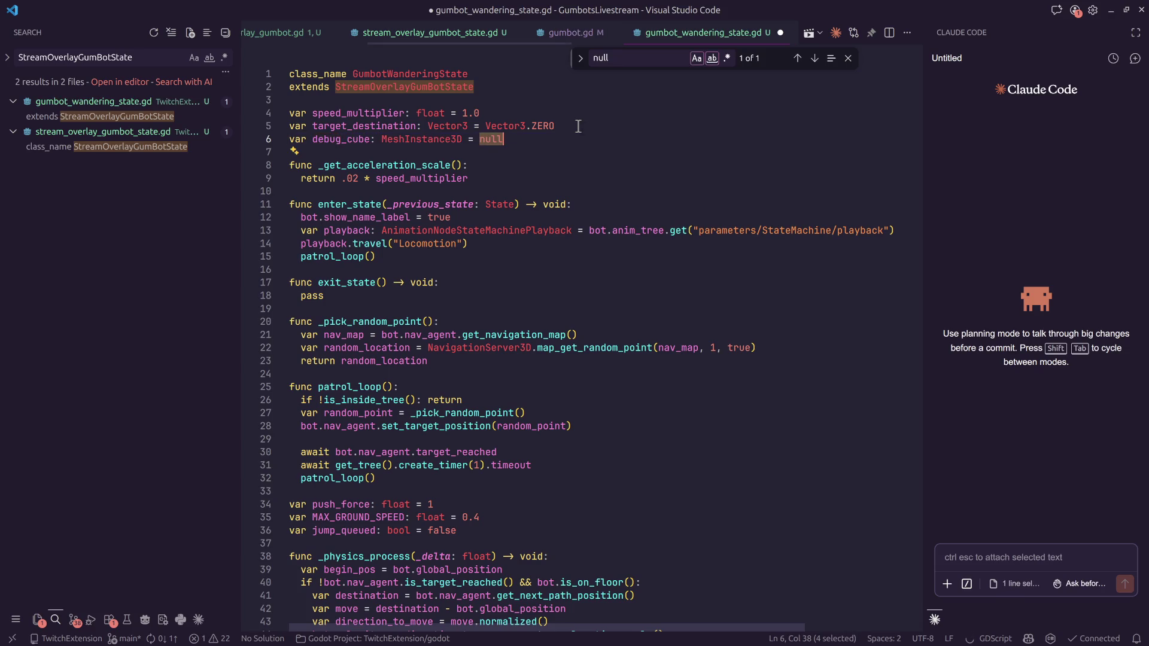
{"action": "key", "text": "Right"}
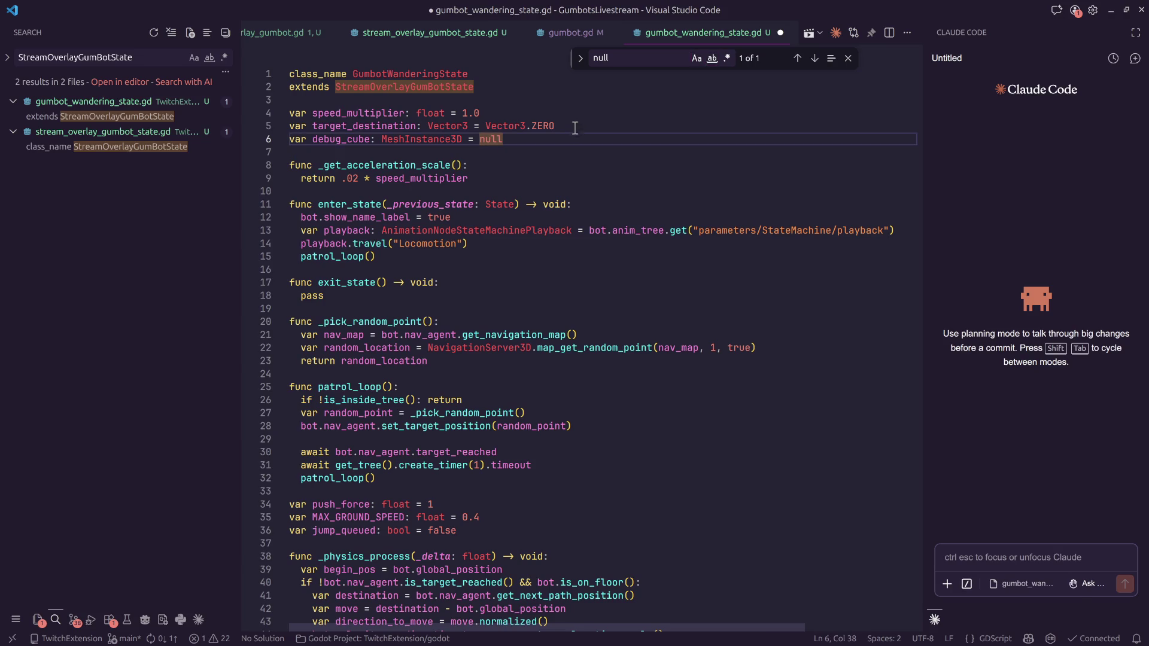
{"action": "key", "text": "ctrl+shift+k"}
{"action": "key", "text": "ctrl+s"}
Look over the surface_mat export in gumbot.gd and close that file.
{"action": "left_click", "coordinate": [584, 32]}
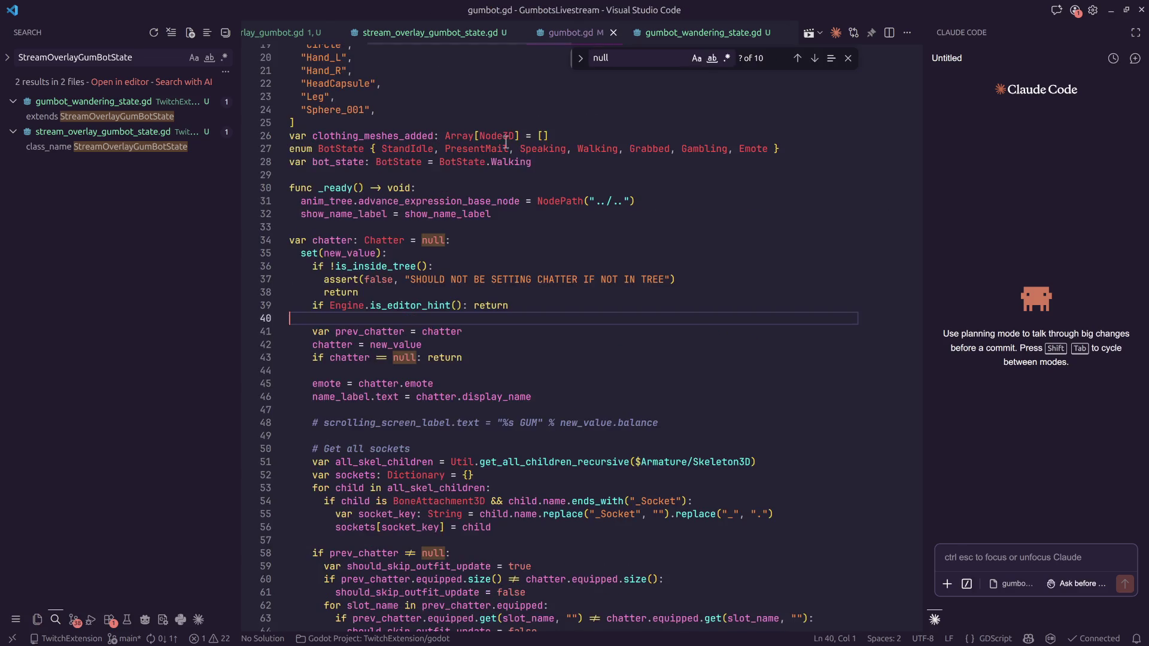
{"action": "scroll", "coordinate": [544, 277], "scroll_direction": "up", "scroll_amount": 6}
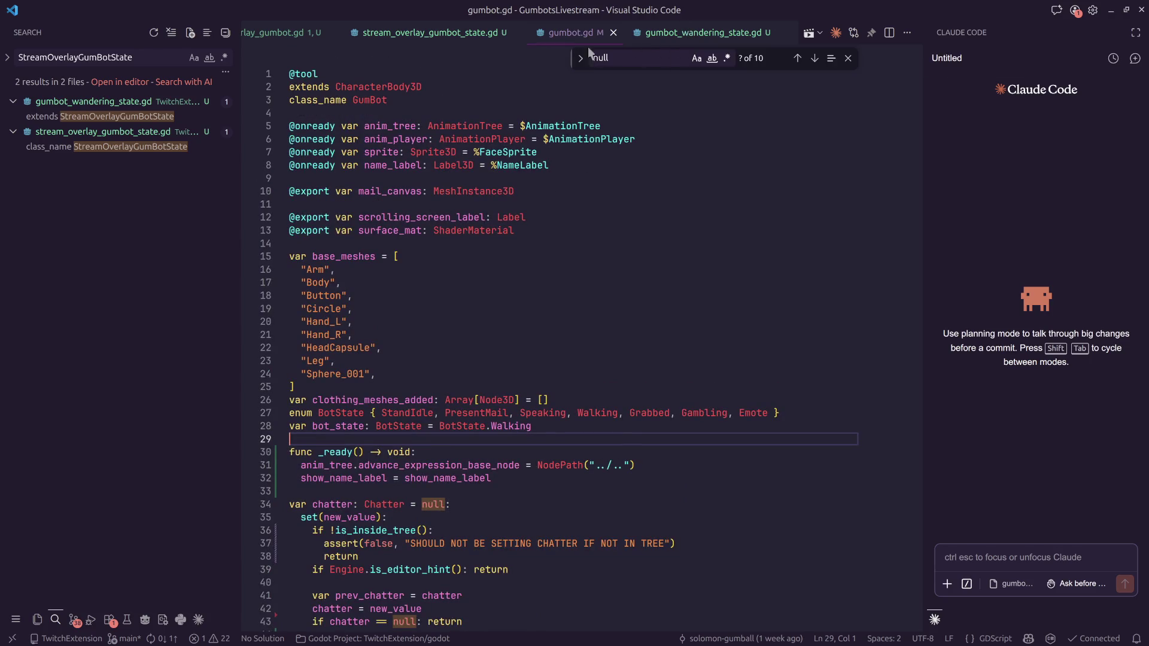
{"action": "left_click", "coordinate": [555, 230]}
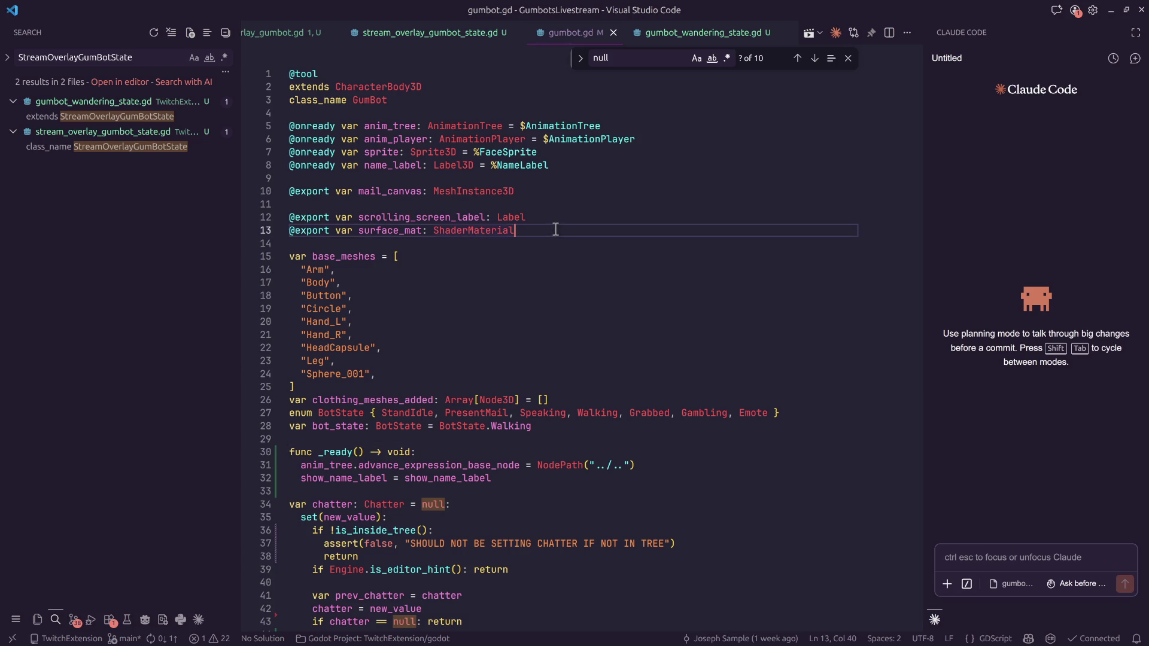
{"action": "key", "text": "ctrl+w"}
Add then delete 'var debug_cube: MeshInstance3D = null' in stream_overlay_gumbot_state.gd, save, and close it.
{"action": "key", "text": "ctrl+Page_Up"}
{"action": "key", "text": "Return"}
{"action": "type", "text": "var debug_cube: MeshInstance3D = null"}
{"action": "key", "text": "Return"}
{"action": "left_click", "coordinate": [359, 108]}
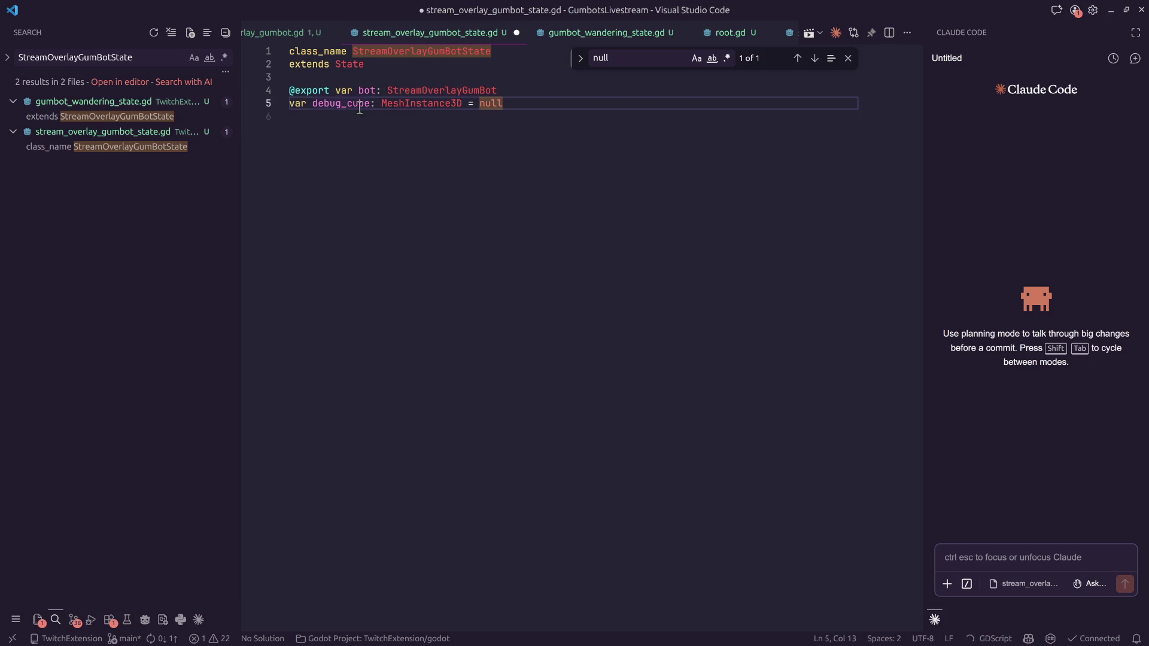
{"action": "key", "text": "ctrl+shift+k"}
{"action": "key", "text": "ctrl+s"}
{"action": "left_click", "coordinate": [517, 32]}
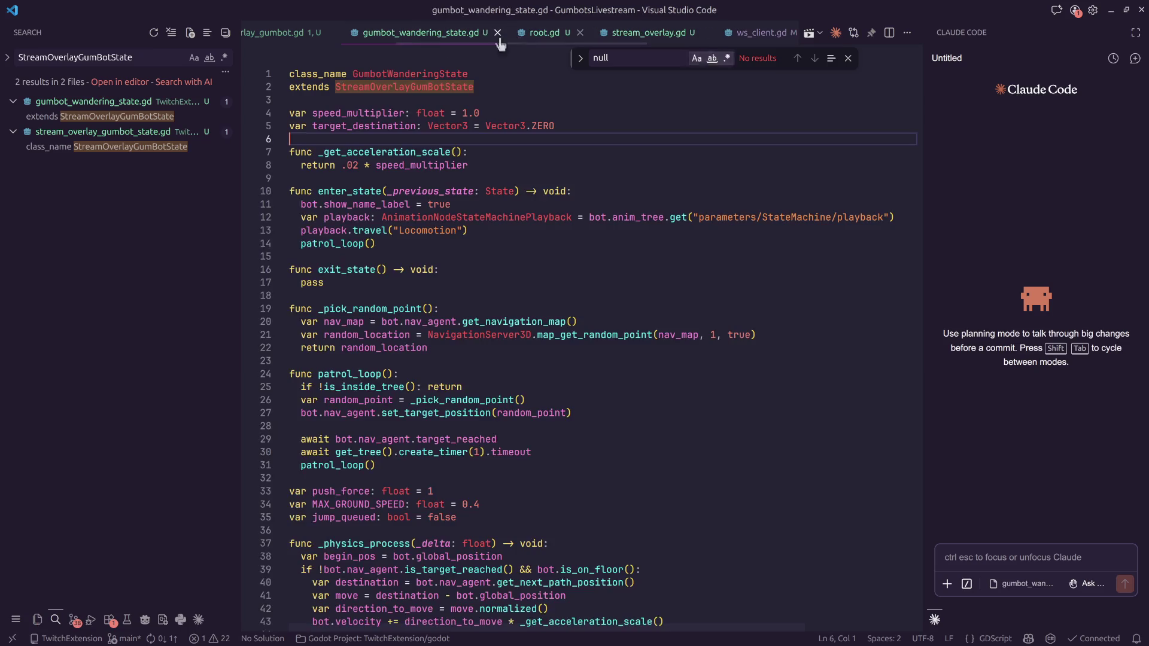
{"action": "left_click", "coordinate": [257, 33]}
{"action": "left_click", "coordinate": [467, 142]}
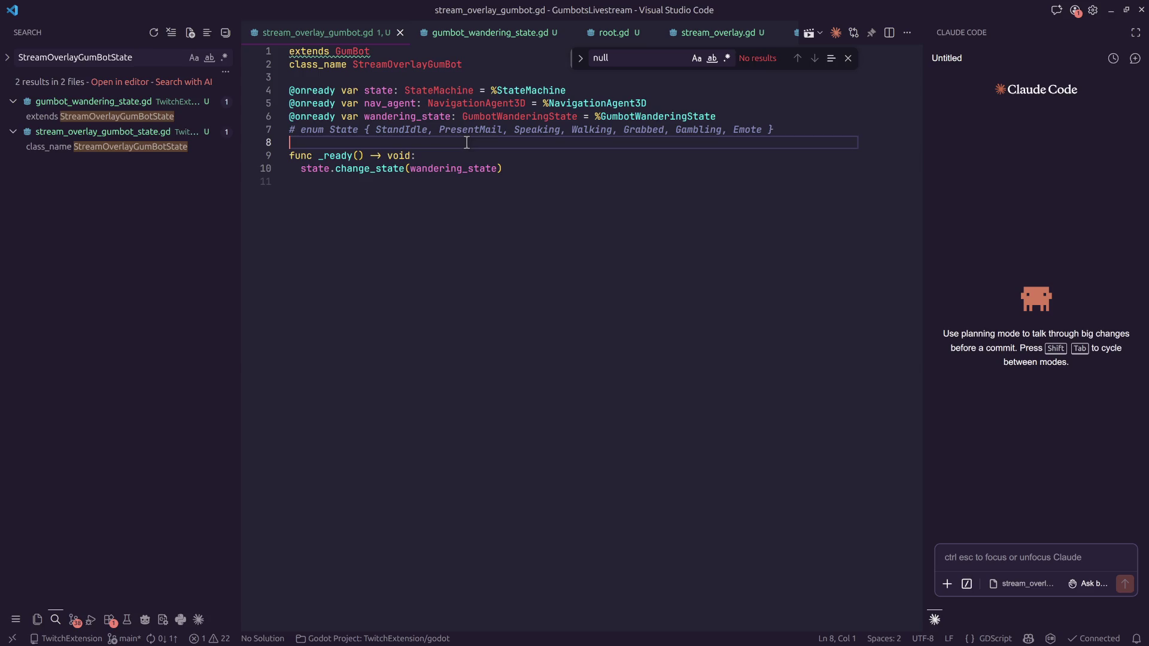
{"action": "type", "text": "var debug_cube: MeshInstance3D = null"}
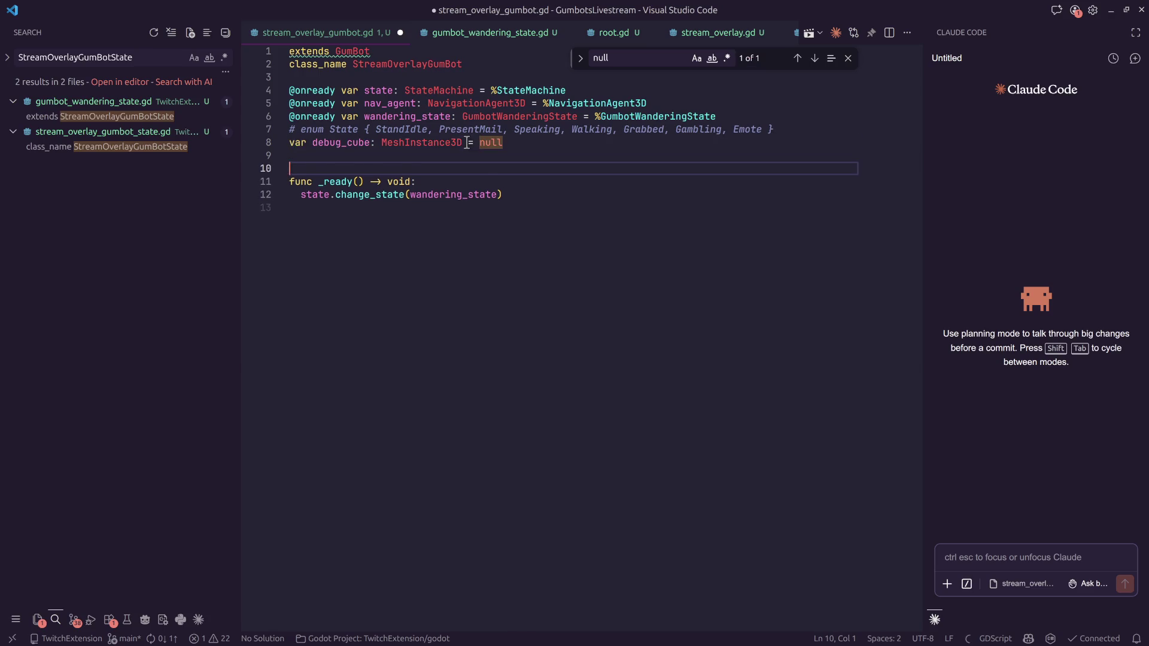
{"action": "key", "text": "BackSpace"}
{"action": "mouse_move", "coordinate": [318, 117]}
{"action": "left_mouse_down"}
{"action": "mouse_move", "coordinate": [329, 116]}
{"action": "mouse_move", "coordinate": [283, 116]}
{"action": "left_mouse_up"}
{"action": "key", "text": "ctrl+c"}
{"action": "left_click", "coordinate": [289, 142]}
{"action": "key", "text": "ctrl+v"}
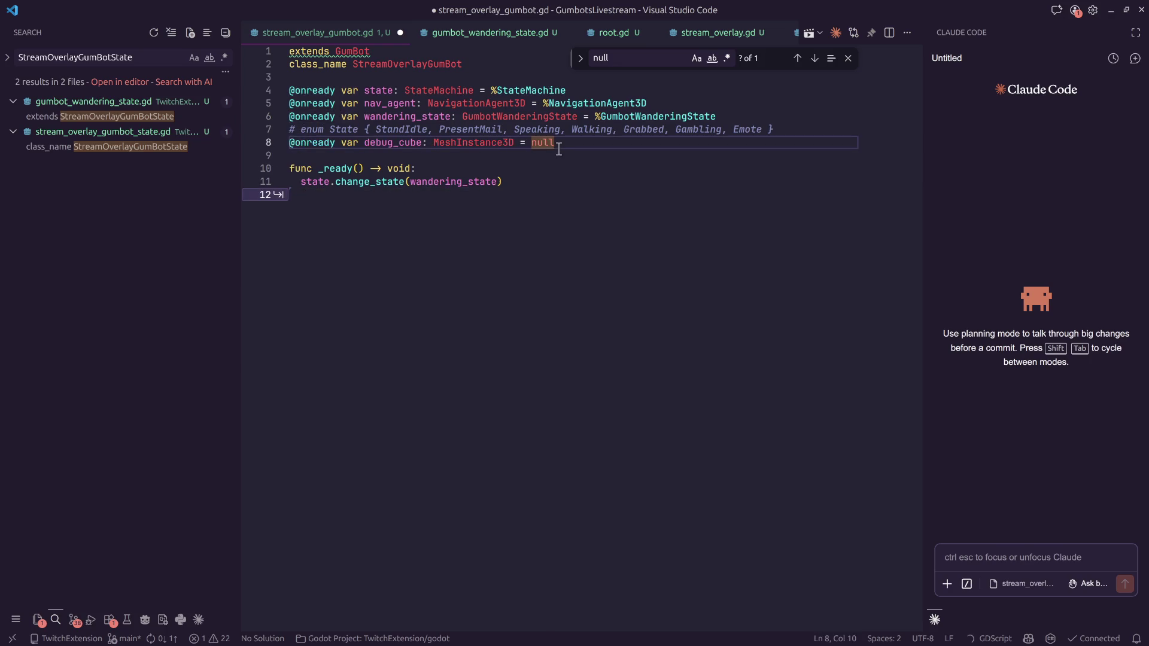
{"action": "double_click", "coordinate": [559, 149]}
{"action": "type", "text": "%"}
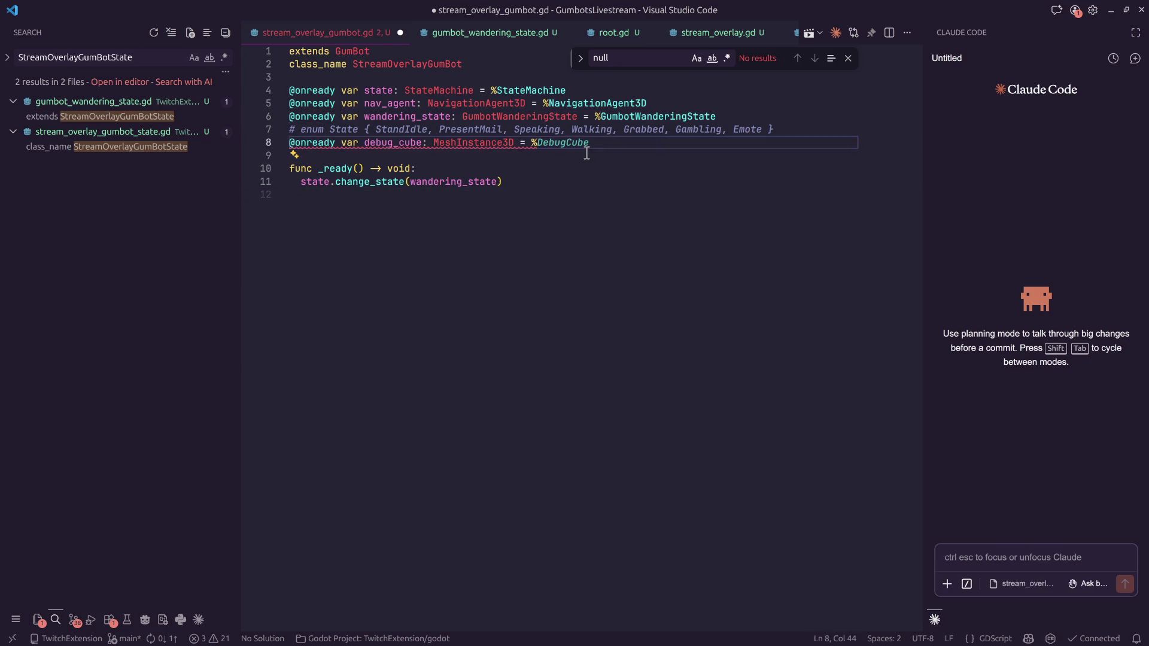
{"action": "key", "text": "Tab"}
{"action": "key", "text": "ctrl+s"}
Add 'debug_cube.global_position = random_point' after the random point pick in patrol_loop.
{"action": "left_click", "coordinate": [512, 181]}
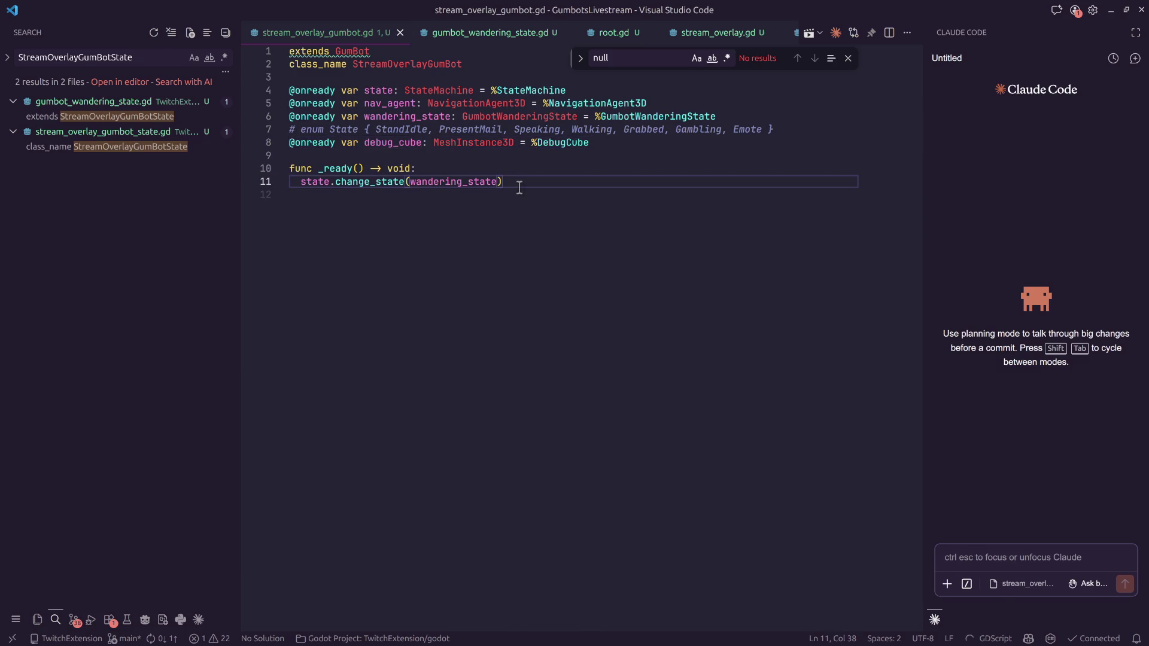
{"action": "double_click", "coordinate": [397, 142]}
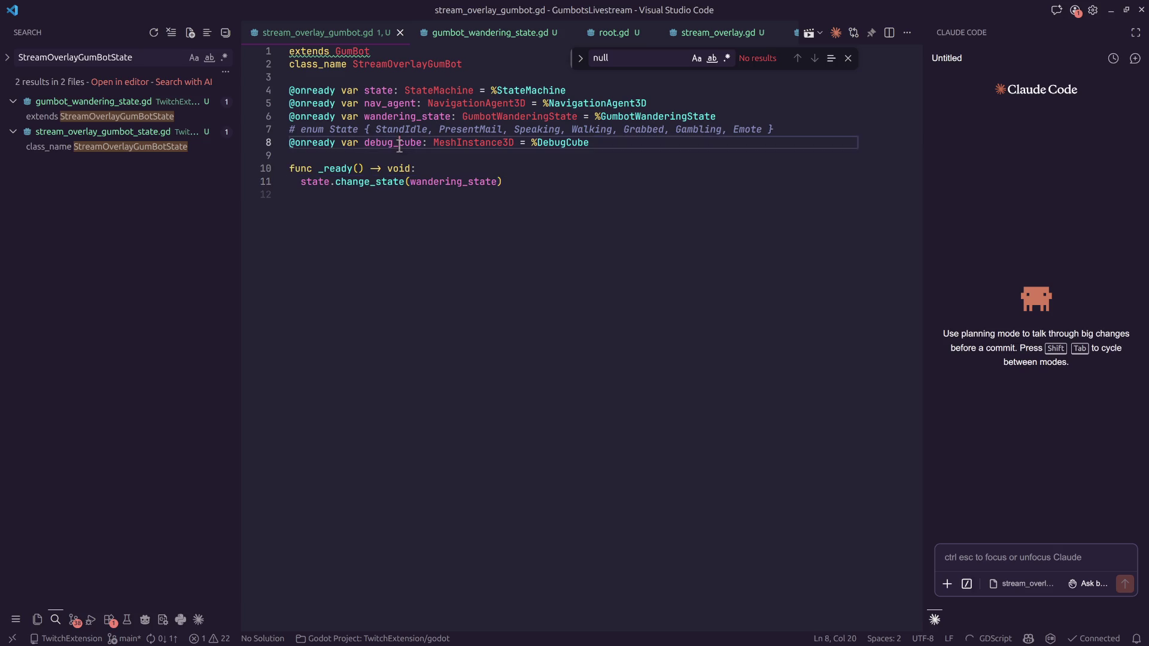
{"action": "left_click", "coordinate": [483, 32]}
{"action": "left_click", "coordinate": [507, 348]}
{"action": "scroll", "coordinate": [501, 358], "scroll_direction": "down", "scroll_amount": 1}
{"action": "left_click", "coordinate": [550, 374]}
{"action": "key", "text": "Return"}
{"action": "key", "text": "ctrl+v"}
{"action": "key", "text": "Tab"}
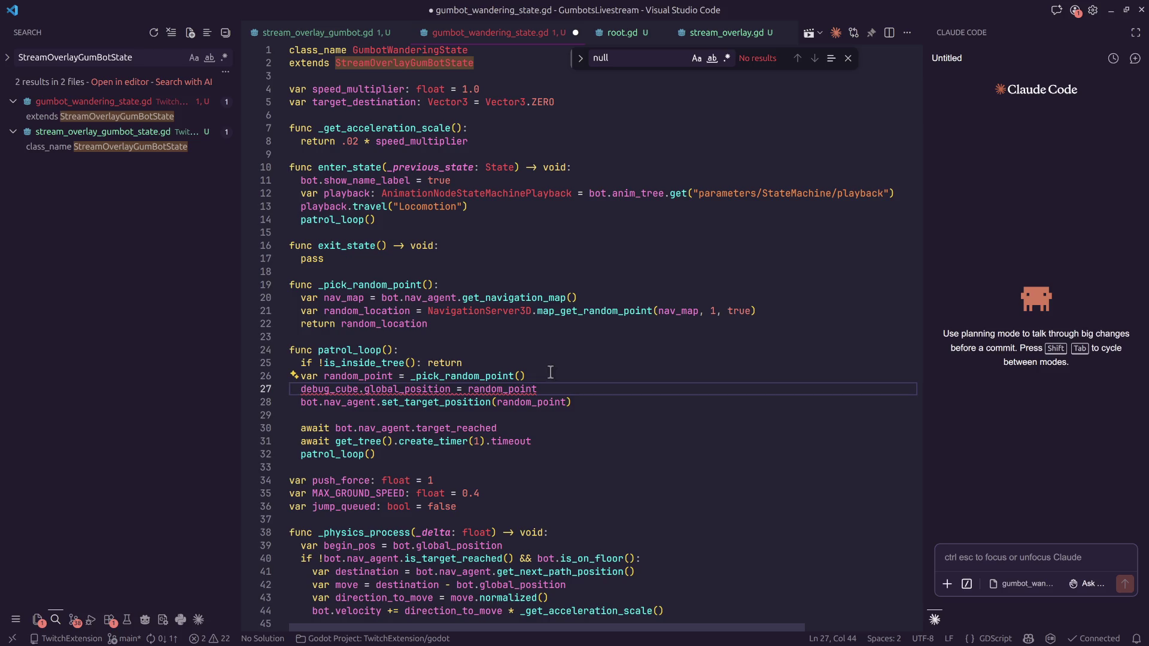
{"action": "key", "text": "Return"}
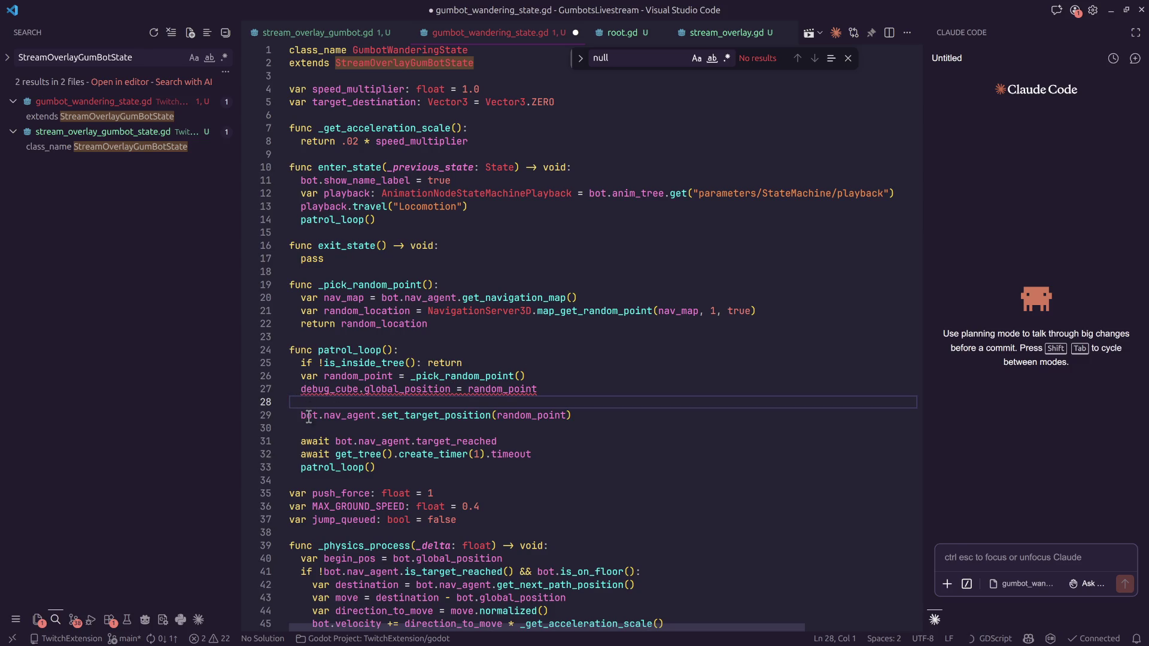
Prefix that line with 'bot.' and save gumbot_wandering_state.gd.
{"action": "left_click", "coordinate": [301, 389]}
{"action": "type", "text": "bot."}
{"action": "key", "text": "Escape"}
{"action": "key", "text": "Escape"}
{"action": "left_click", "coordinate": [568, 350]}
{"action": "left_click", "coordinate": [591, 368]}
{"action": "key", "text": "ctrl+s"}
{"action": "key", "text": "alt+Tab"}
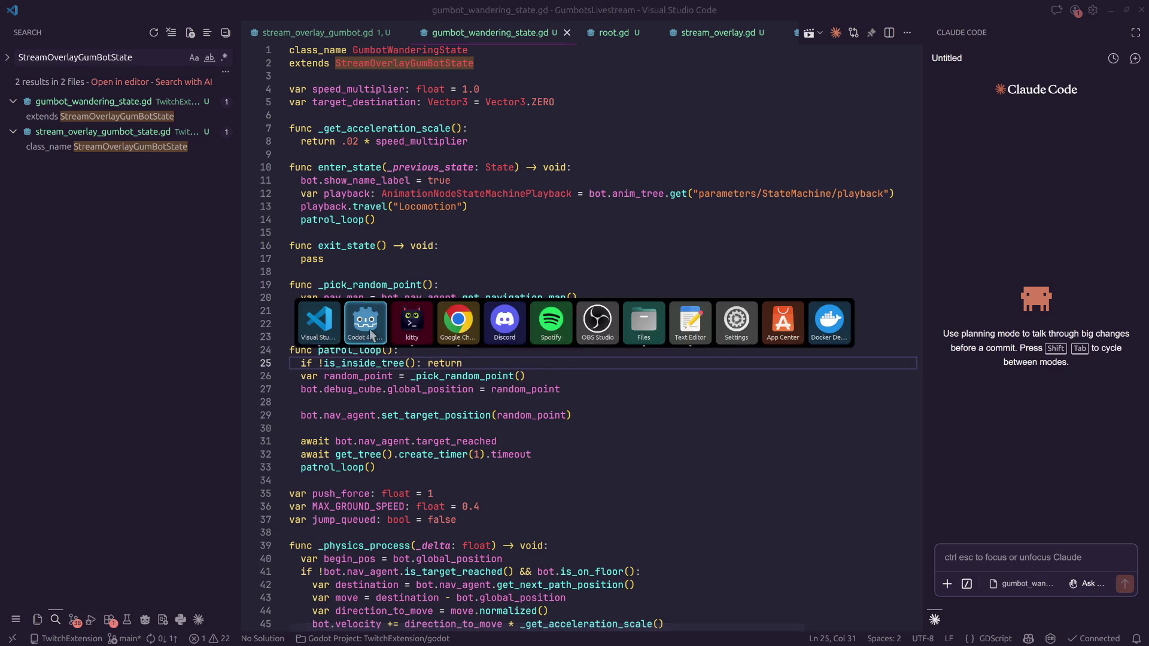
Check the debug_cube variable in stream_overlay_gumbot.gd before returning to Godot.
{"action": "key", "text": "alt+Tab"}
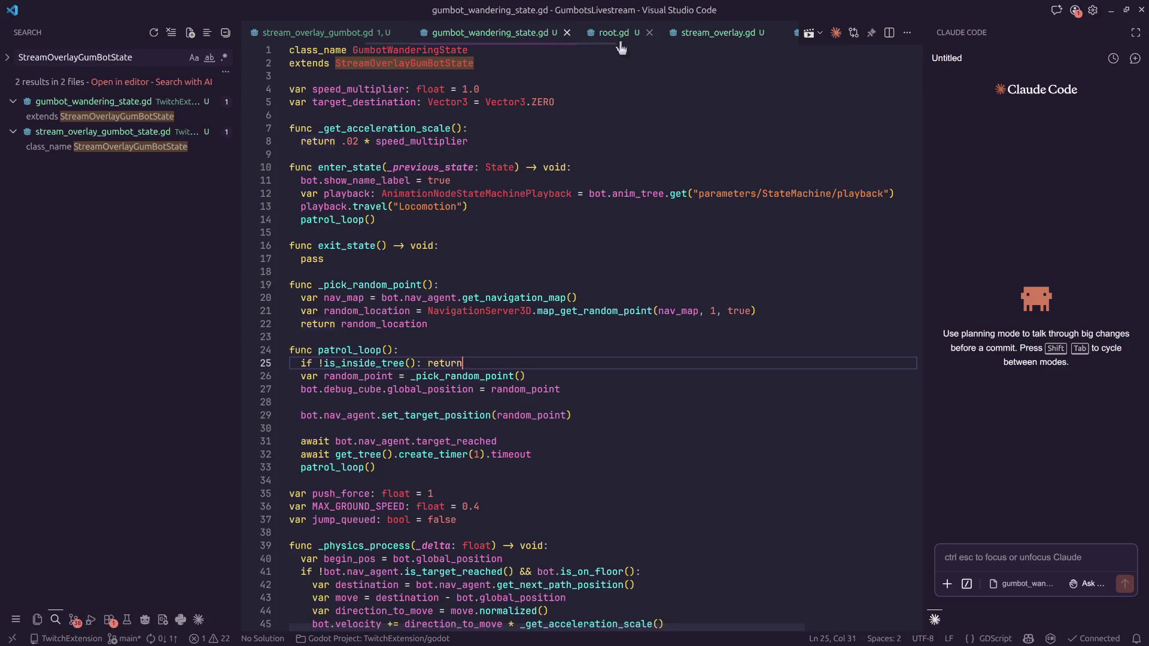
{"action": "key", "text": "ctrl+Tab"}
{"action": "key", "text": "ctrl+Tab"}
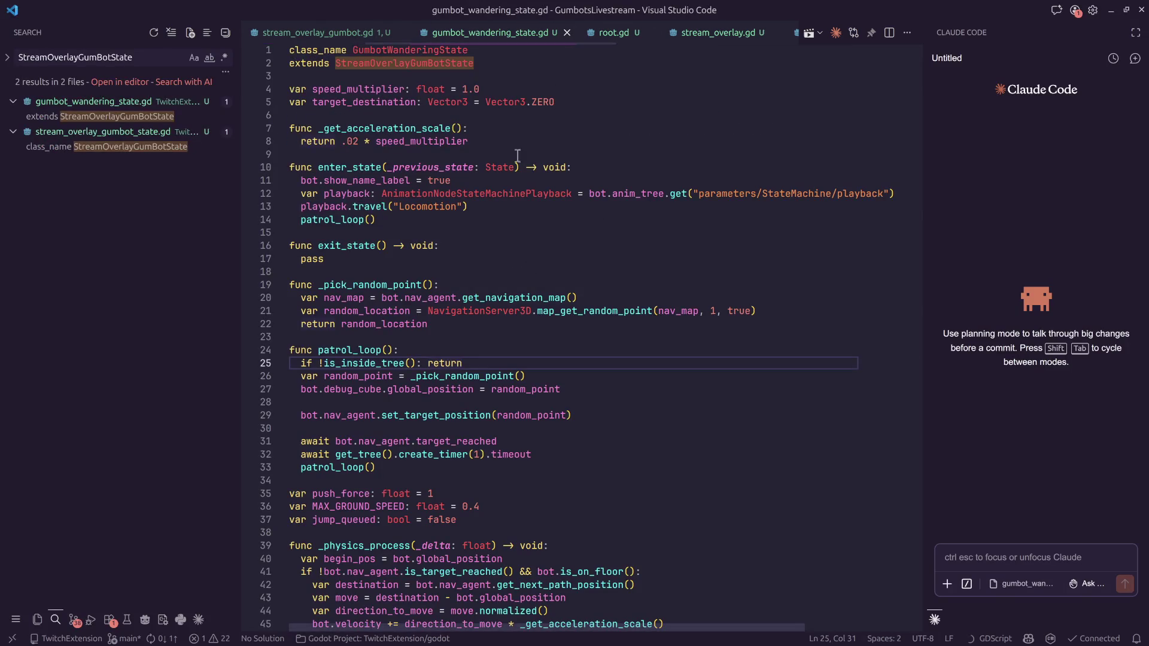
{"action": "left_click", "coordinate": [521, 261]}
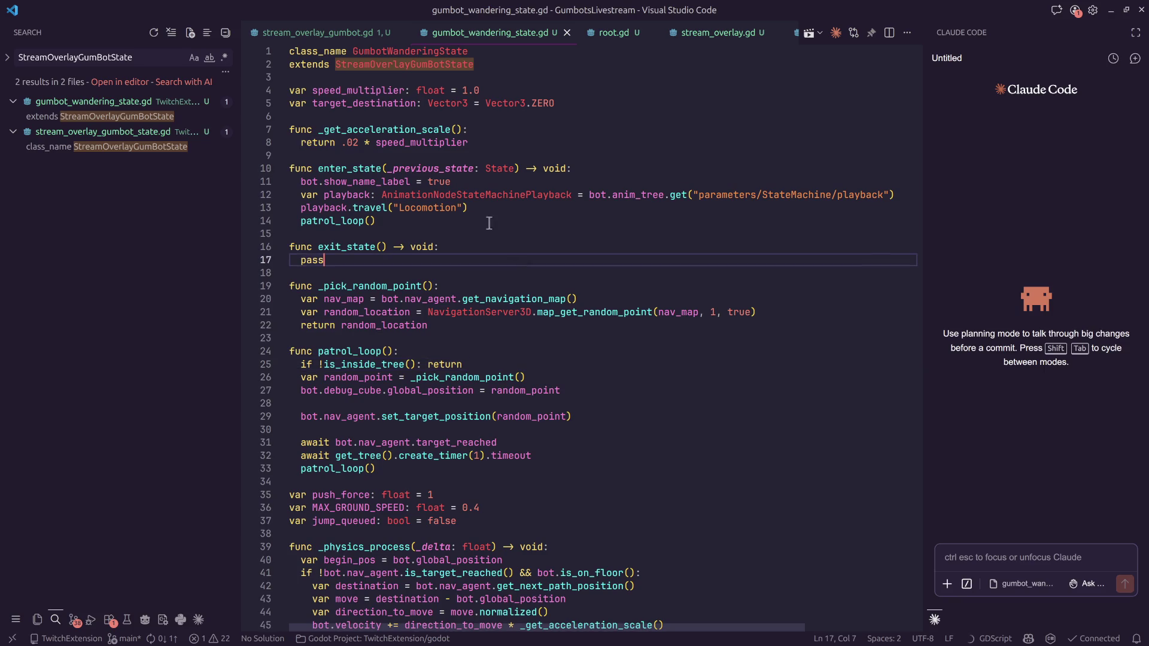
{"action": "left_click", "coordinate": [338, 34]}
{"action": "double_click", "coordinate": [403, 140]}
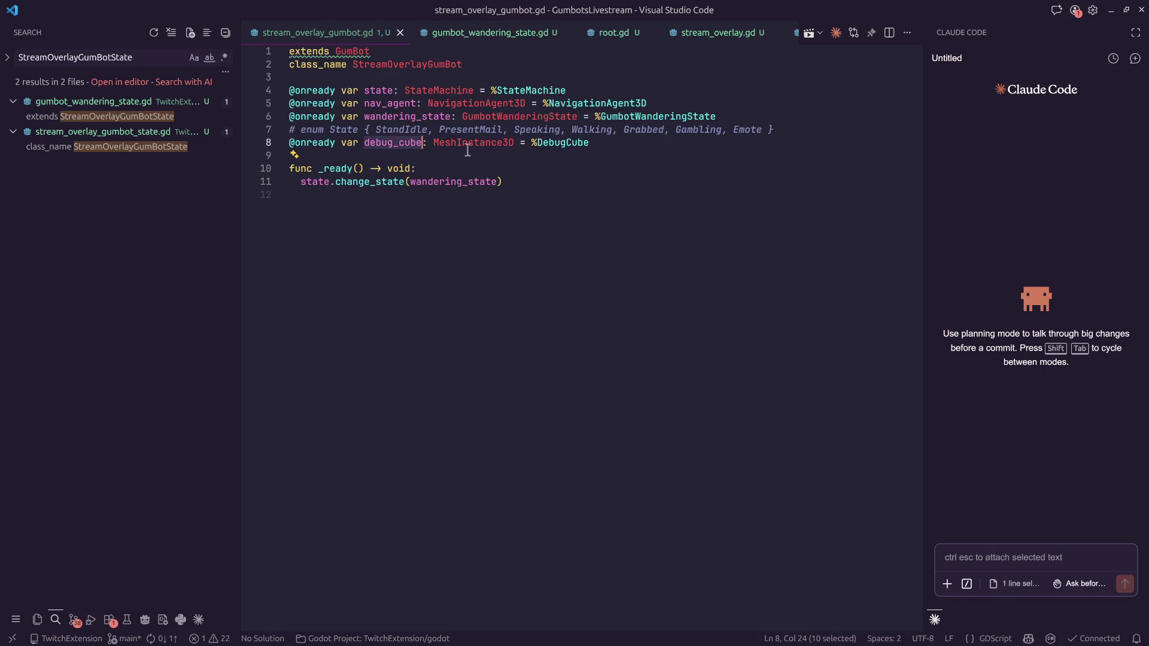
{"action": "key", "text": "alt+Tab"}
{"action": "left_click", "coordinate": [381, 328]}
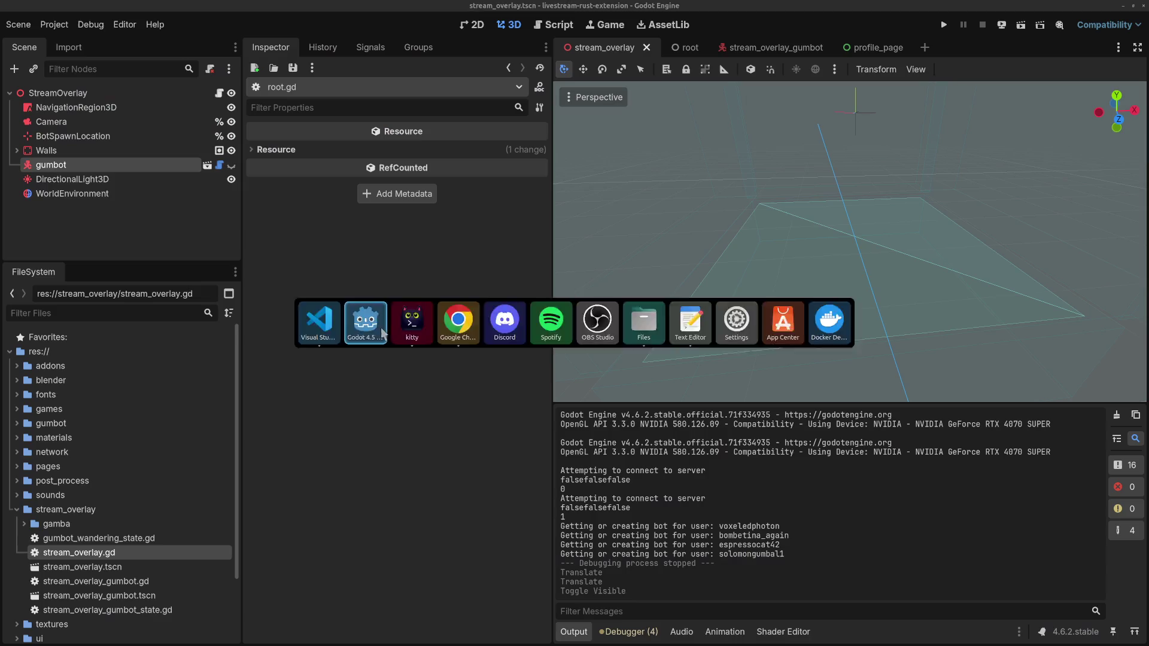
Add a MeshInstance3D child under the gumbot root of stream_overlay_gumbot and save.
{"action": "left_click", "coordinate": [772, 47]}
{"action": "left_click", "coordinate": [71, 93]}
{"action": "left_click", "coordinate": [14, 70]}
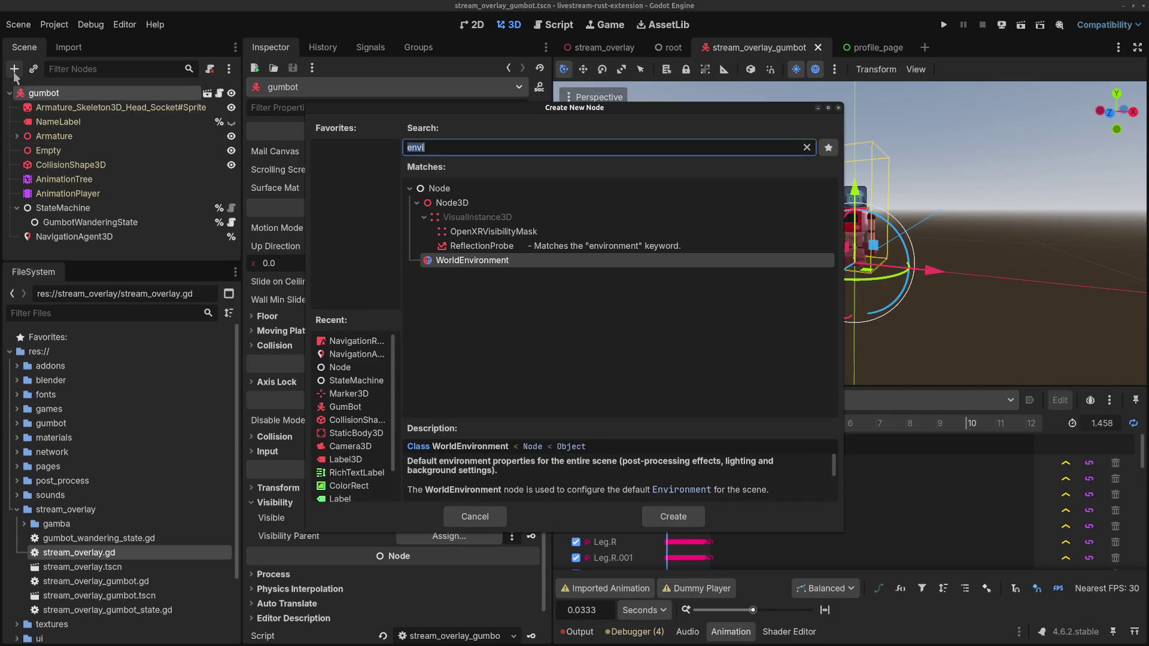
{"action": "type", "text": "meshin"}
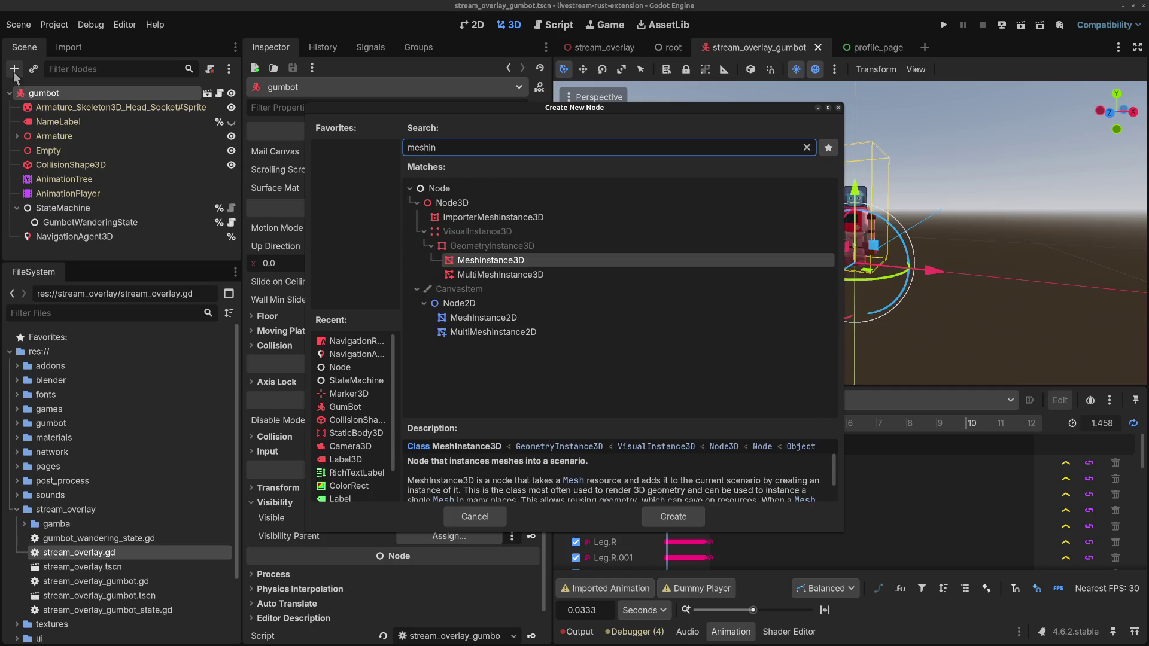
{"action": "key", "text": "Return"}
{"action": "double_click", "coordinate": [85, 251]}
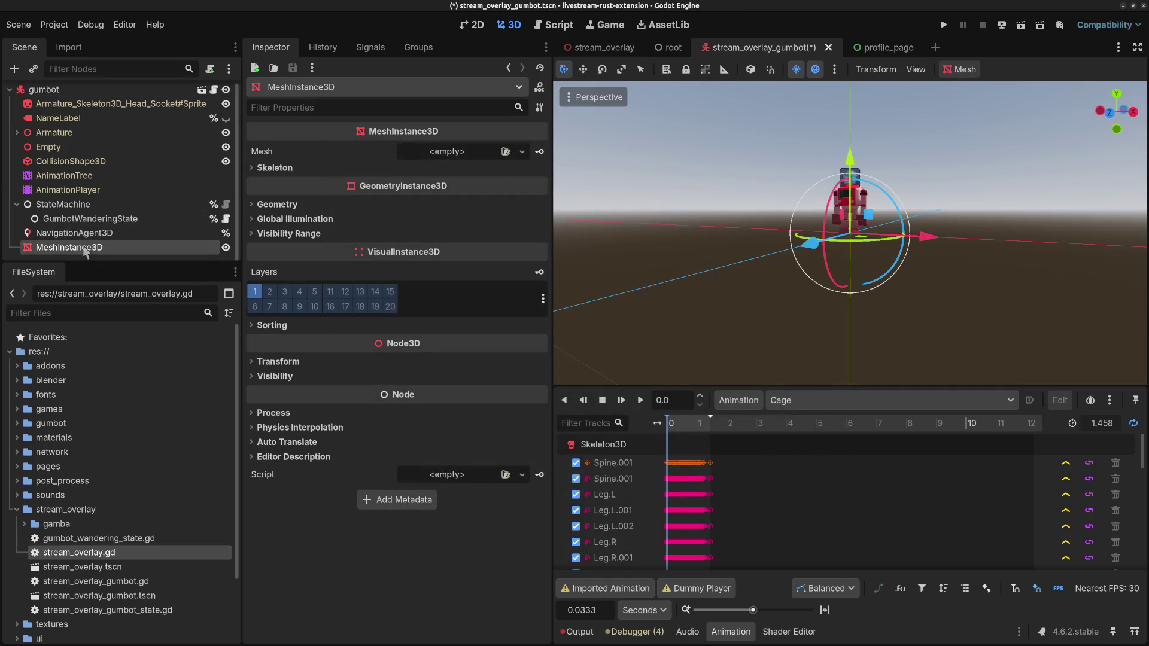
{"action": "key", "text": "ctrl+s"}
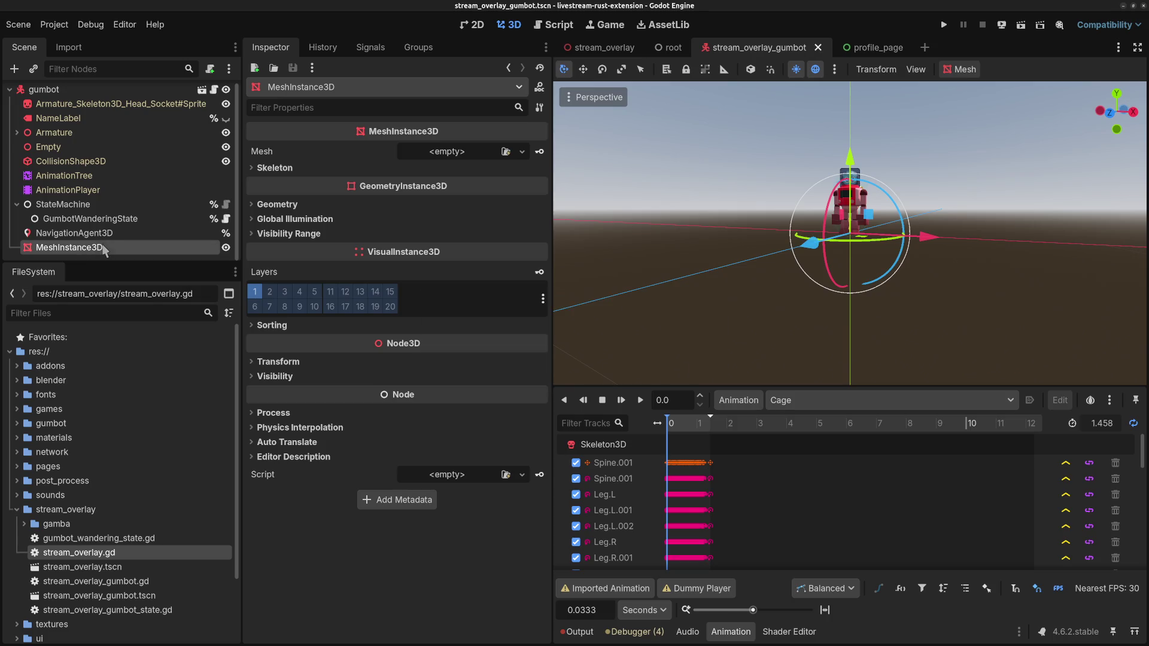
Rename the new mesh node to DebugCube.
{"action": "left_click", "coordinate": [105, 250]}
{"action": "type", "text": "DebugCu"}
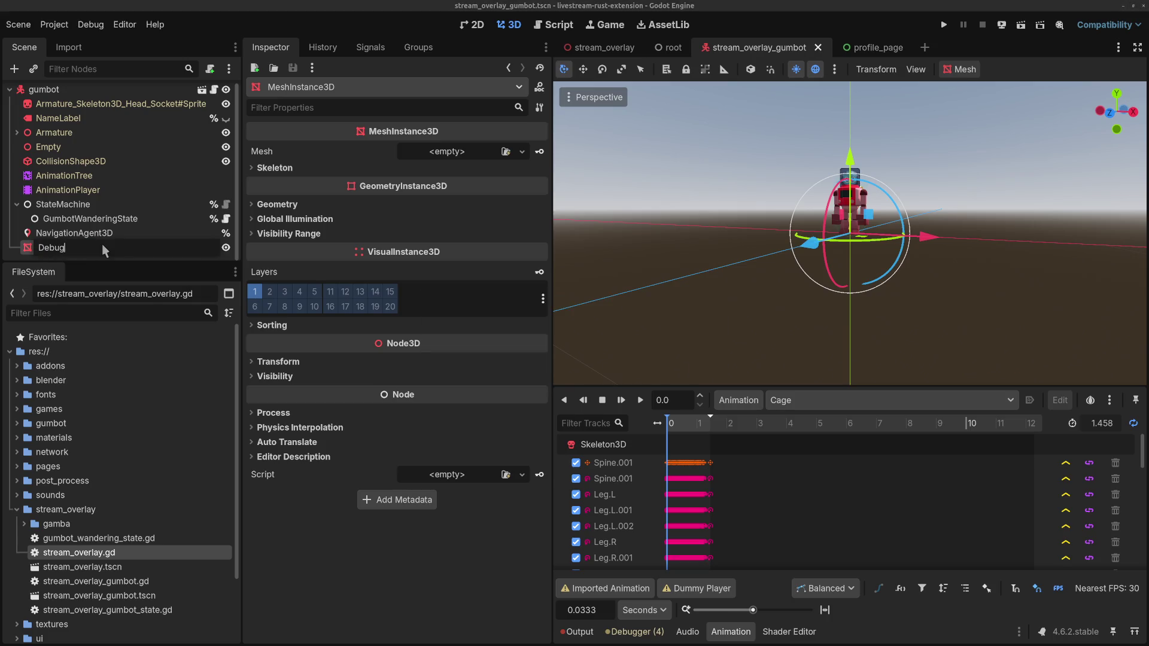
{"action": "type", "text": "be"}
{"action": "key", "text": "Return"}
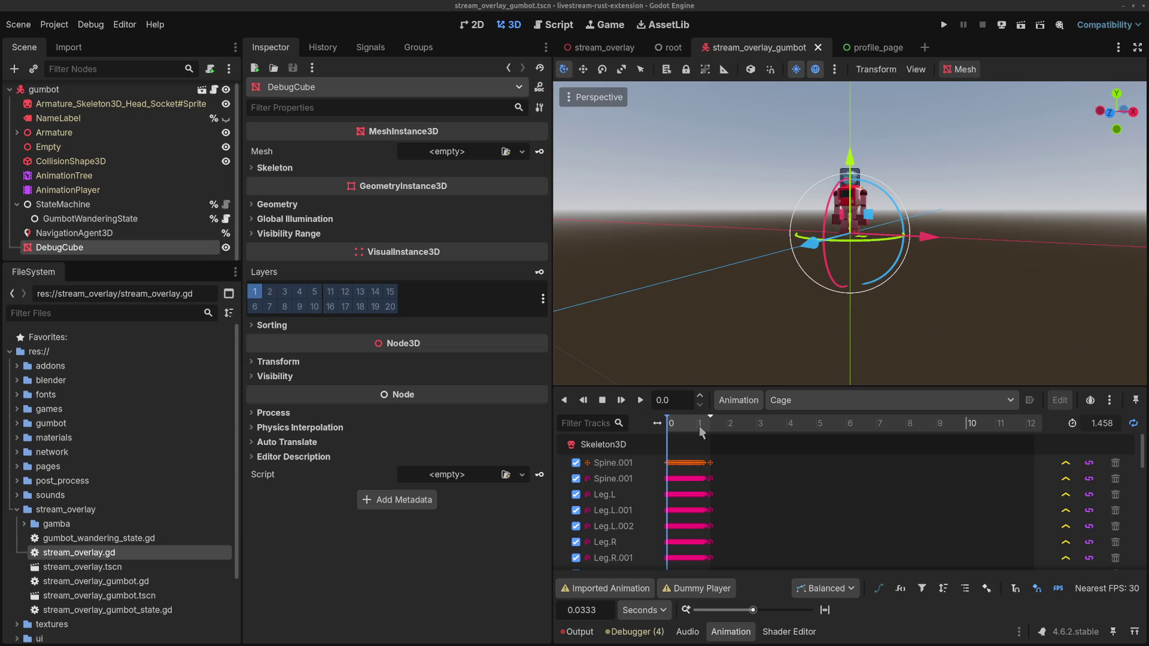
{"action": "left_click", "coordinate": [254, 325]}
{"action": "left_click", "coordinate": [254, 325]}
{"action": "key", "text": "alt+Tab"}
{"action": "key", "text": "alt+Tab"}
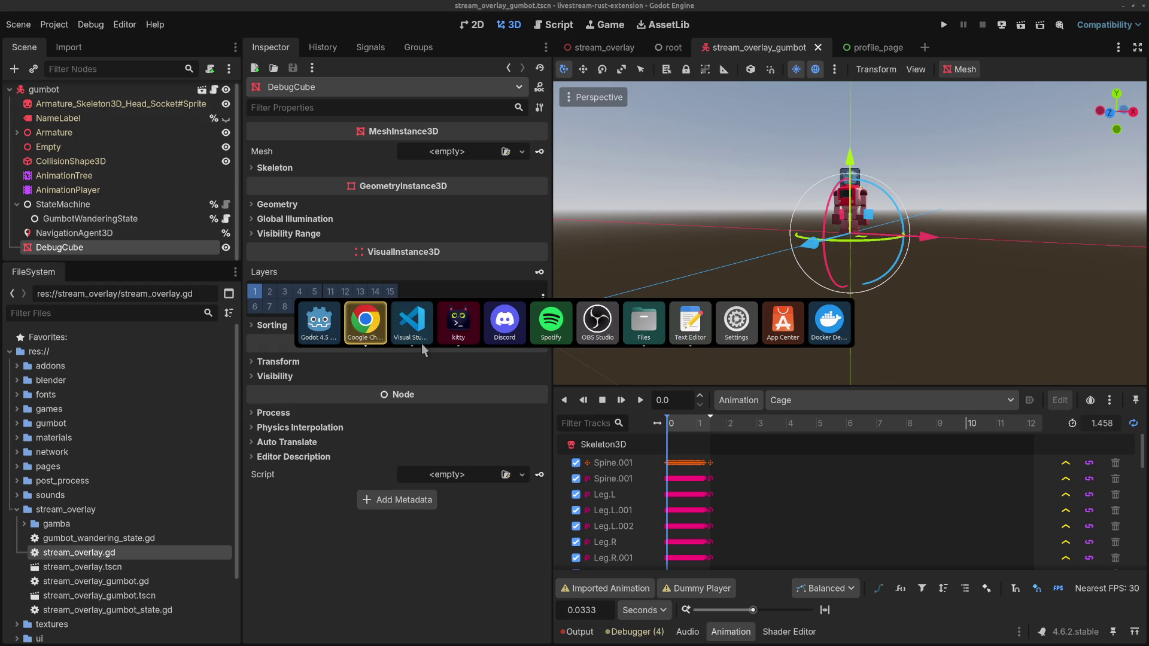
{"action": "left_click", "coordinate": [507, 363]}
{"action": "left_click", "coordinate": [565, 185]}
{"action": "key", "text": "alt+Tab"}
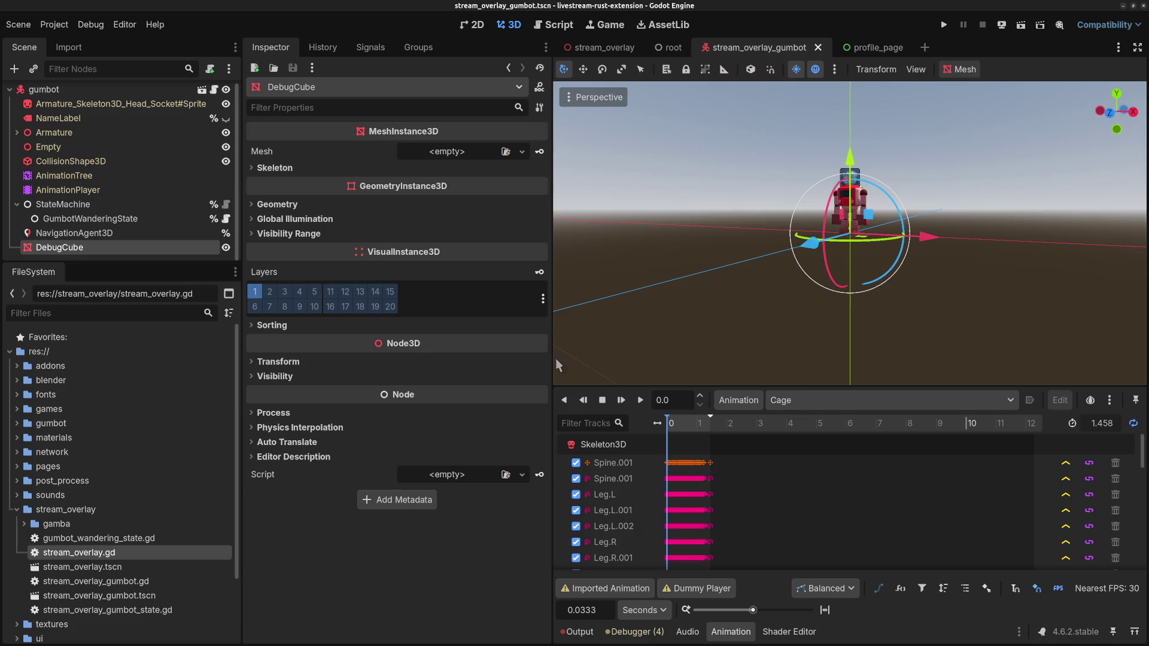
Widen the side panels and orbit the viewport around the gumbot.
{"action": "left_click_drag", "start_coordinate": [238, 262], "coordinate": [249, 269]}
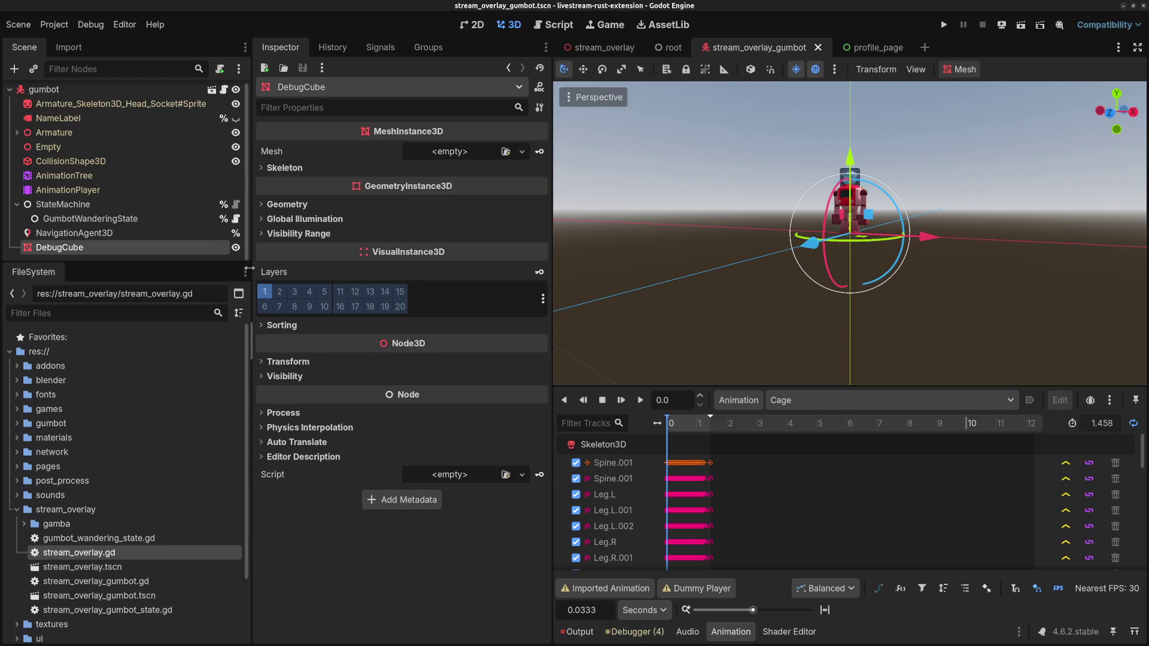
{"action": "left_click", "coordinate": [157, 233]}
{"action": "left_click", "coordinate": [148, 247]}
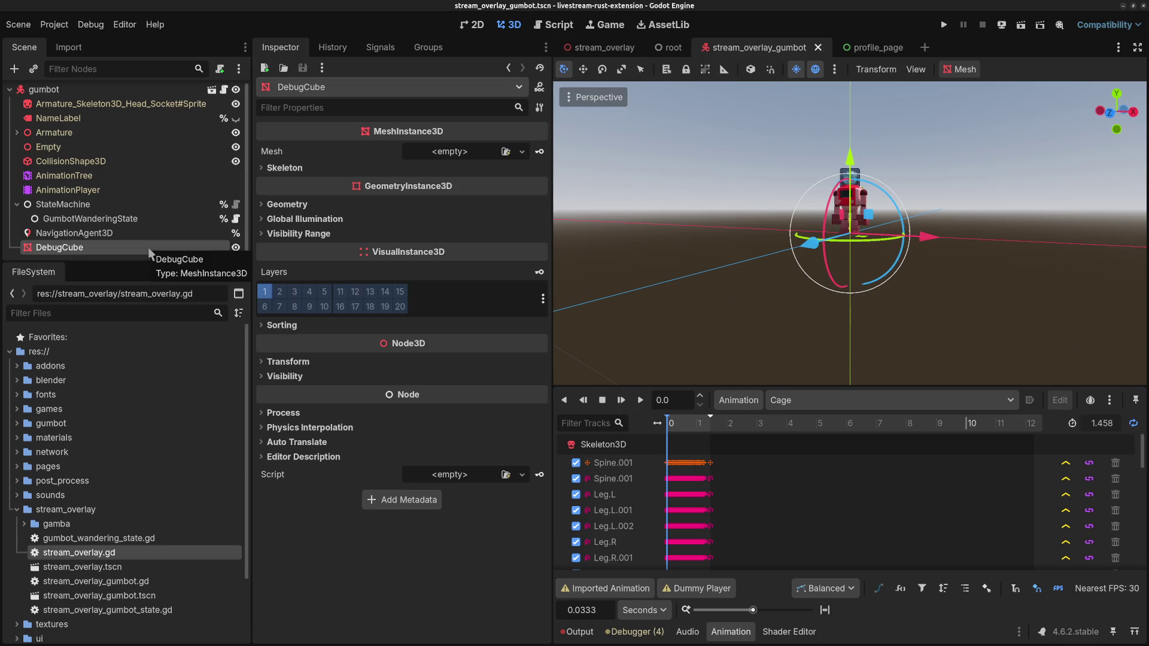
{"action": "left_click", "coordinate": [131, 232]}
{"action": "left_click", "coordinate": [124, 247]}
{"action": "left_click_drag", "start_coordinate": [641, 371], "coordinate": [468, 297]}
Give DebugCube a new SphereMesh with a 0.1 m radius.
{"action": "left_click", "coordinate": [521, 152]}
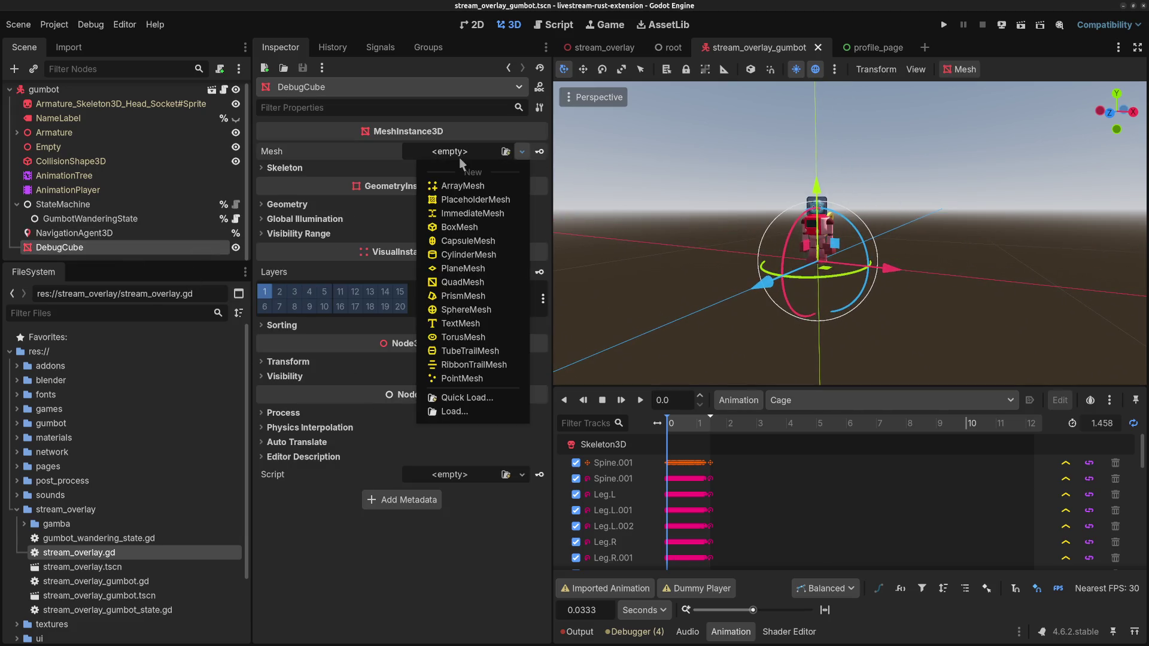
{"action": "left_click", "coordinate": [466, 310]}
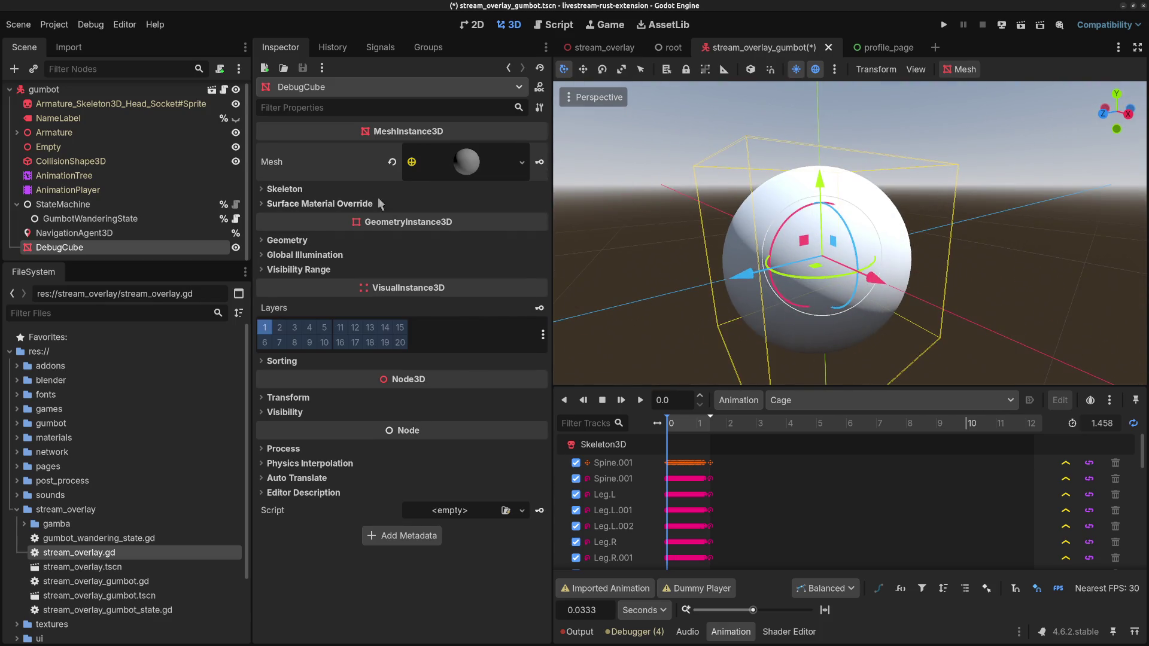
{"action": "left_click", "coordinate": [460, 169]}
{"action": "left_click", "coordinate": [444, 289]}
{"action": "type", "text": "0.1"}
{"action": "key", "text": "Return"}
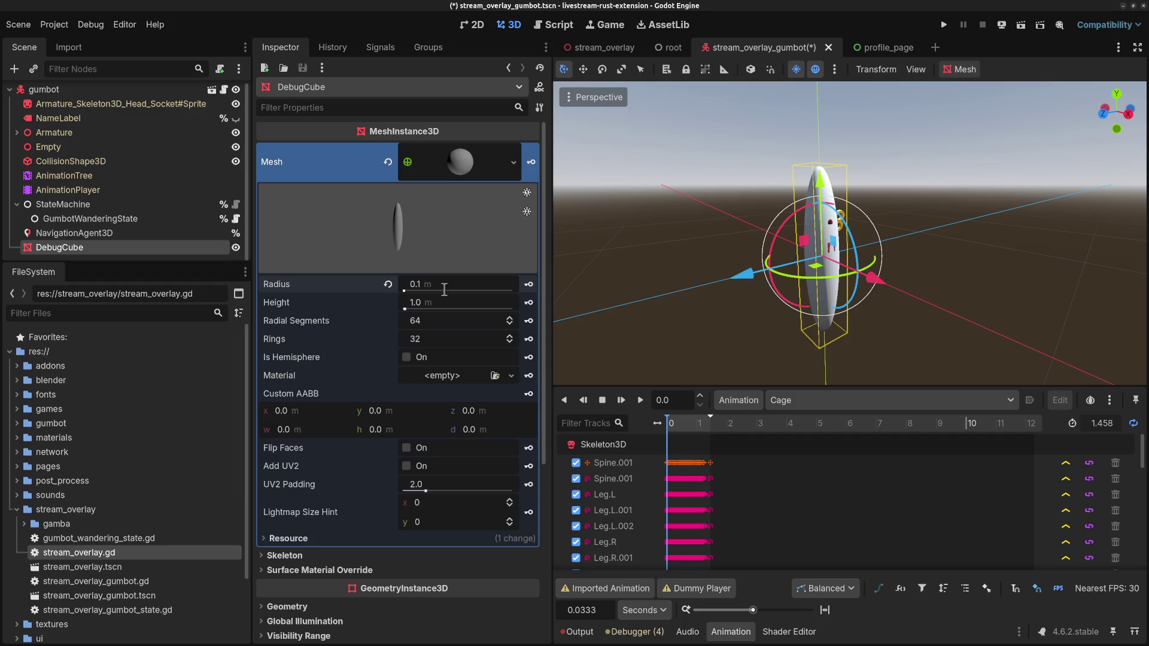
Set the sphere's height to 0.2 m and save the gumbot scene.
{"action": "left_click", "coordinate": [440, 303]}
{"action": "type", "text": "0.1"}
{"action": "key", "text": "Return"}
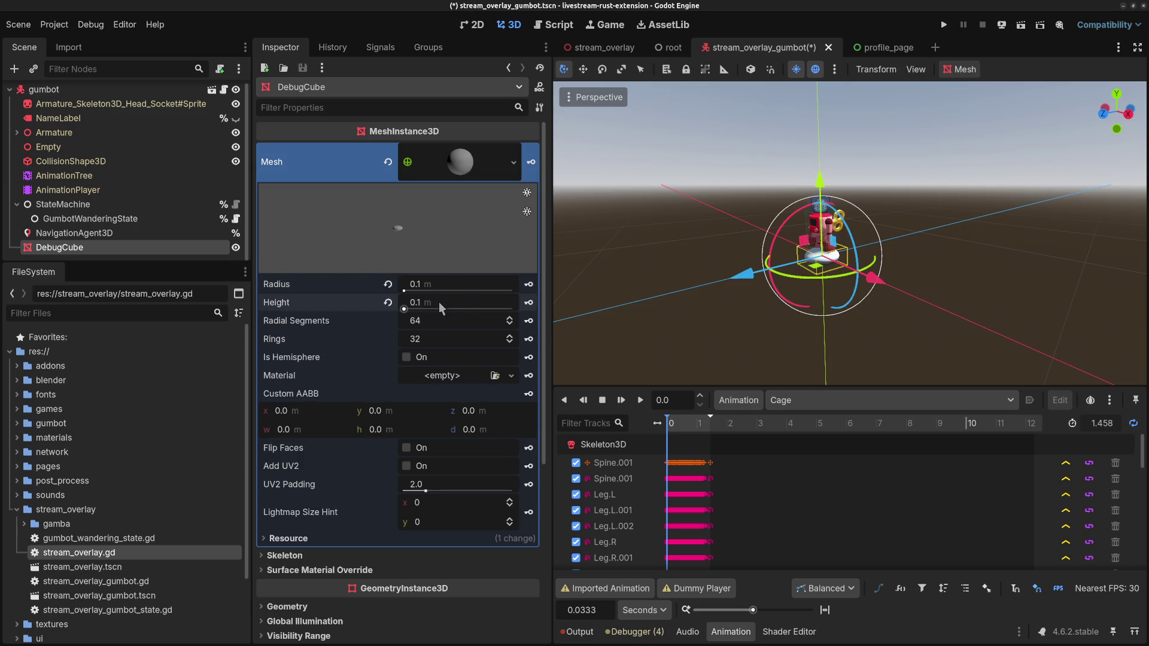
{"action": "left_click", "coordinate": [444, 302]}
{"action": "type", "text": "0.2"}
{"action": "key", "text": "Return"}
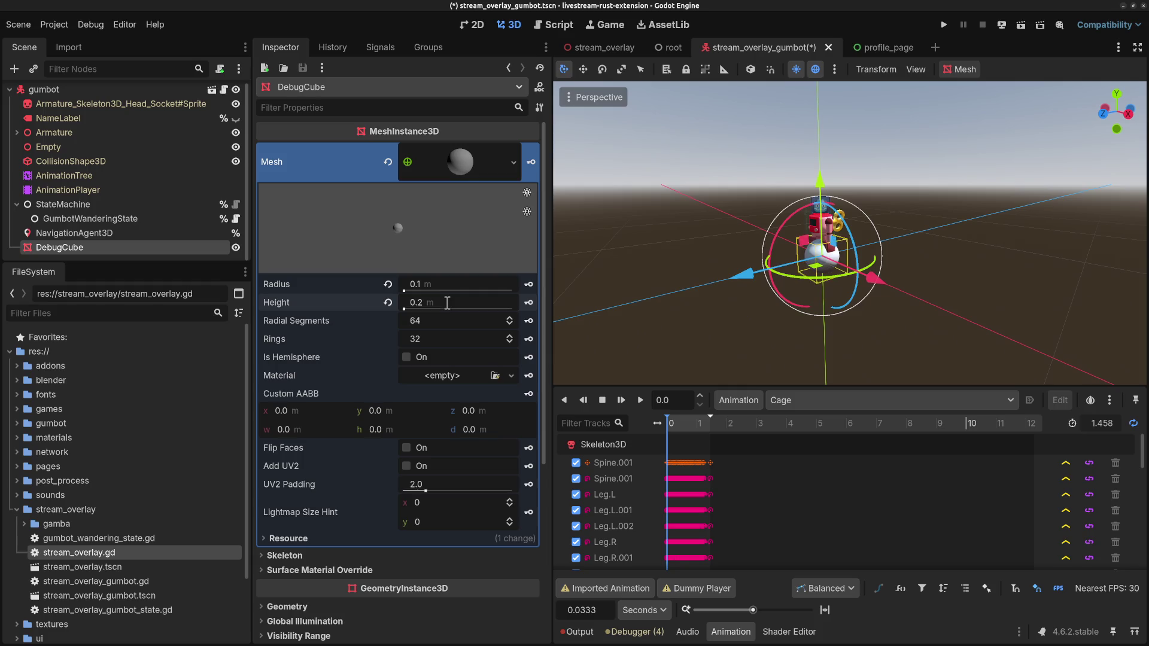
{"action": "key", "text": "ctrl+s"}
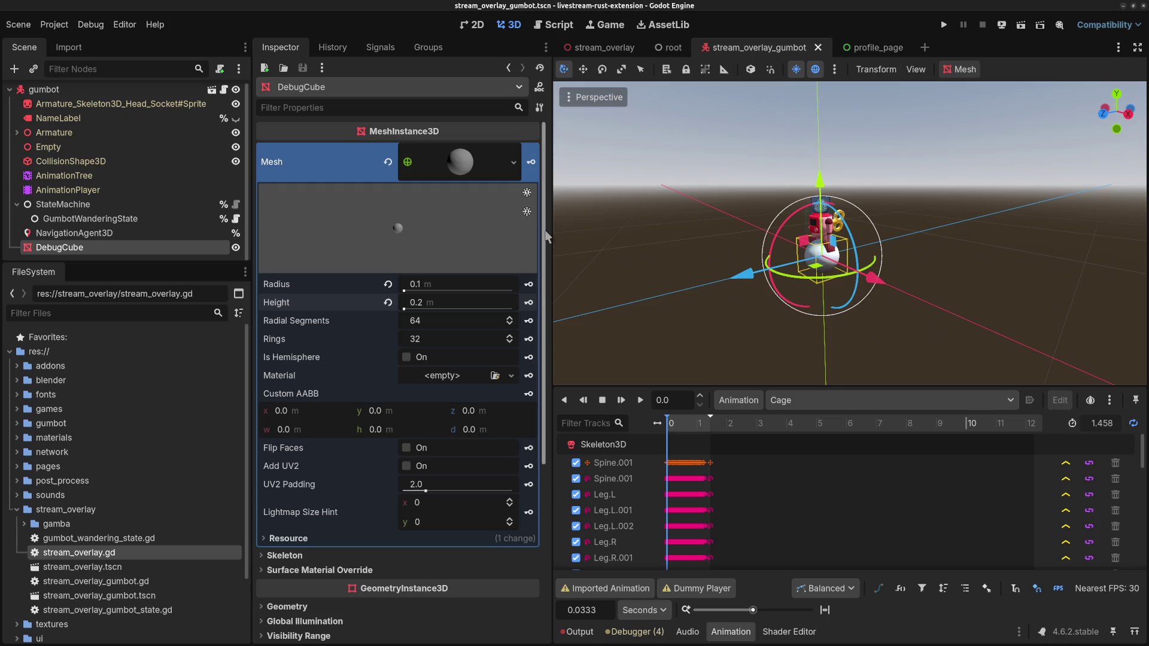
{"action": "right_click", "coordinate": [178, 250]}
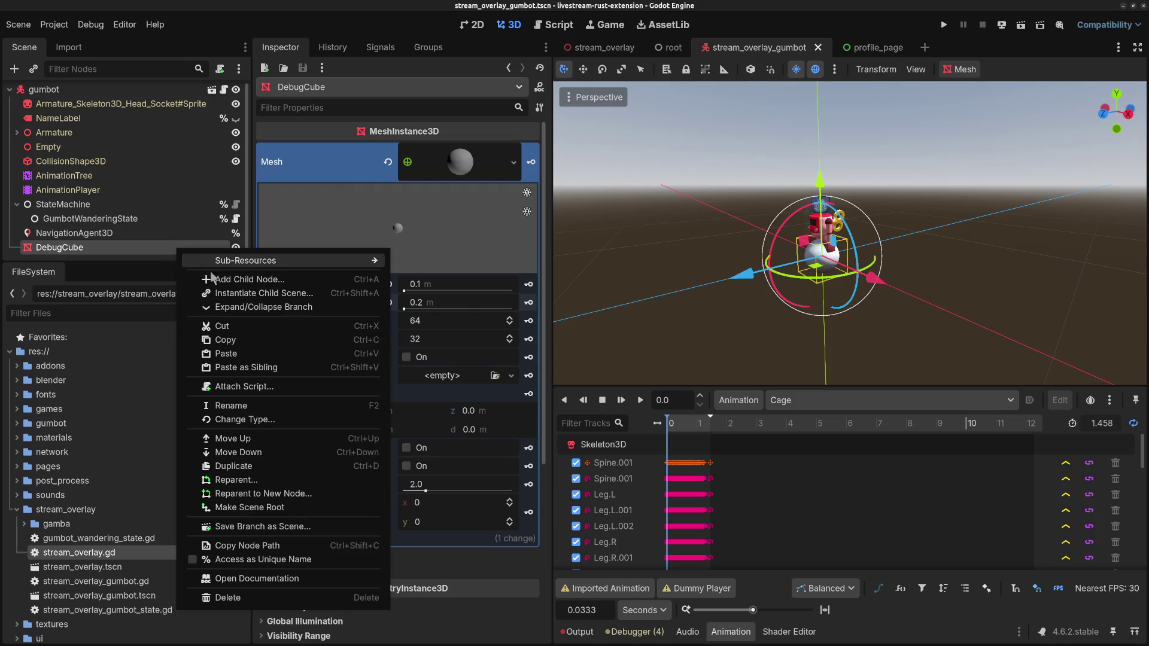
Make DebugCube accessible by unique name, save, and do a quick test run.
{"action": "left_click", "coordinate": [258, 559]}
{"action": "key", "text": "ctrl+s"}
{"action": "left_click", "coordinate": [944, 25]}
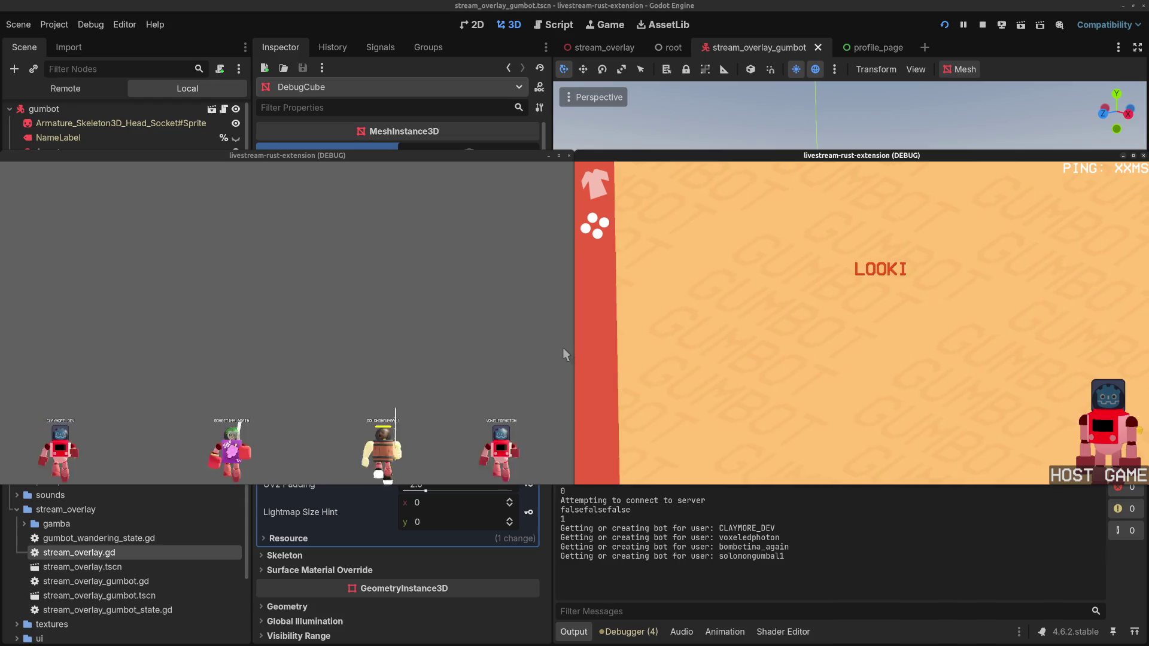
{"action": "left_click", "coordinate": [982, 25]}
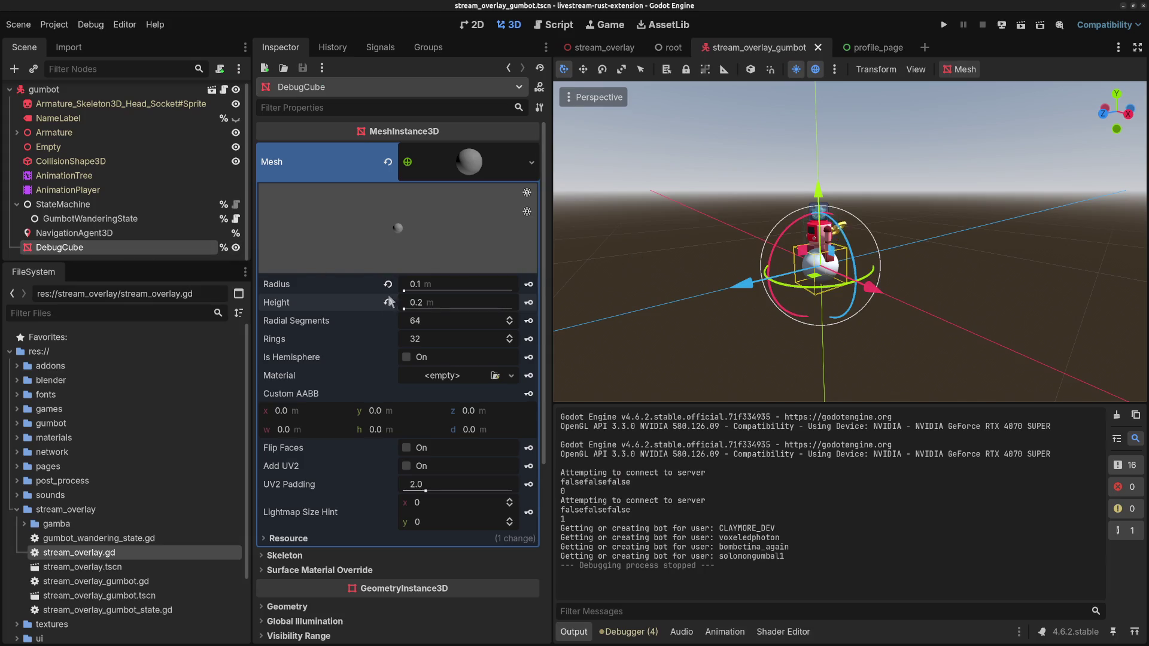
{"action": "left_click", "coordinate": [343, 108]}
Filter DebugCube's properties for 'top' and turn Top Level on.
{"action": "type", "text": "top"}
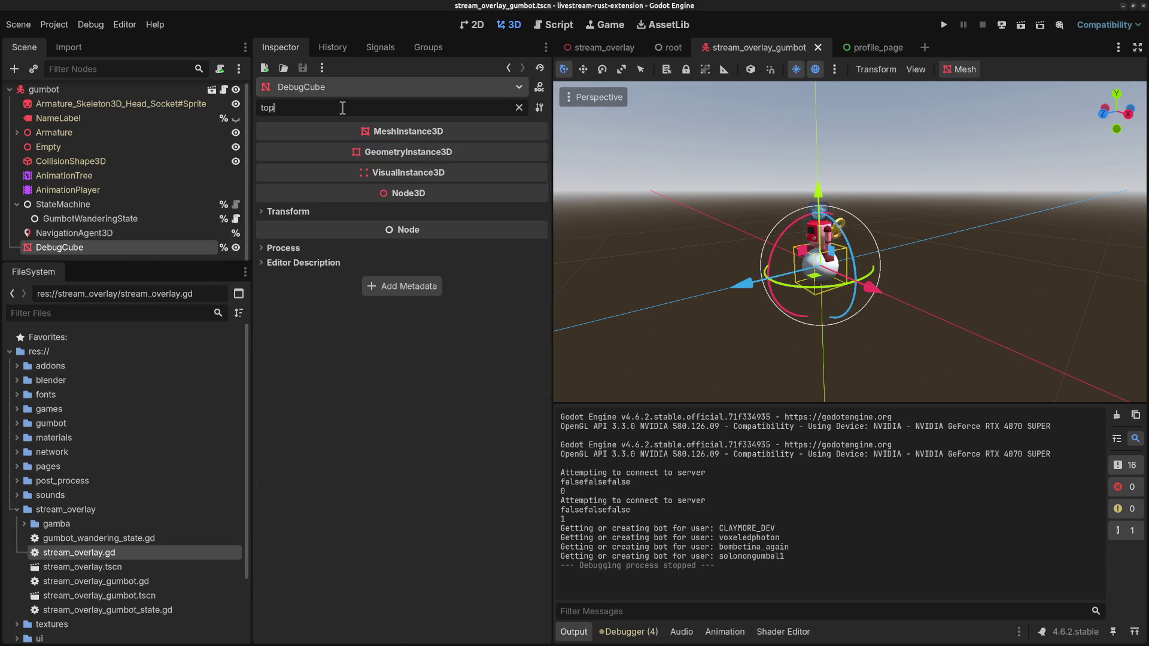
{"action": "left_click", "coordinate": [297, 213]}
{"action": "left_click", "coordinate": [487, 225]}
Test-run the overlay, check both game windows, and stop it.
{"action": "key", "text": "F5"}
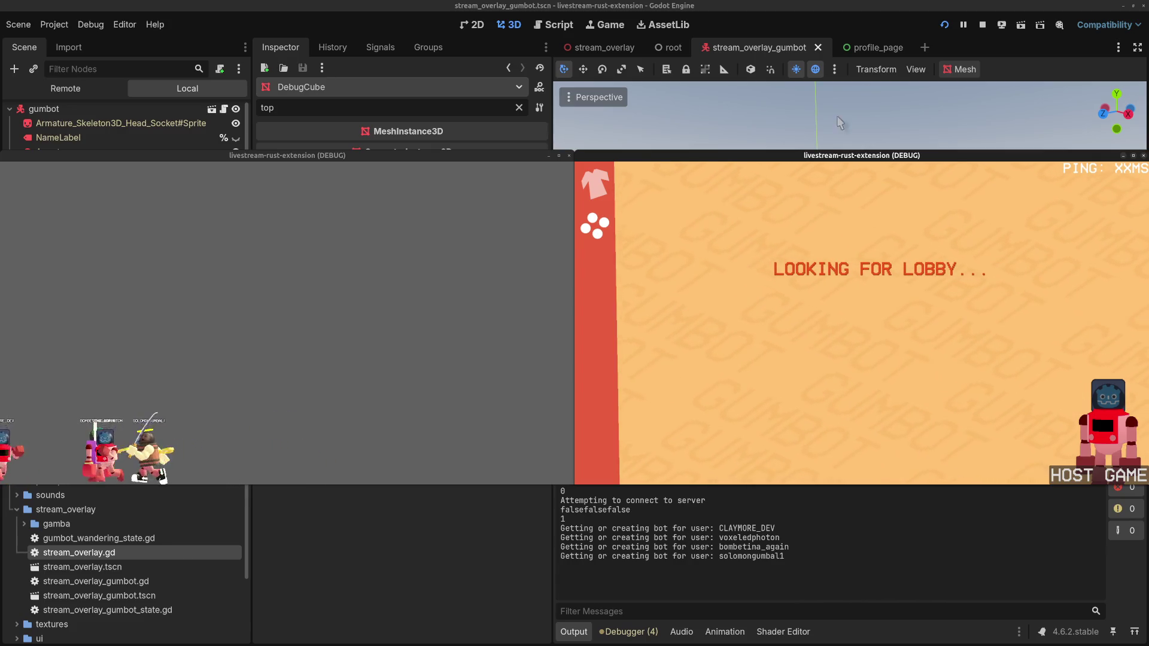
{"action": "left_click", "coordinate": [467, 299]}
{"action": "left_click", "coordinate": [875, 293]}
{"action": "left_click", "coordinate": [434, 379]}
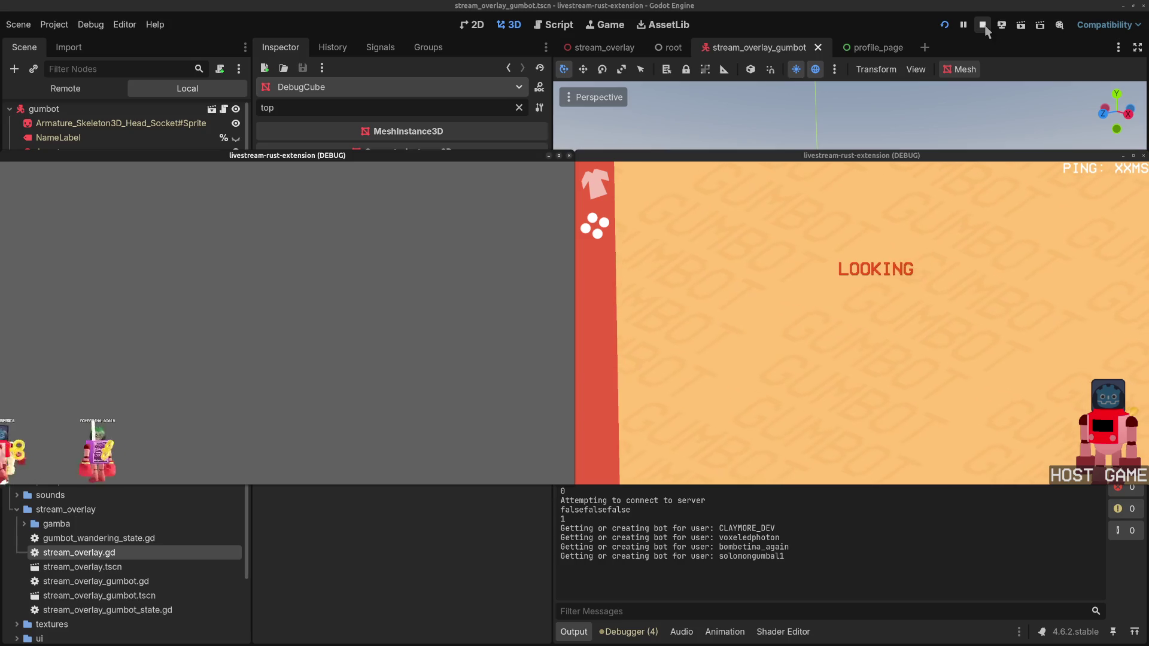
{"action": "left_click", "coordinate": [983, 25]}
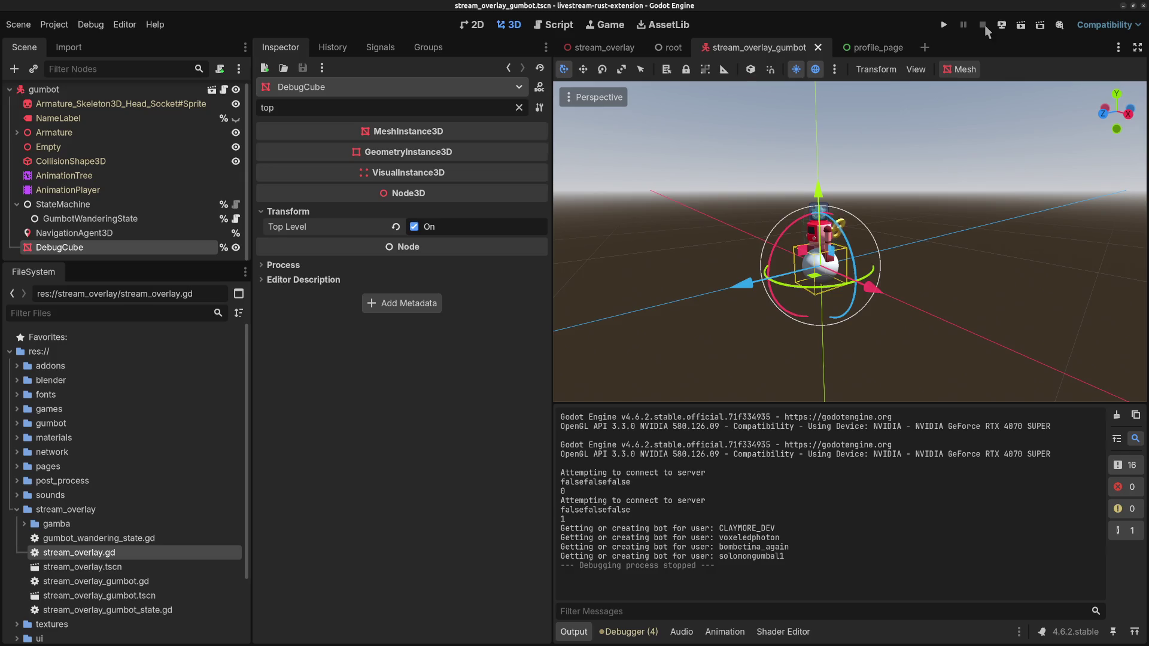
Run the overlay once more, stop it, and switch to the profile_page scene.
{"action": "key", "text": "alt+Tab"}
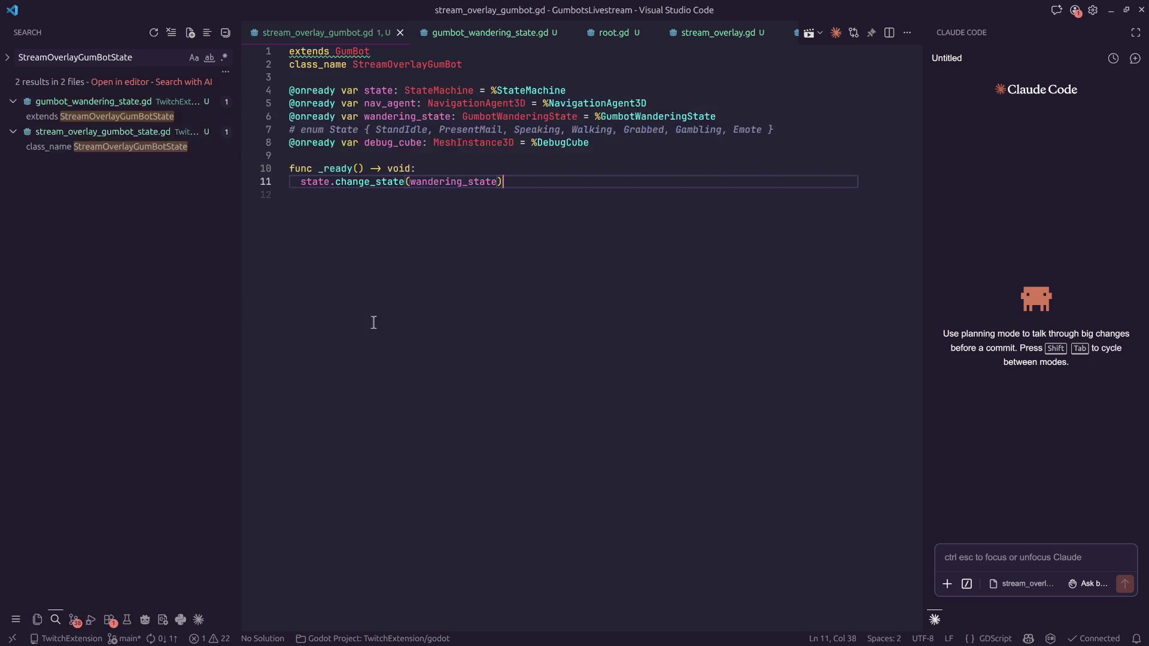
{"action": "key", "text": "alt+Tab"}
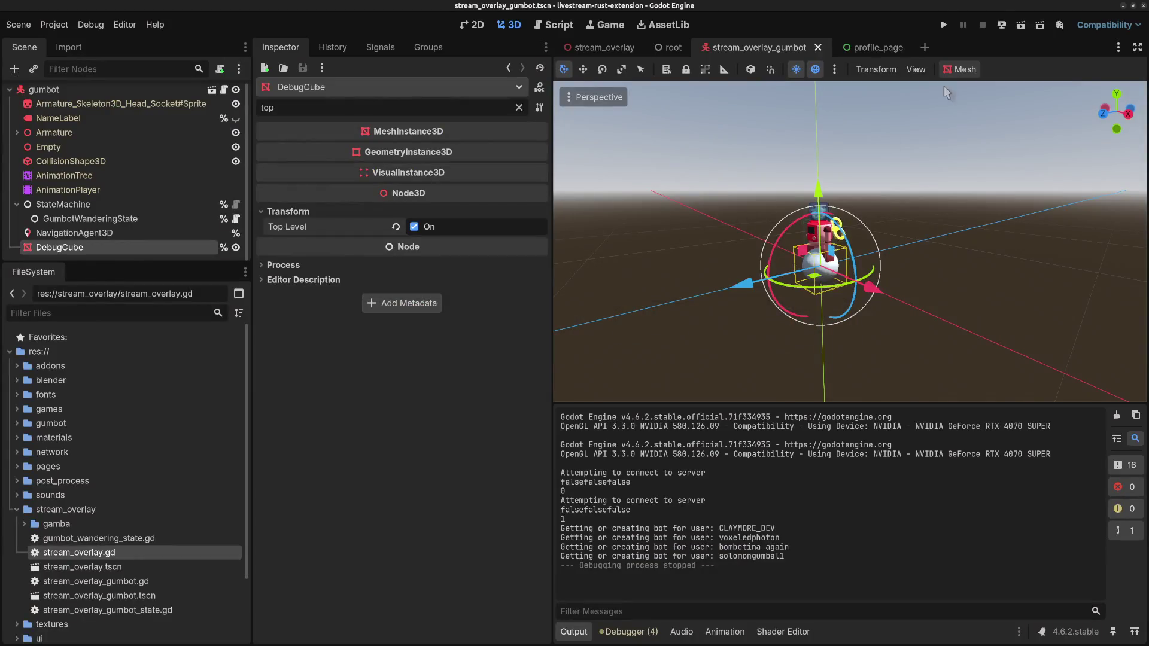
{"action": "left_click", "coordinate": [942, 25]}
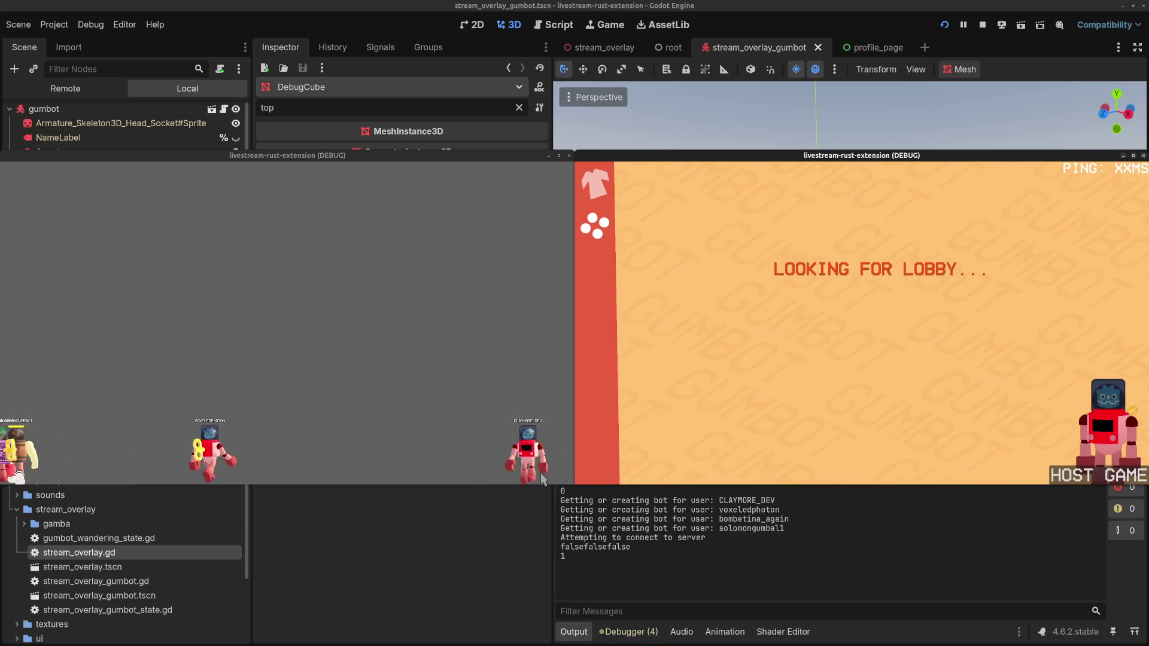
{"action": "left_click", "coordinate": [984, 26]}
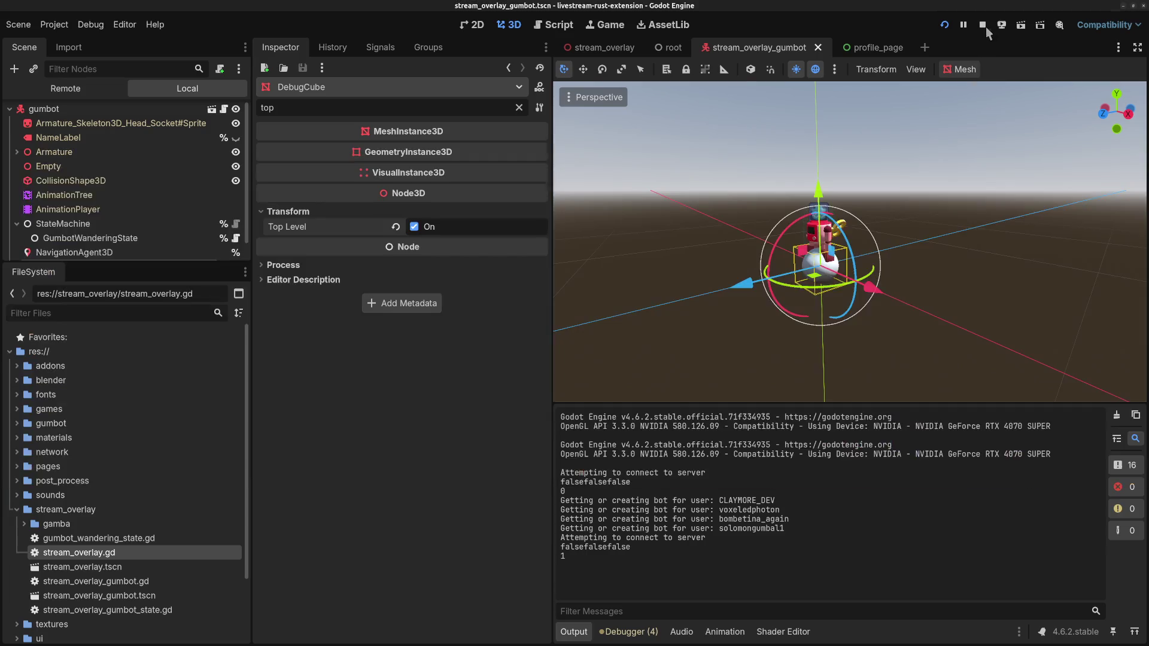
{"action": "left_click", "coordinate": [874, 46]}
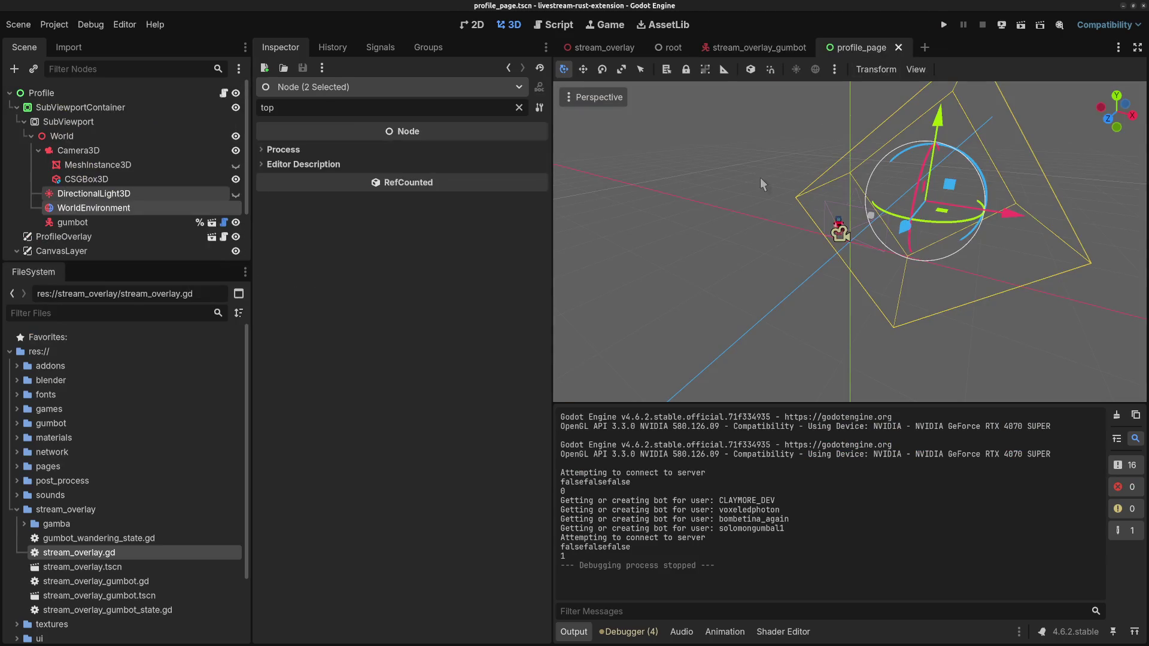
Switch back to the stream_overlay scene and clear the Inspector property filter.
{"action": "scroll", "coordinate": [760, 177], "scroll_direction": "up", "scroll_amount": 5}
{"action": "left_click", "coordinate": [755, 47]}
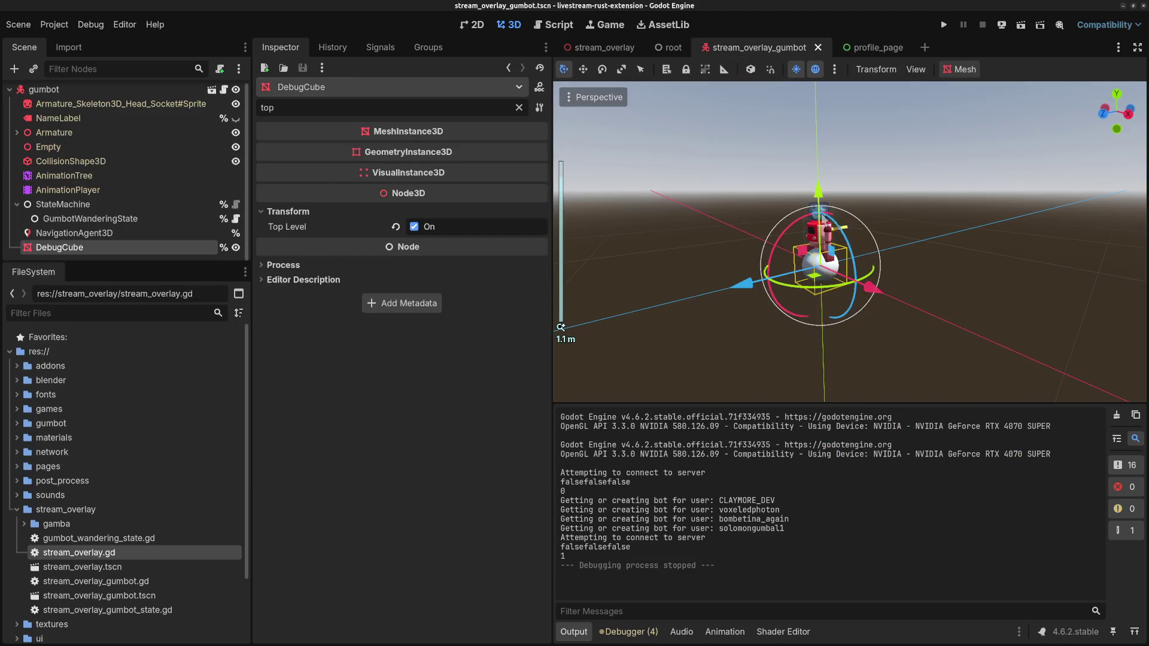
{"action": "left_click", "coordinate": [672, 47]}
{"action": "left_click", "coordinate": [603, 47]}
{"action": "scroll", "coordinate": [816, 247], "scroll_direction": "down", "scroll_amount": 5}
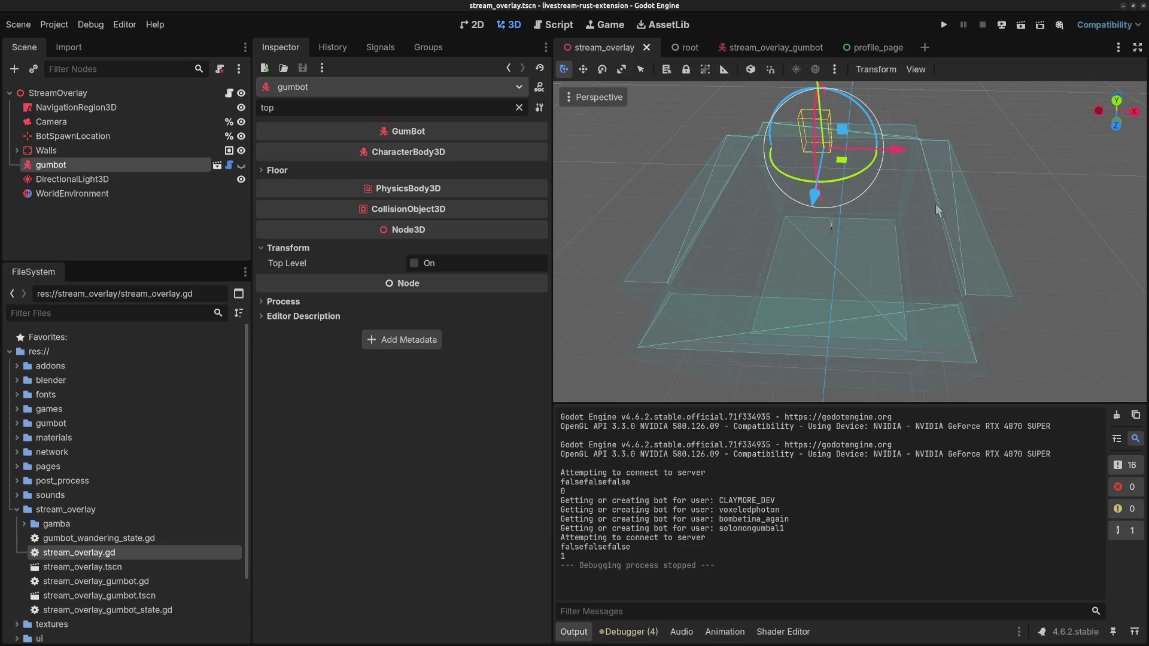
{"action": "left_click", "coordinate": [518, 107]}
Orbit around the arena and select the Walls body in the Scene dock.
{"action": "scroll", "coordinate": [850, 263], "scroll_direction": "up", "scroll_amount": 3}
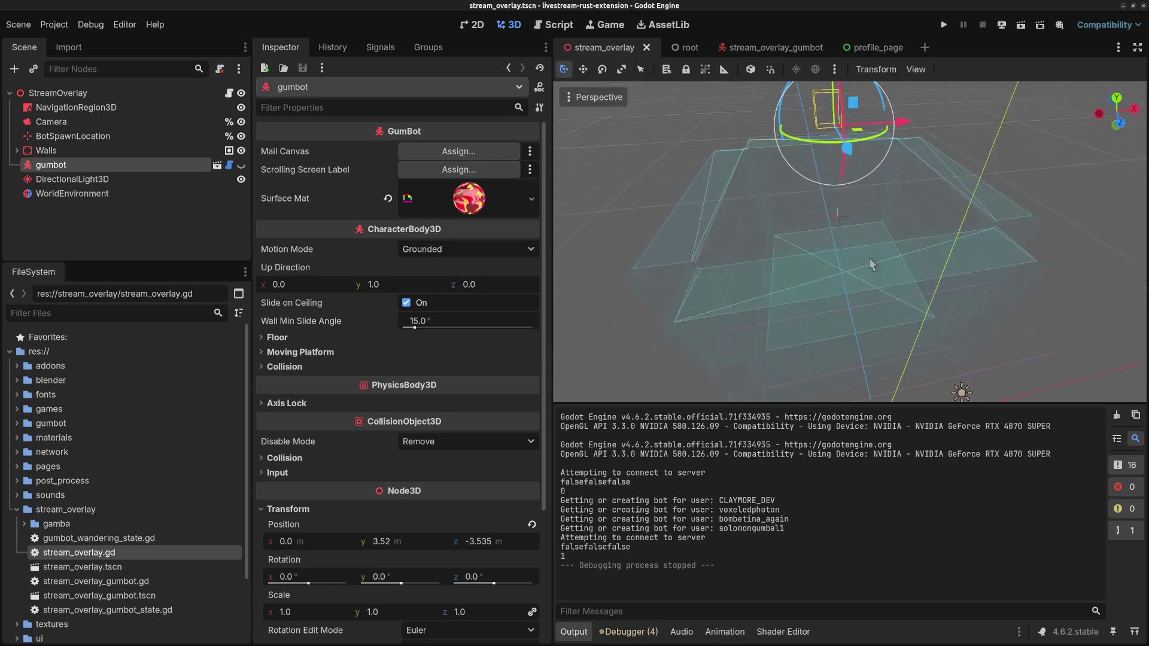
{"action": "mouse_move", "coordinate": [808, 257]}
{"action": "left_mouse_down"}
{"action": "mouse_move", "coordinate": [873, 239]}
{"action": "mouse_move", "coordinate": [756, 236]}
{"action": "left_mouse_up"}
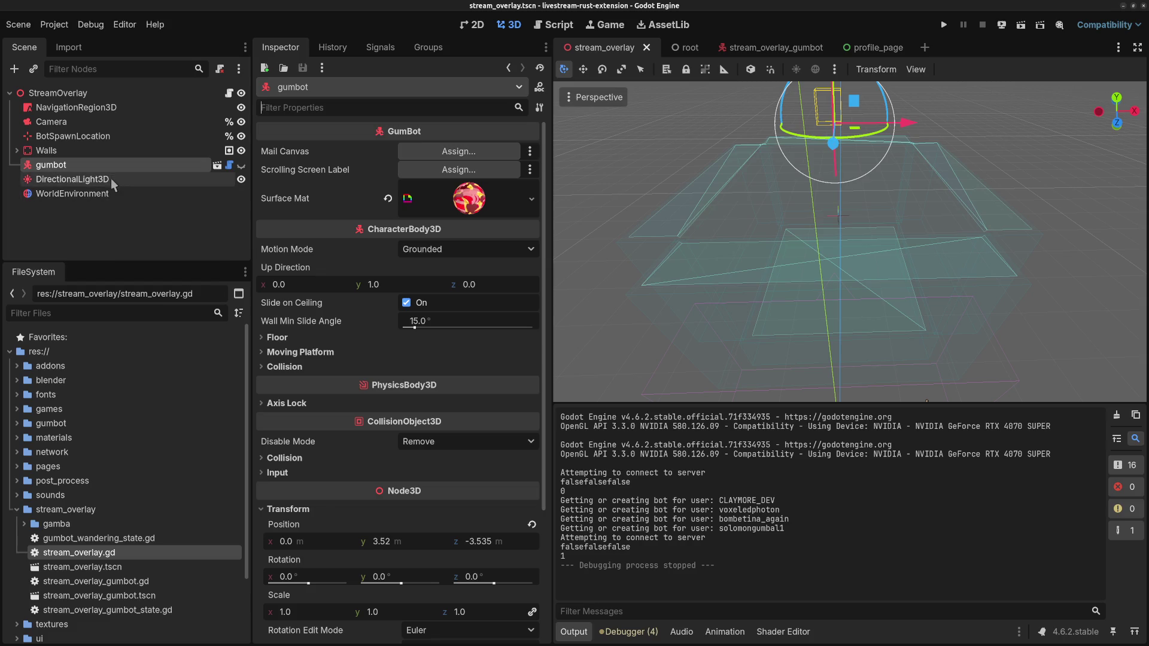
{"action": "left_click", "coordinate": [101, 150]}
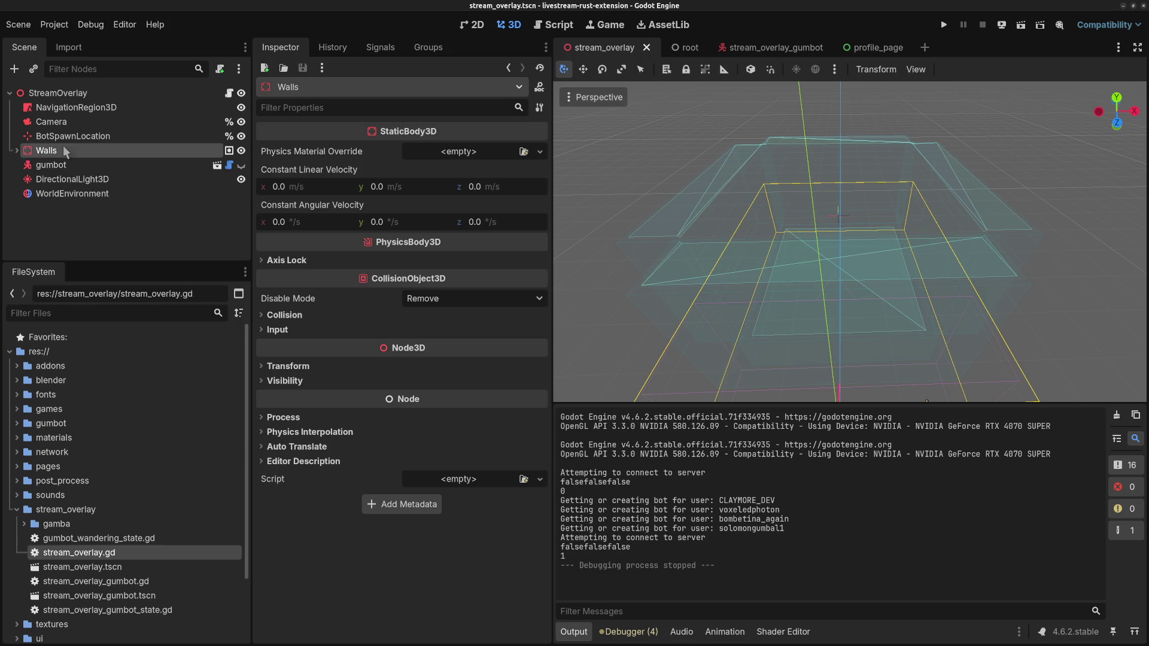
Duplicate Walls, cut the floor shape from the copy, and rename the original to Floor.
{"action": "key", "text": "ctrl+d"}
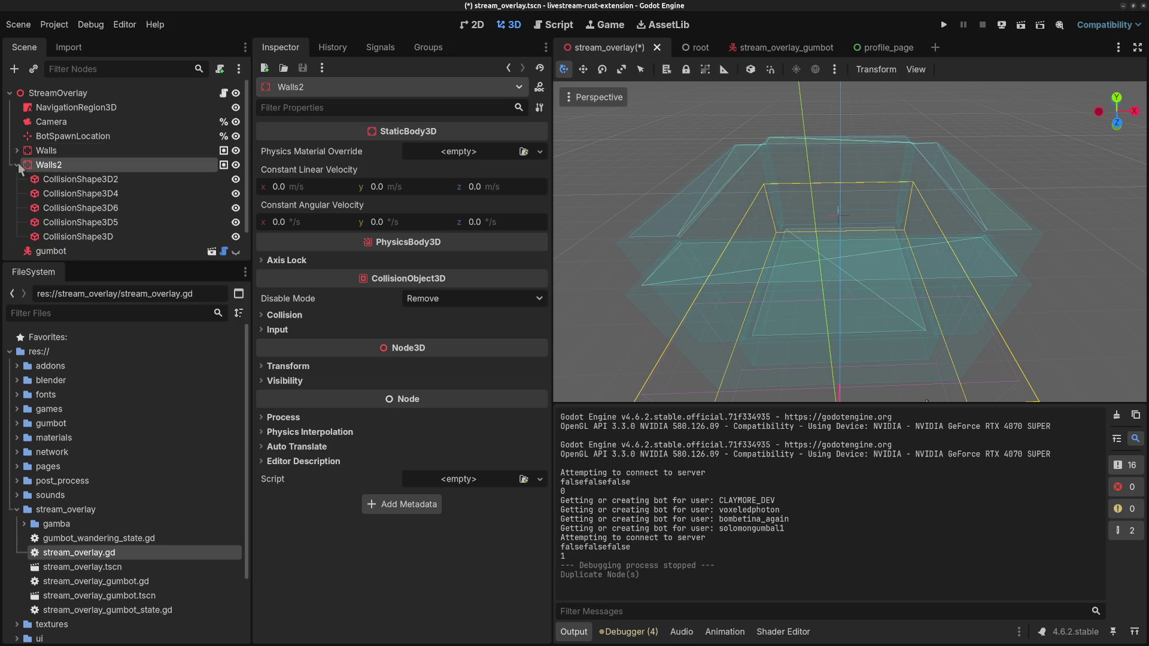
{"action": "left_click", "coordinate": [72, 179]}
{"action": "left_click", "coordinate": [82, 239]}
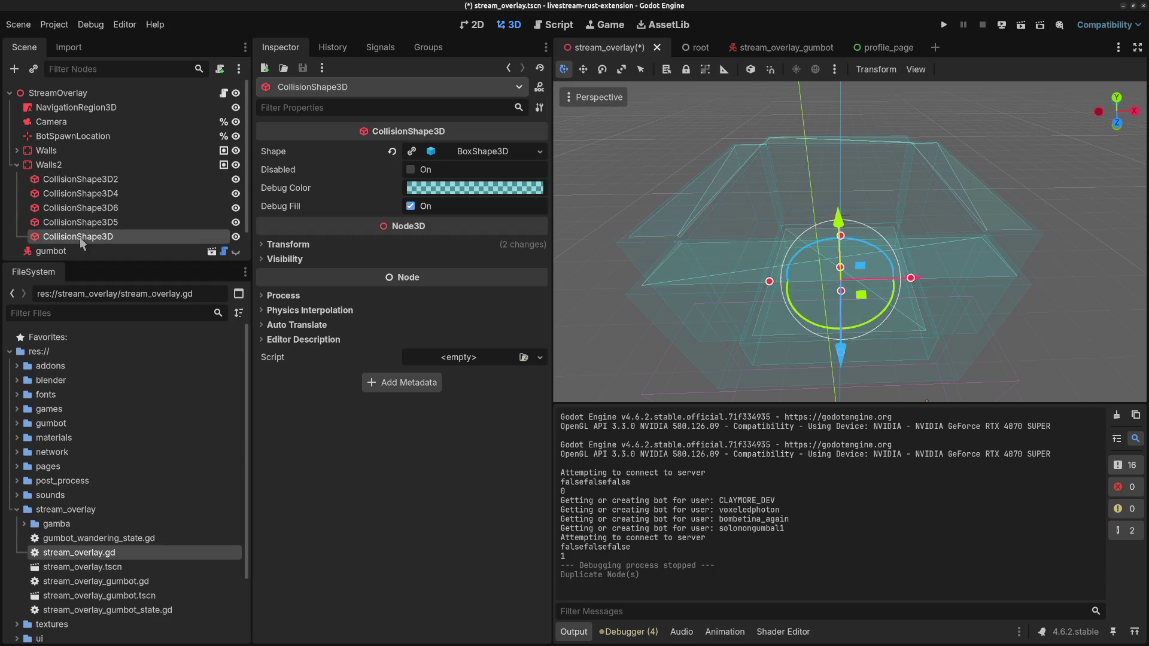
{"action": "key", "text": "ctrl+x"}
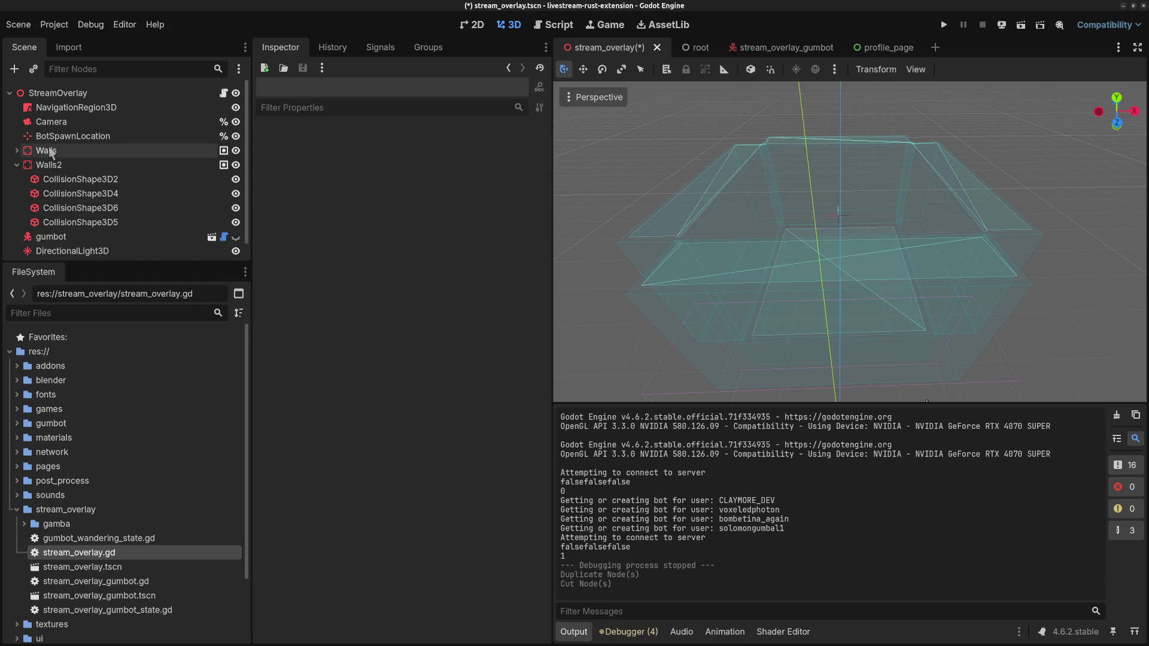
{"action": "double_click", "coordinate": [47, 151]}
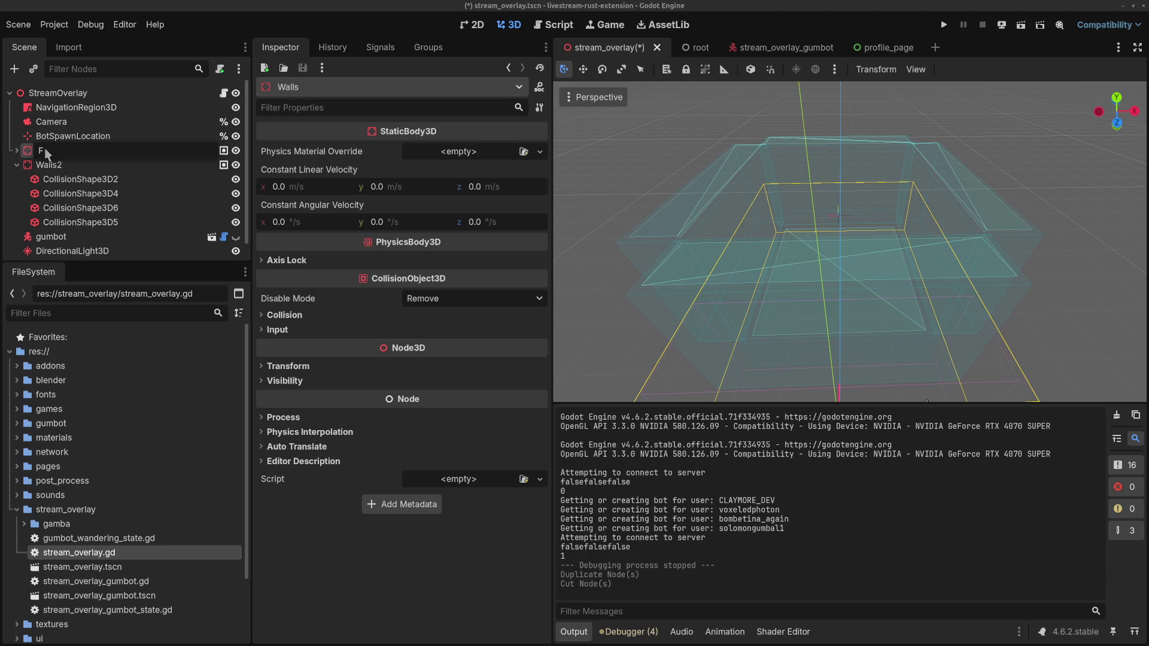
{"action": "key", "text": "Return"}
{"action": "key", "text": "ctrl+s"}
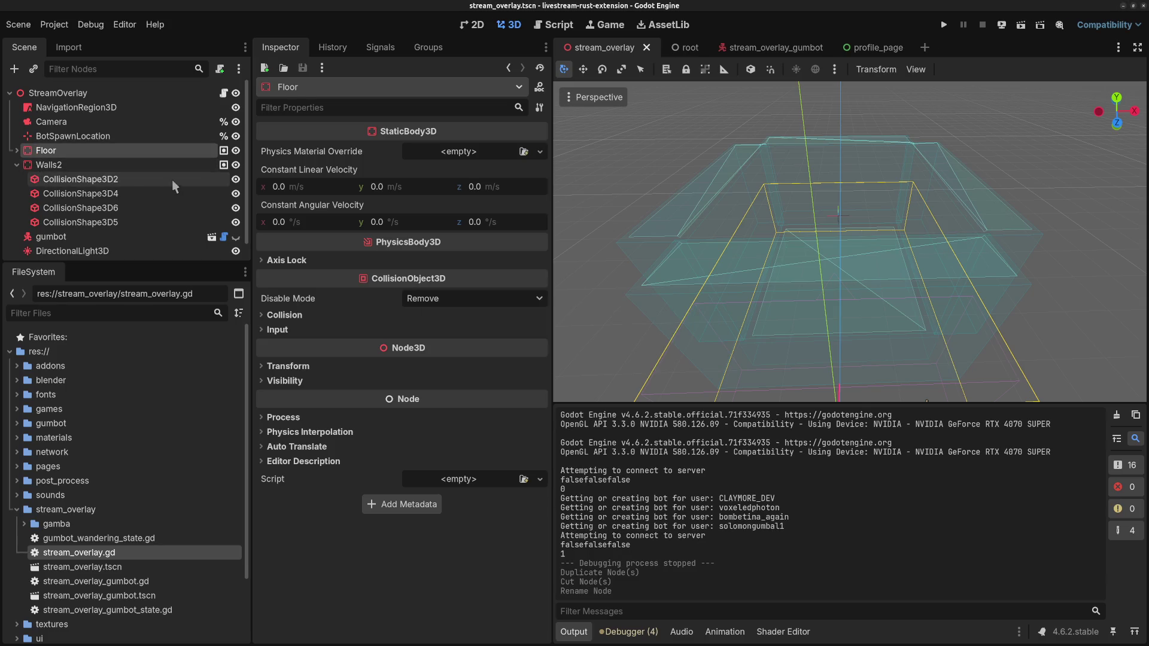
Rename the duplicate body Walls2 to Walls.
{"action": "left_click", "coordinate": [17, 165]}
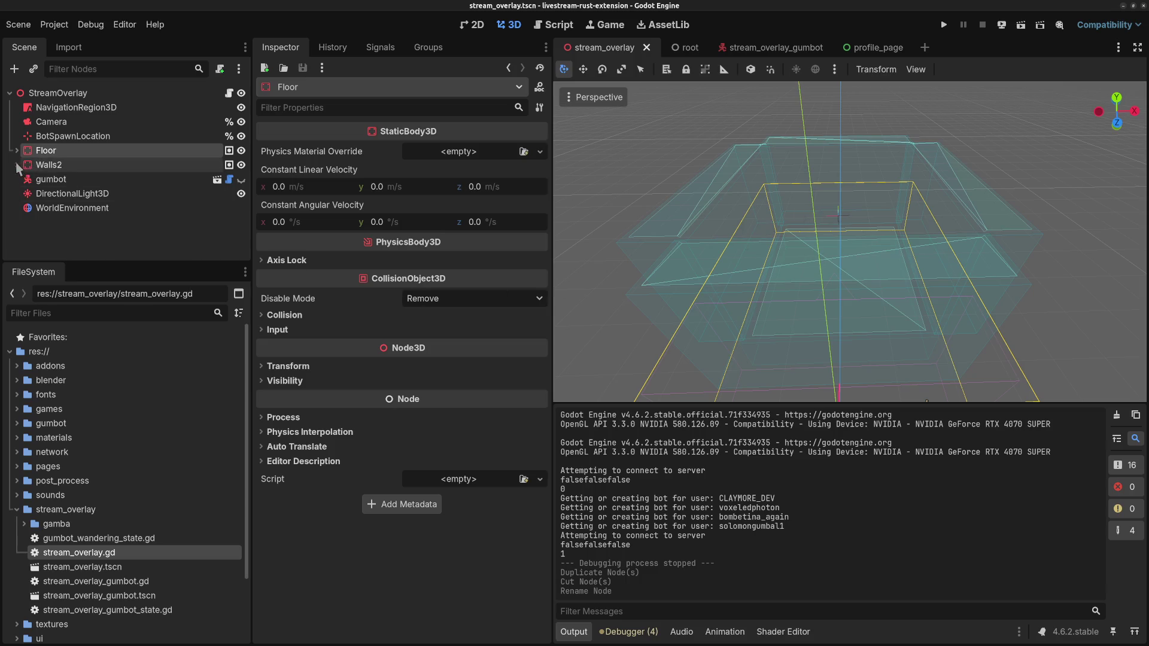
{"action": "left_click", "coordinate": [55, 168]}
{"action": "left_click", "coordinate": [63, 163]}
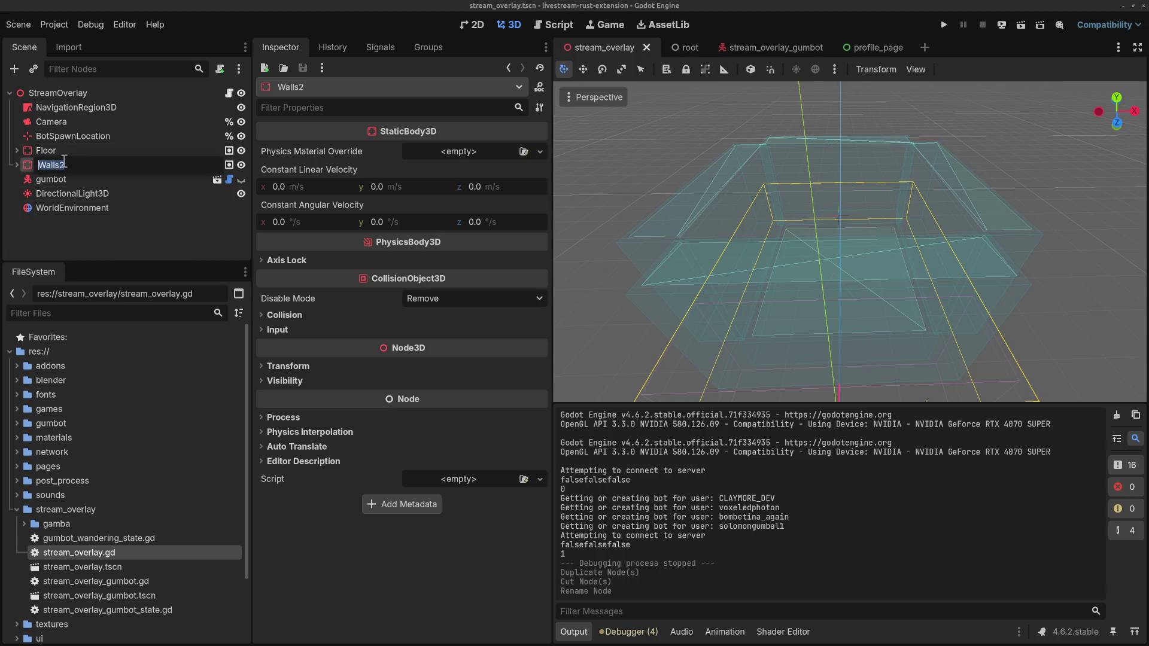
{"action": "type", "text": "s"}
{"action": "key", "text": "Return"}
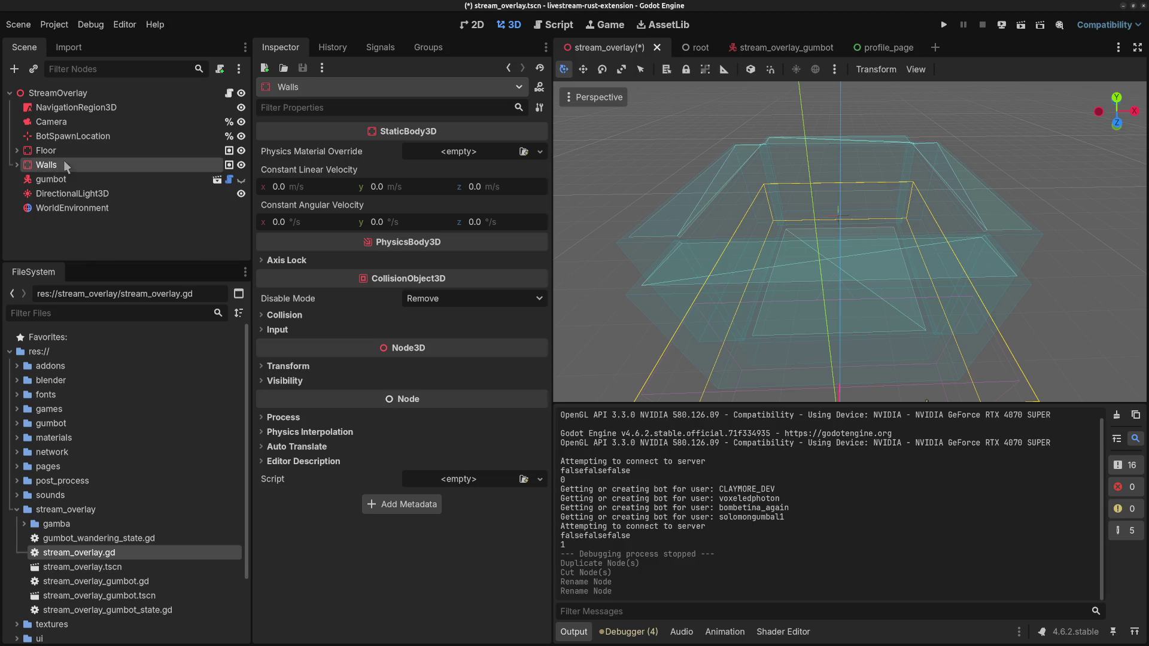
Cut the four wall collision shapes out of Floor, leaving it one shape, and save.
{"action": "left_click", "coordinate": [17, 163]}
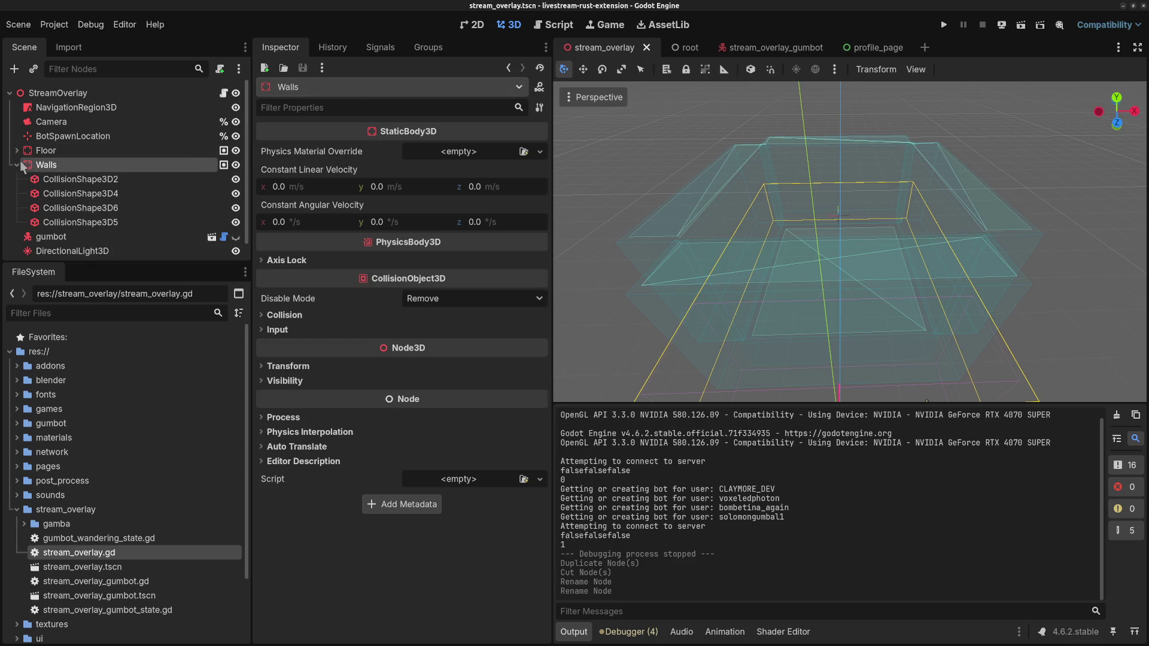
{"action": "left_click", "coordinate": [16, 151]}
{"action": "left_click", "coordinate": [16, 151]}
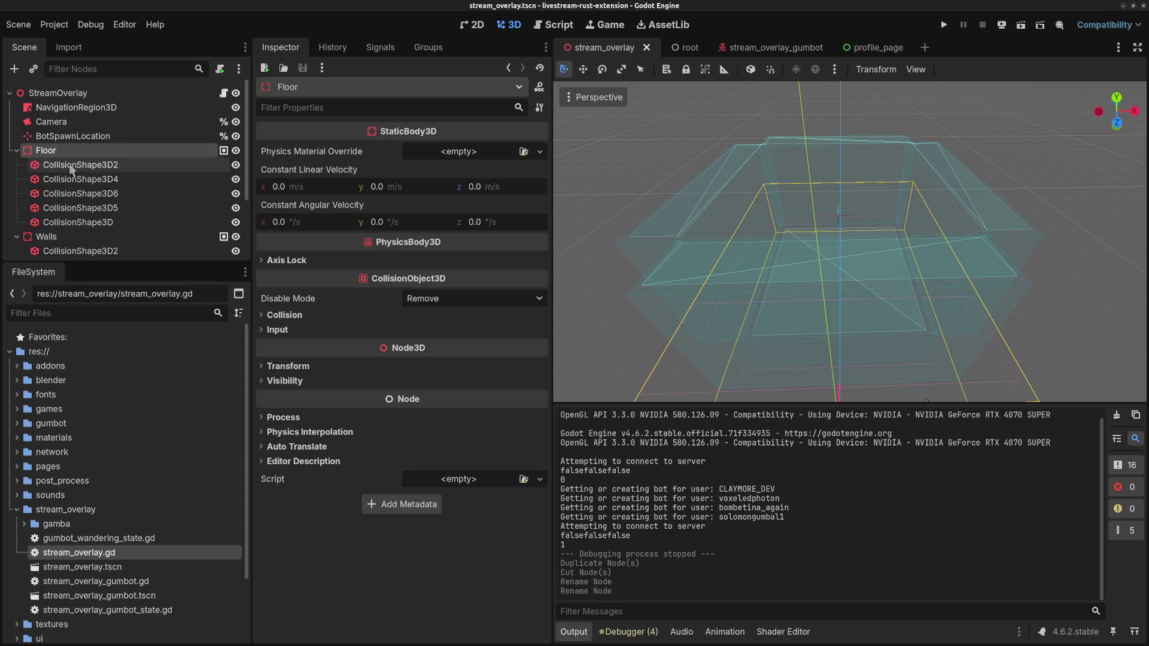
{"action": "left_click", "coordinate": [78, 165]}
{"action": "left_click", "coordinate": [99, 221]}
{"action": "left_click", "coordinate": [99, 208]}
{"action": "left_click", "coordinate": [104, 165], "text": "shift"}
{"action": "key", "text": "ctrl+x"}
{"action": "key", "text": "ctrl+s"}
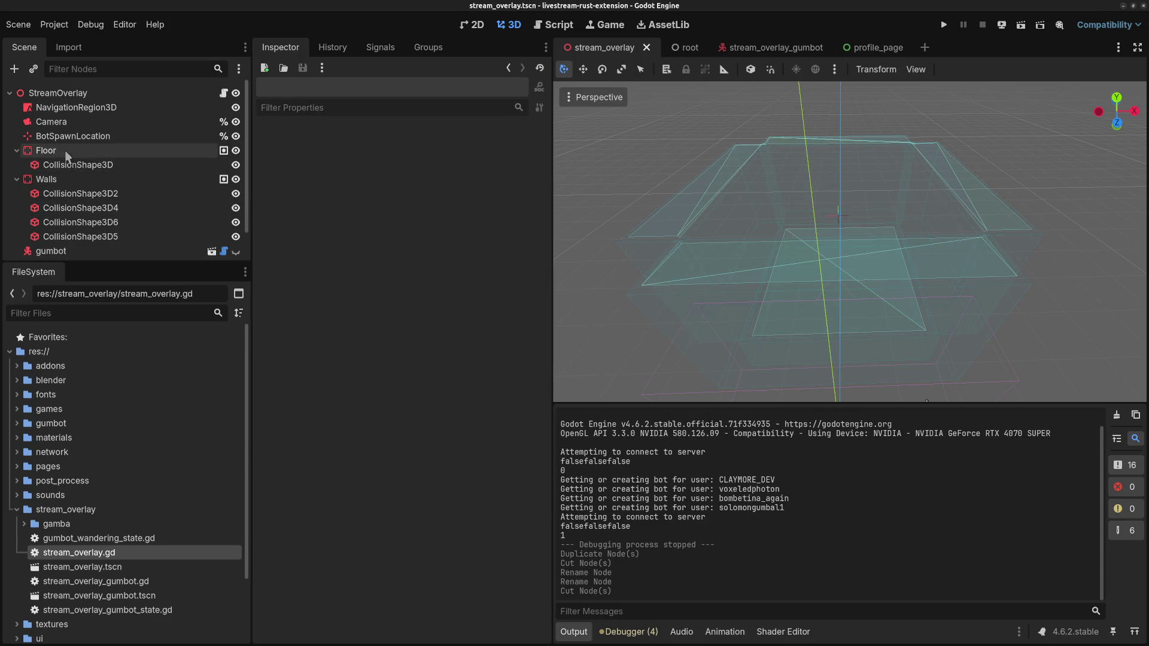
Remove Walls from the nav group and check Floor's group membership.
{"action": "left_click", "coordinate": [47, 179]}
{"action": "left_click", "coordinate": [427, 47]}
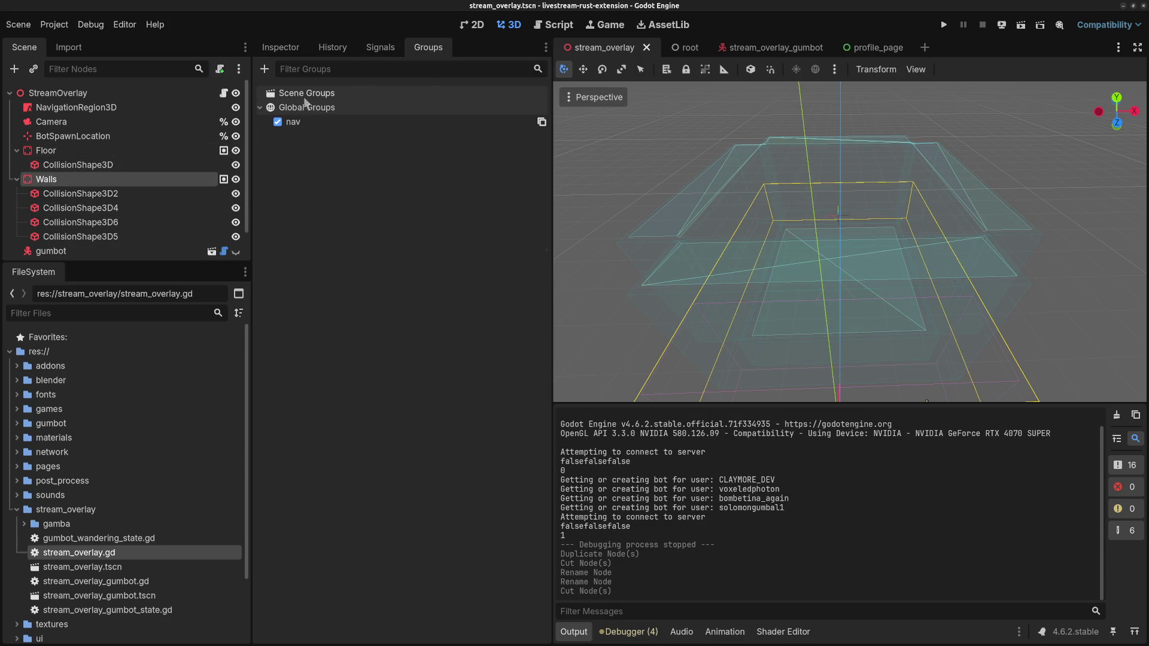
{"action": "left_click", "coordinate": [277, 121]}
{"action": "key", "text": "ctrl+s"}
{"action": "left_click", "coordinate": [91, 139]}
{"action": "left_click", "coordinate": [87, 150]}
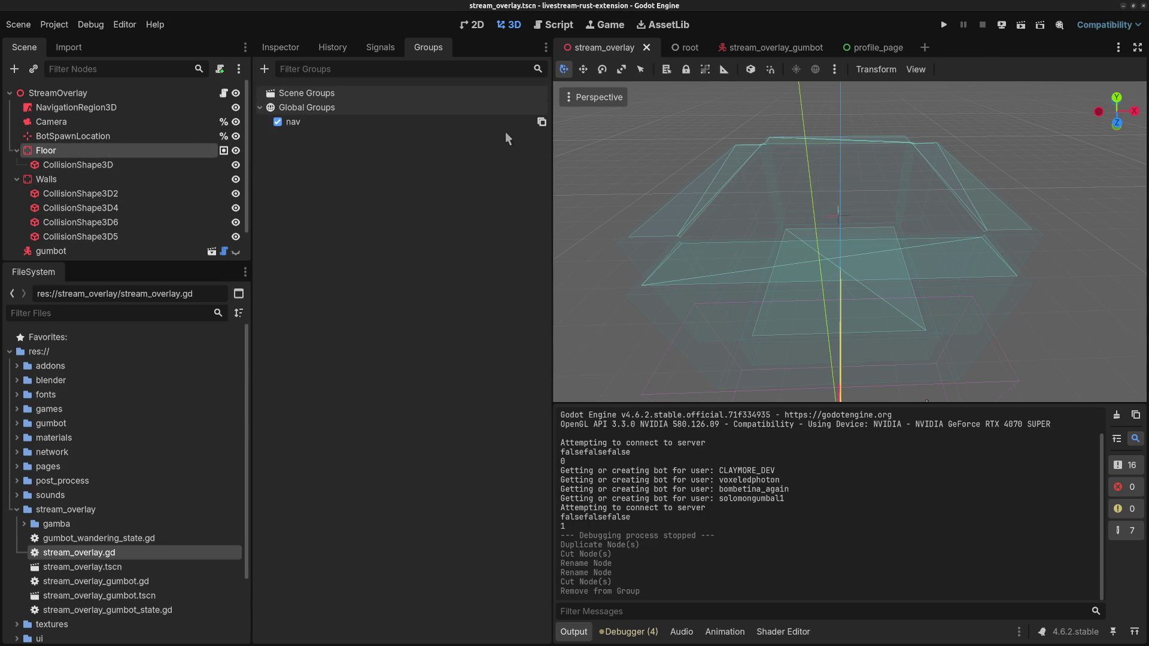
{"action": "left_click", "coordinate": [84, 107]}
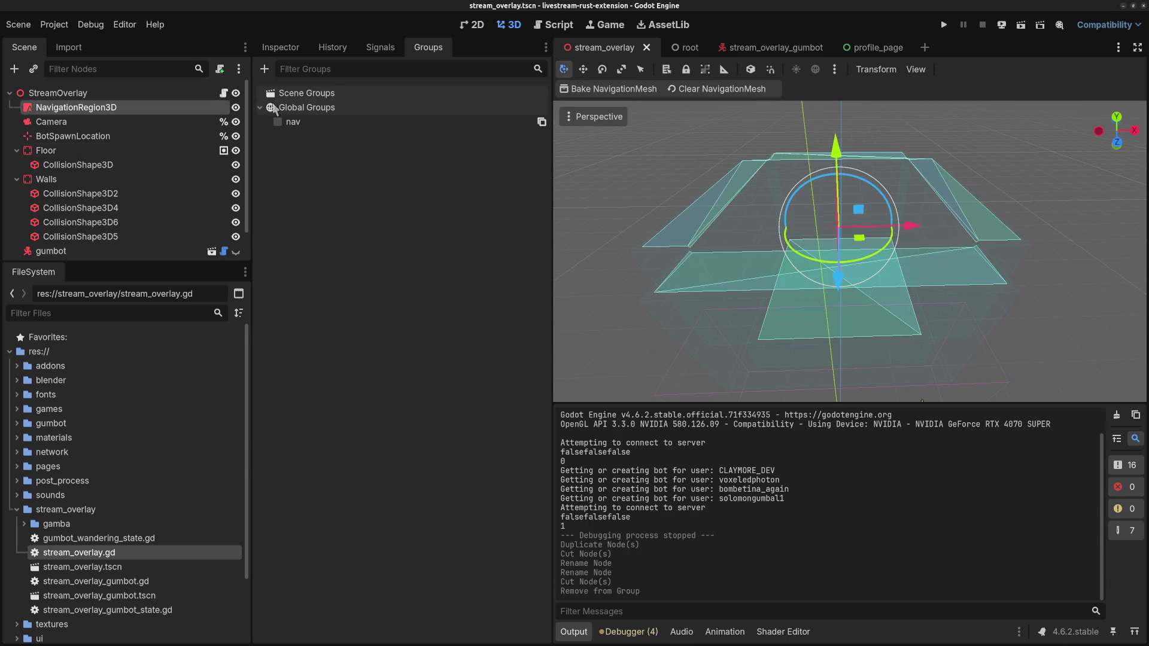
Rebake the navigation mesh from the floor only and clear the Output log's cell-size warnings.
{"action": "left_click", "coordinate": [625, 91]}
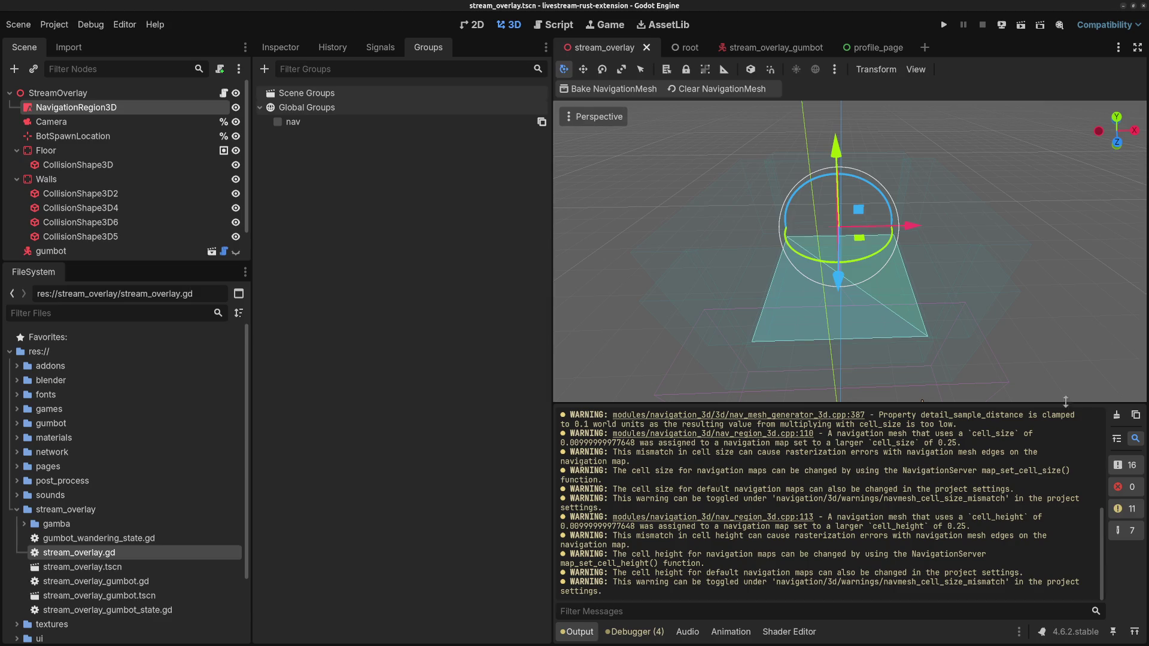
{"action": "left_click", "coordinate": [1117, 418]}
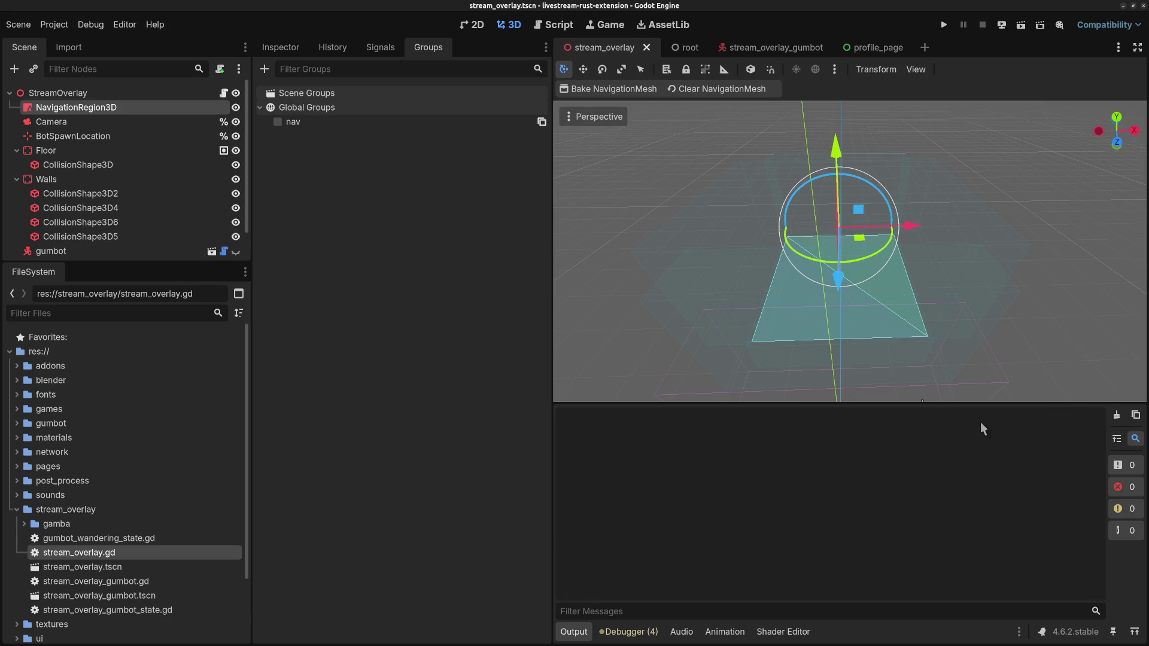
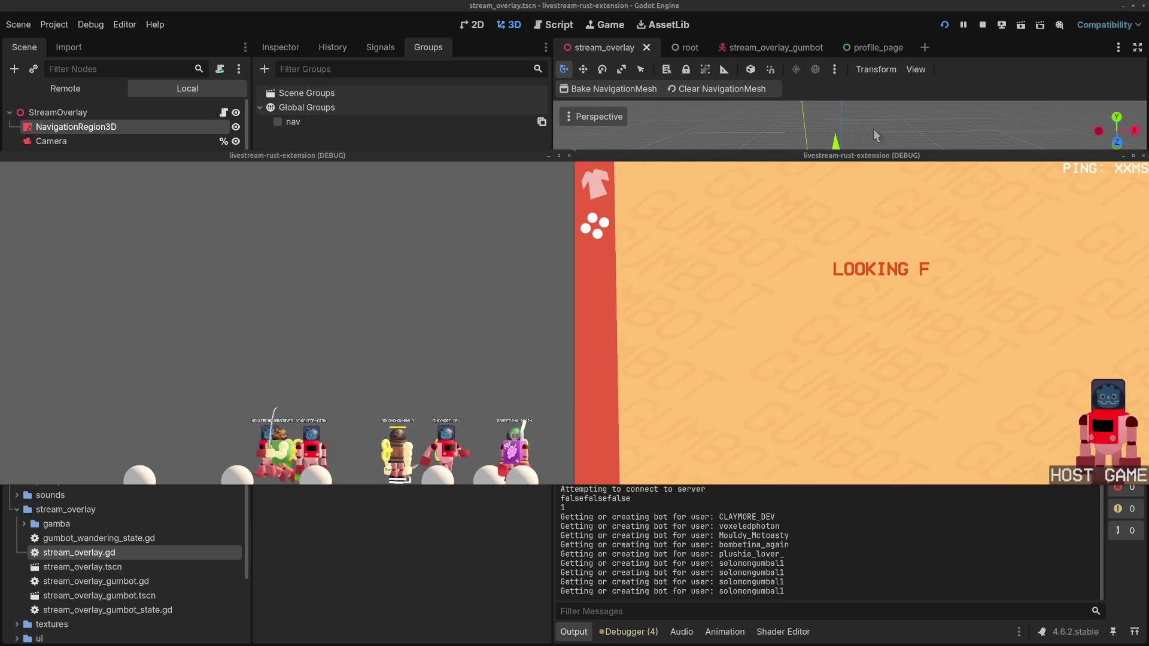
Stop the running Godot project.
{"action": "left_click", "coordinate": [982, 25]}
{"action": "key", "text": "alt+Tab"}
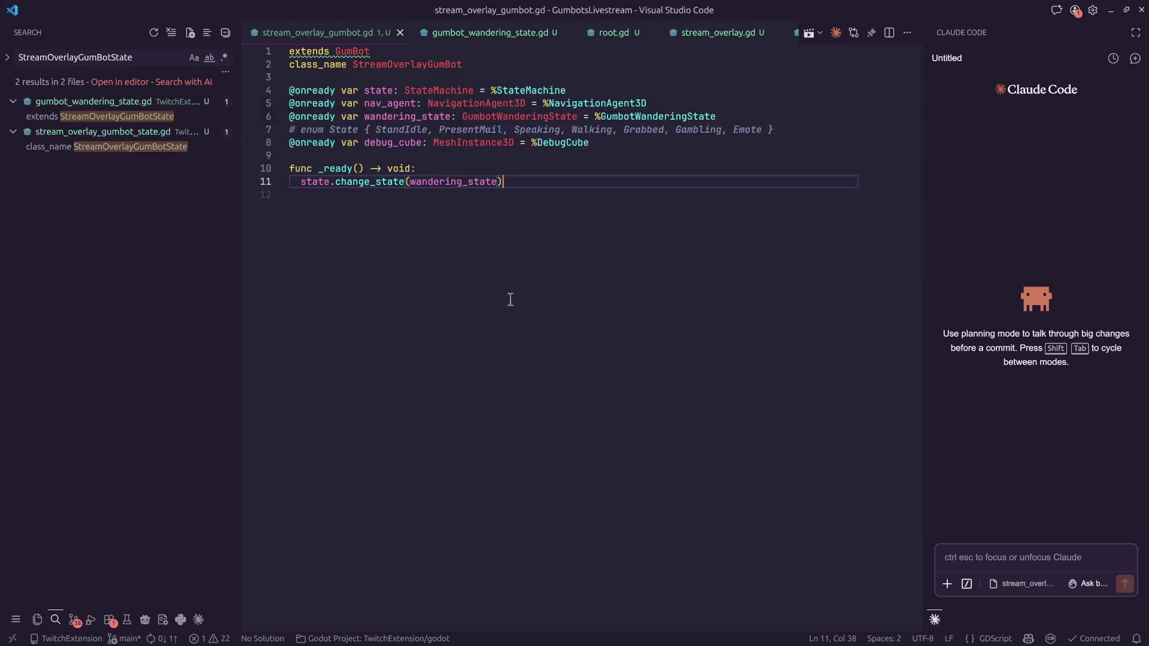
{"action": "left_click", "coordinate": [496, 168]}
{"action": "left_click", "coordinate": [499, 161]}
{"action": "key", "text": "alt+Tab"}
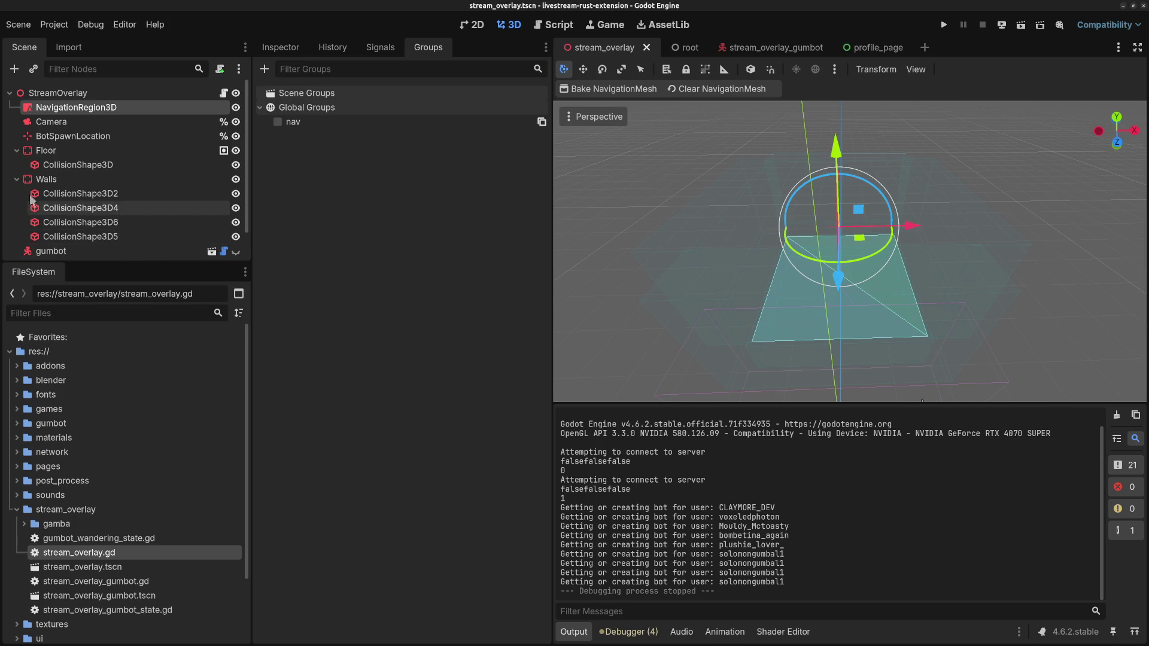
Collapse Walls and Floor, hide the gumbot scene's DebugCube, save the scene, and rerun the project.
{"action": "left_click", "coordinate": [17, 178]}
{"action": "left_click", "coordinate": [17, 150]}
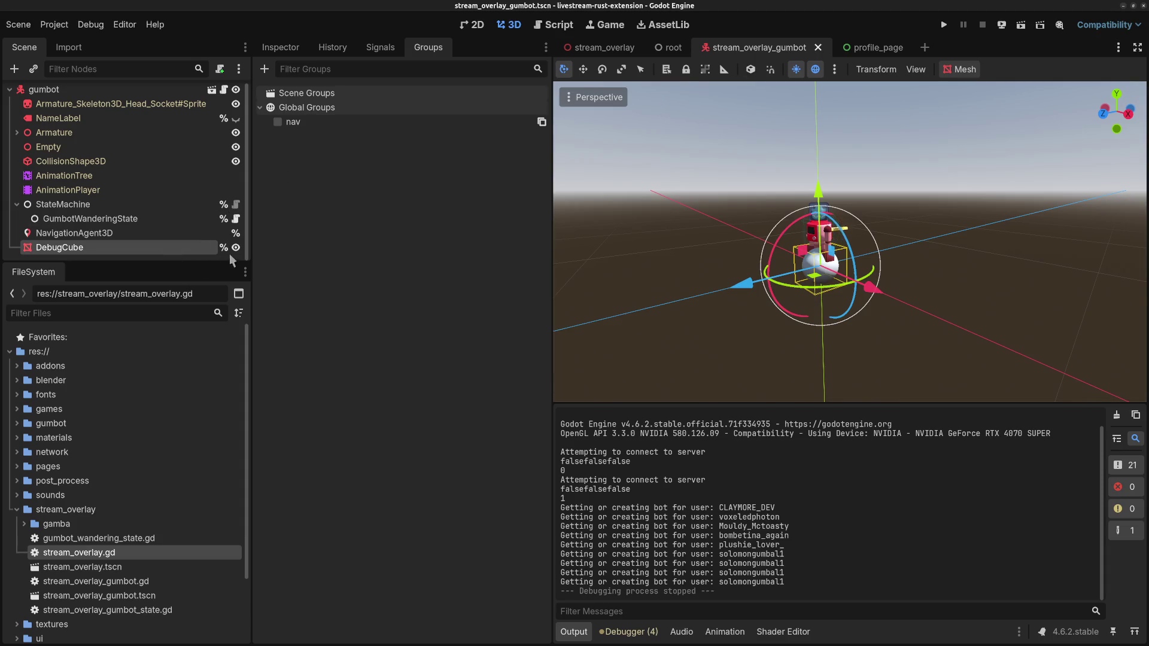
{"action": "left_click", "coordinate": [235, 247]}
{"action": "key", "text": "ctrl+s"}
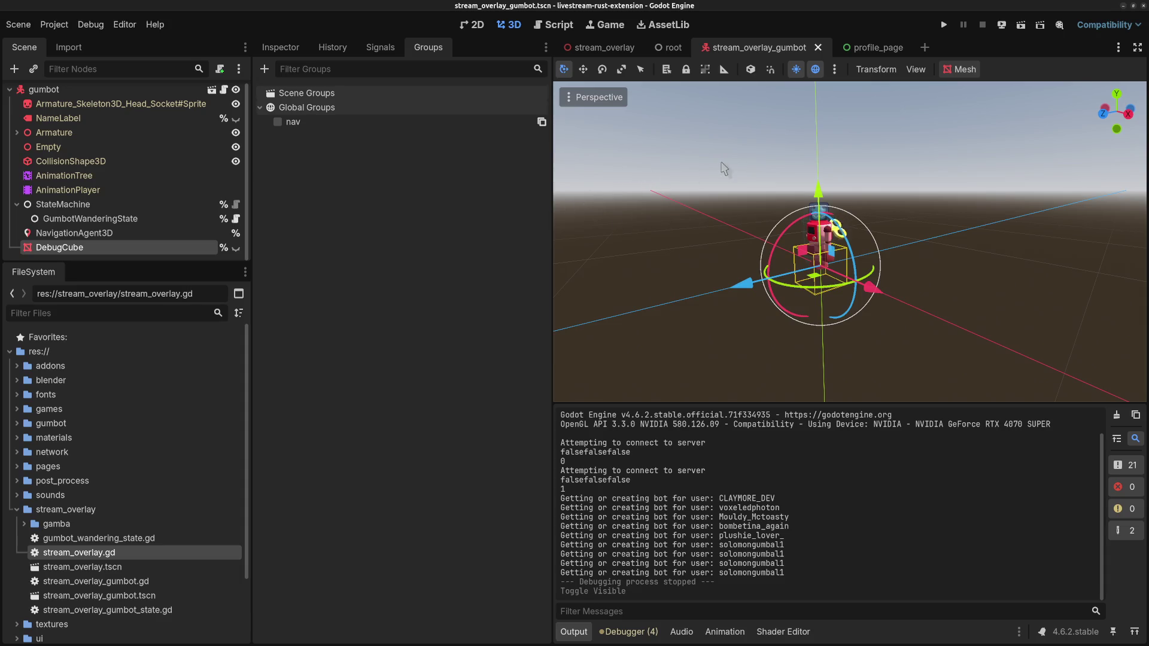
{"action": "left_click", "coordinate": [944, 24]}
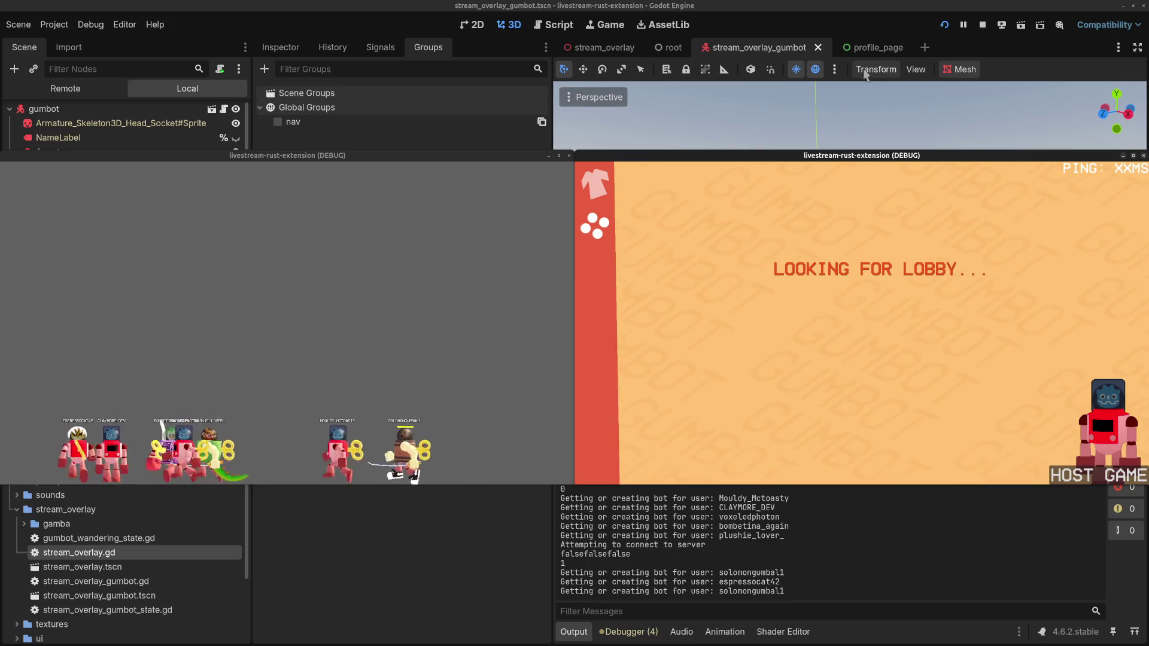
{"action": "left_click", "coordinate": [520, 308]}
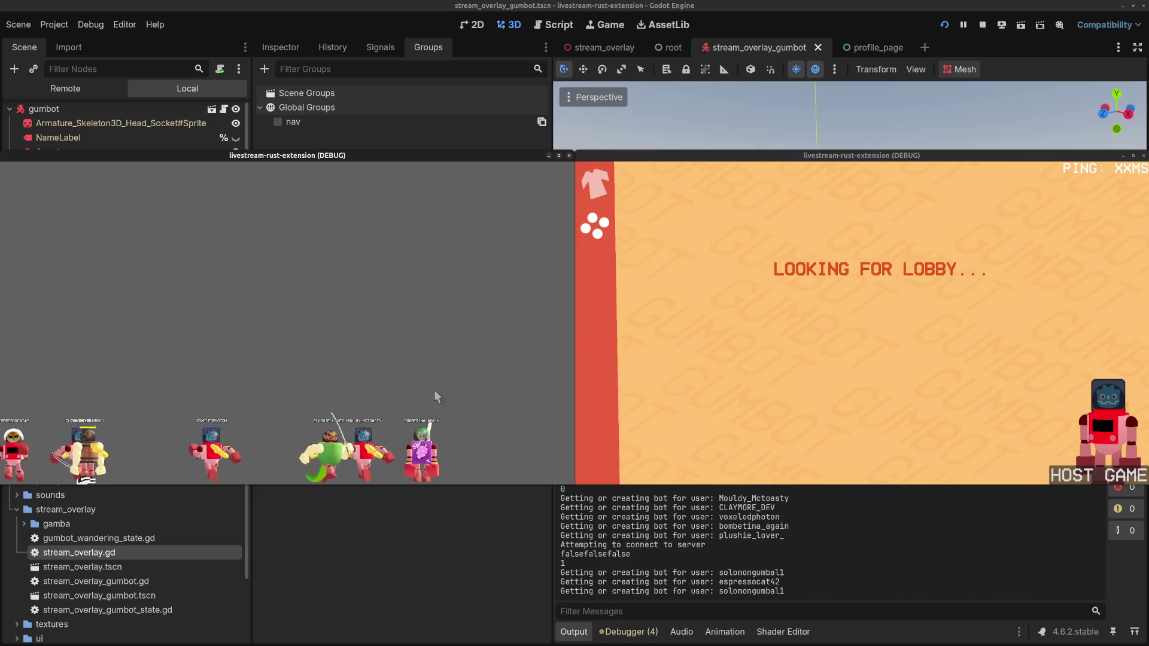
{"action": "left_click", "coordinate": [850, 298]}
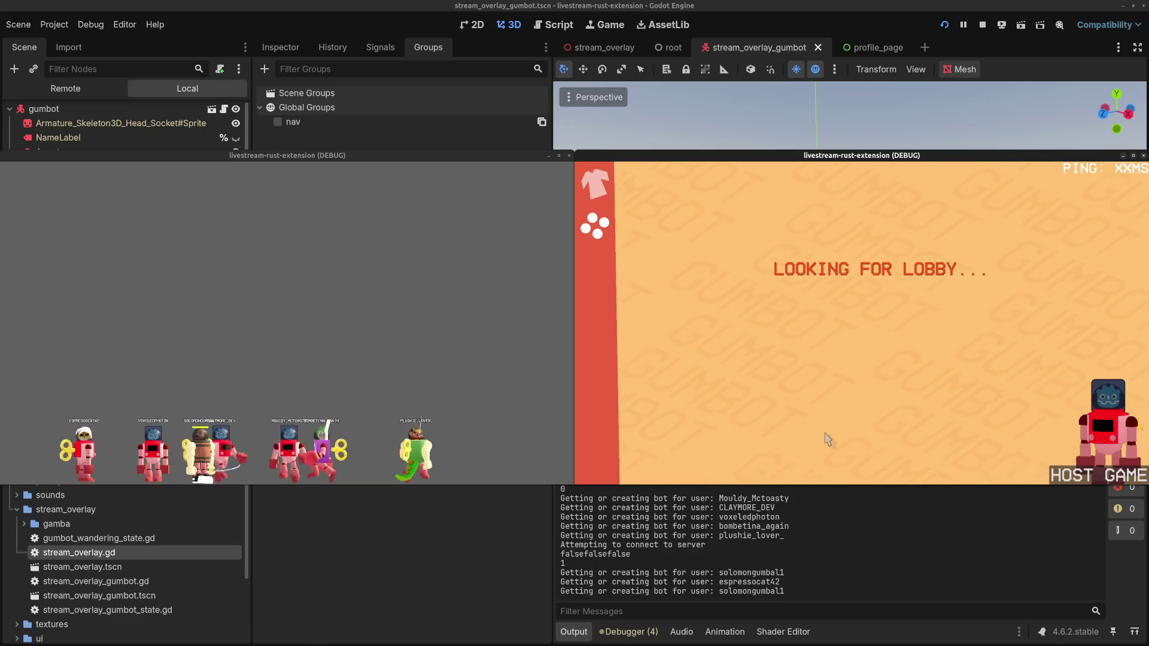
{"action": "left_click", "coordinate": [488, 383]}
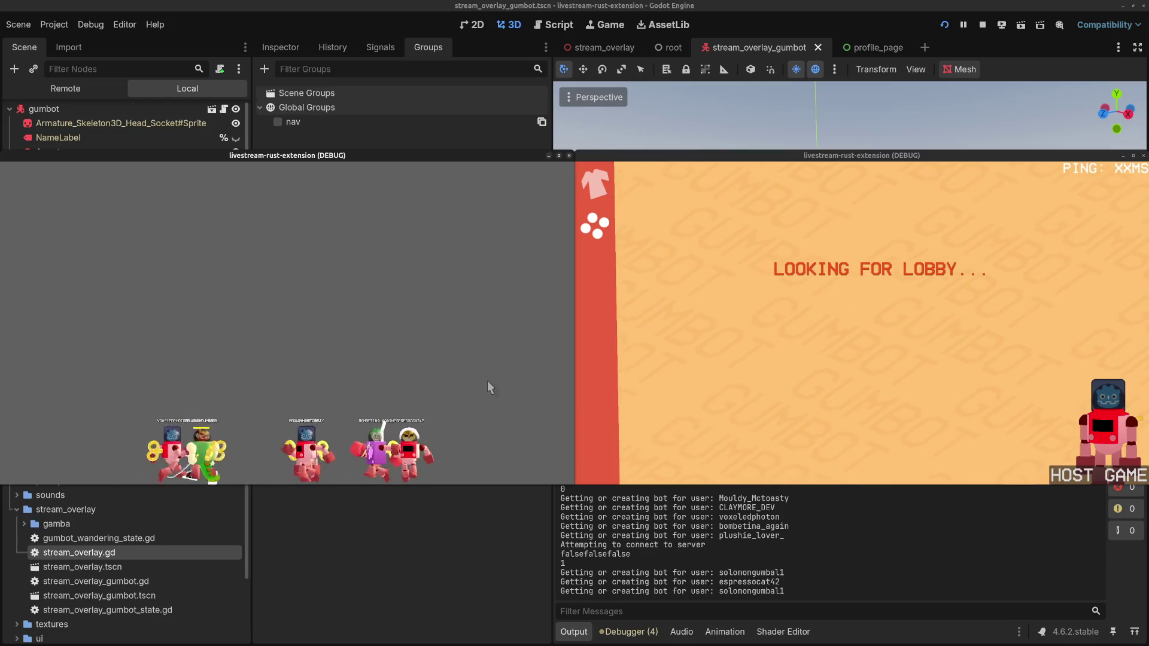
{"action": "left_click", "coordinate": [982, 25]}
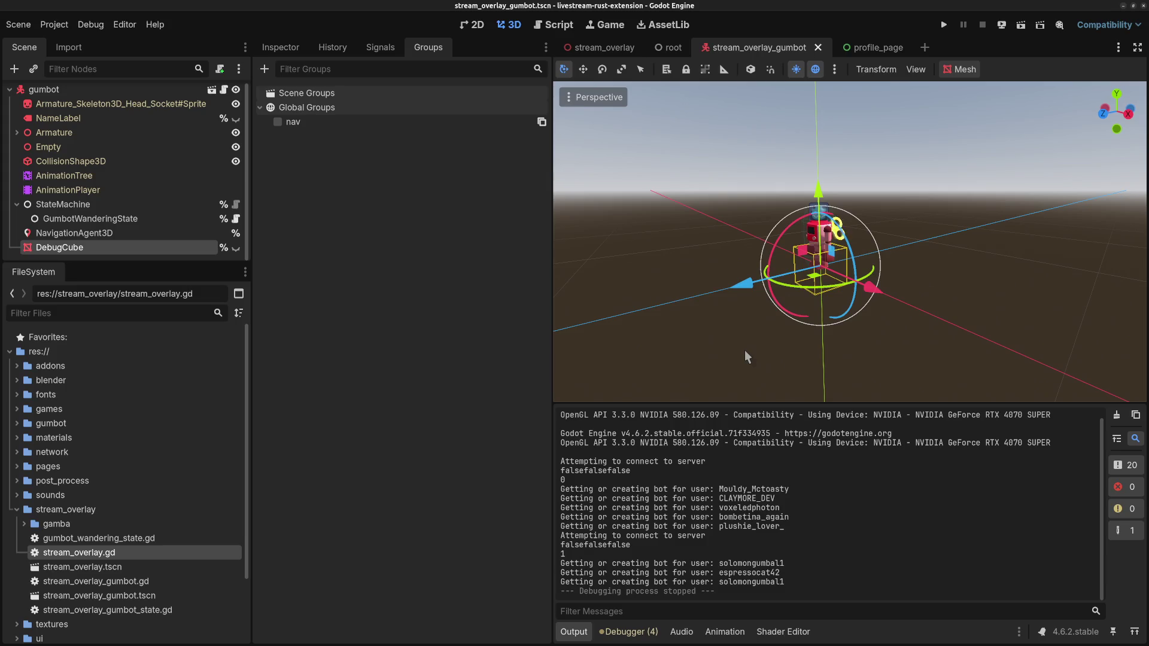
{"action": "left_click", "coordinate": [944, 24]}
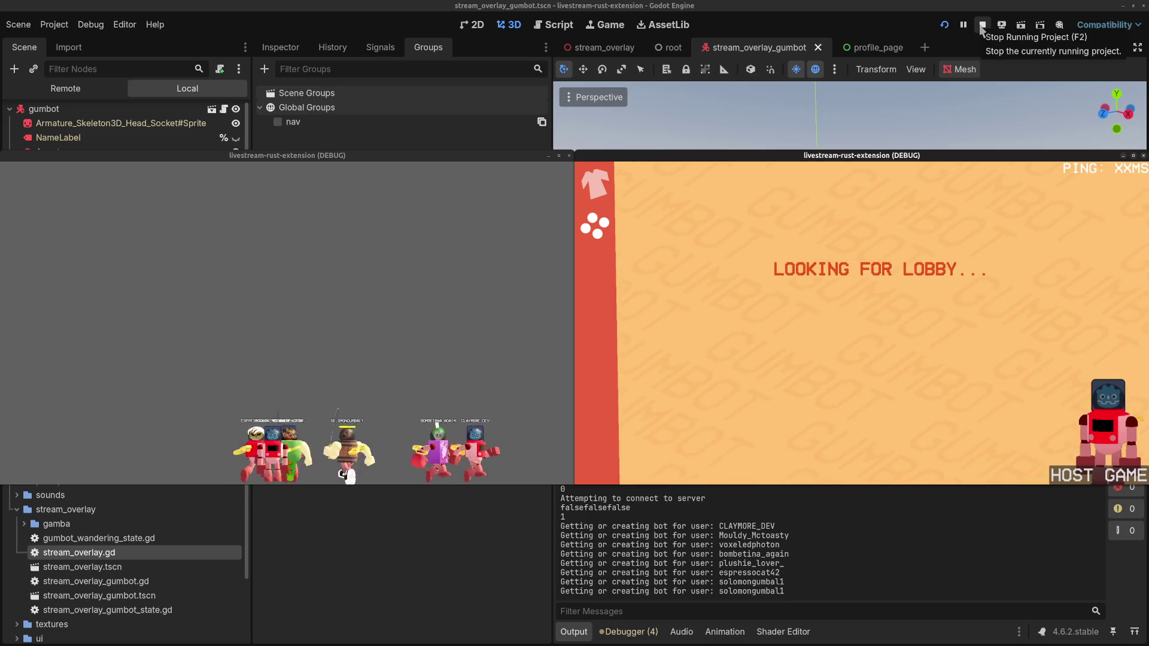
{"action": "left_click", "coordinate": [510, 261]}
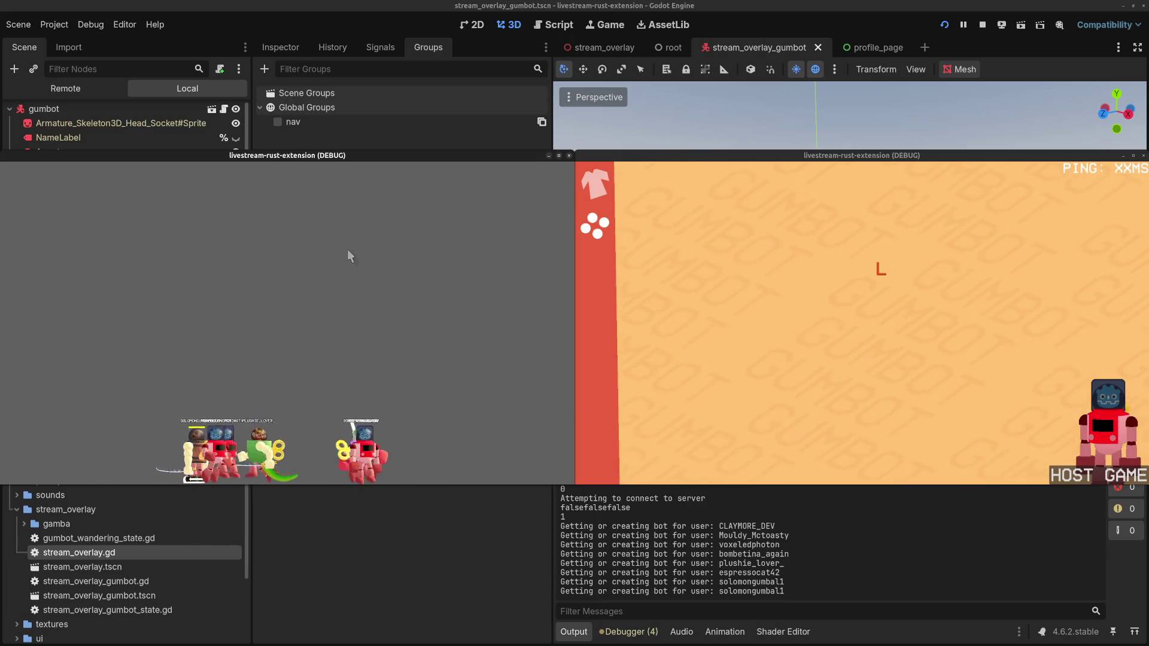
{"action": "left_click", "coordinate": [1018, 331]}
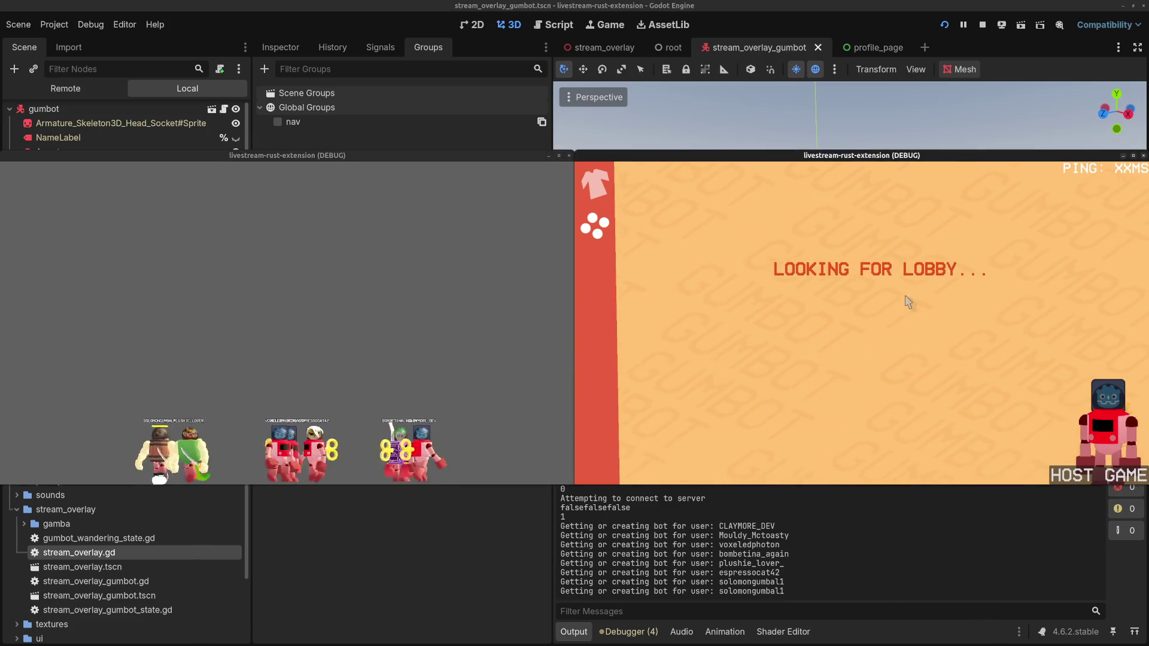
{"action": "left_click", "coordinate": [982, 25]}
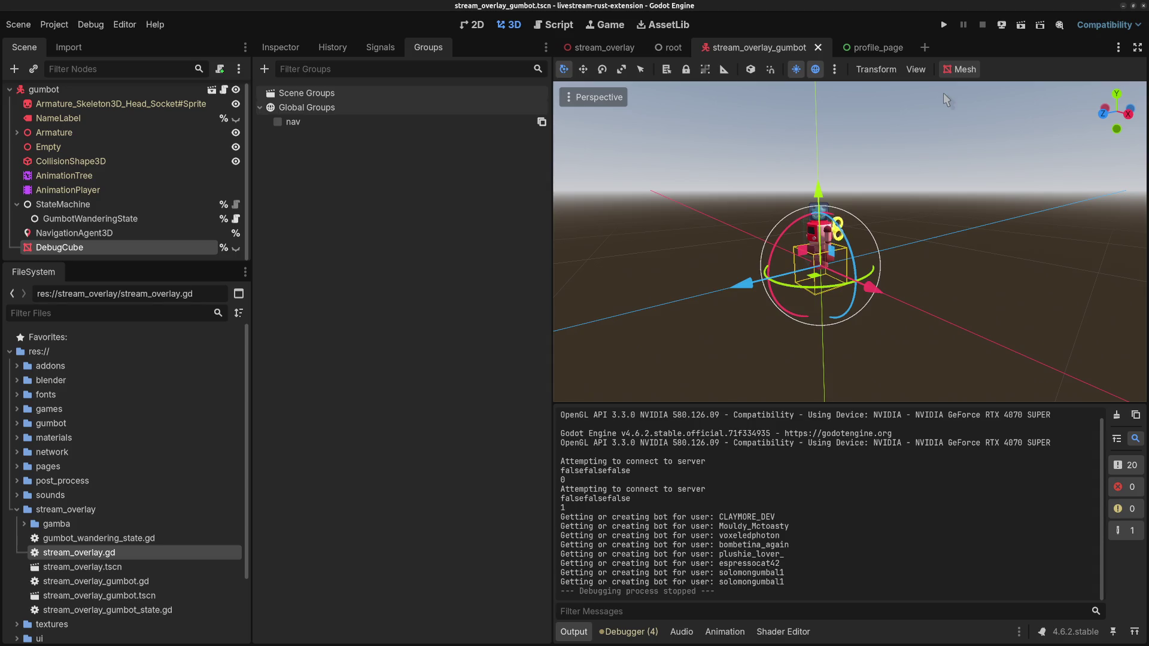
{"action": "key", "text": "alt+Tab"}
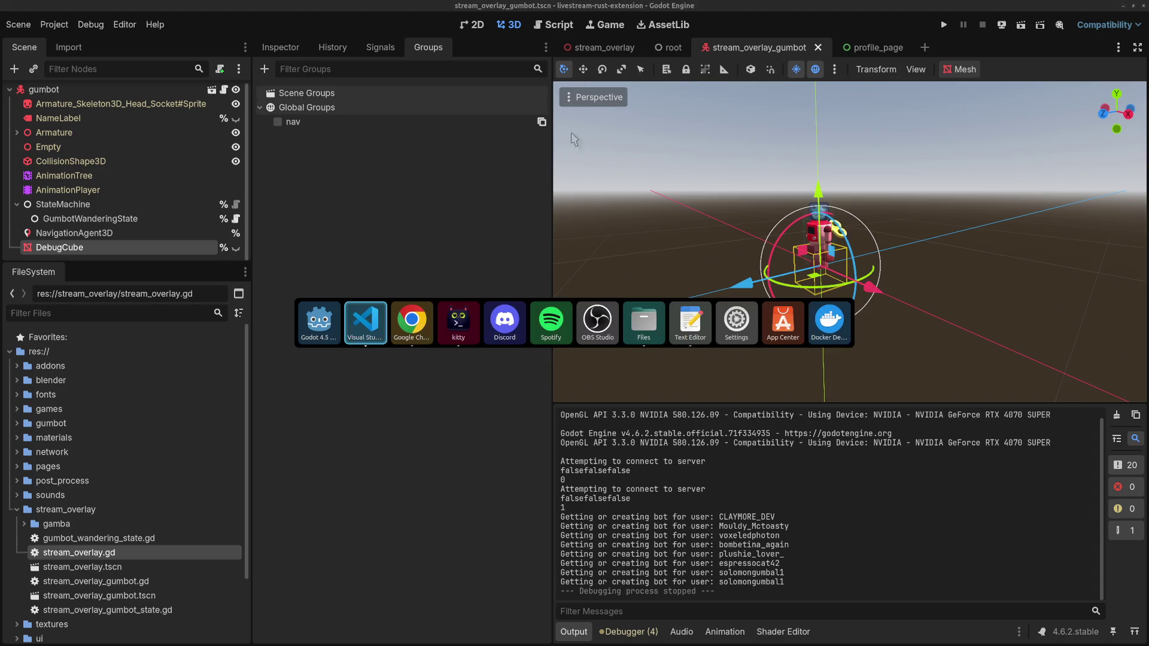
Search Google for 'mario baseball' in a new Chrome tab.
{"action": "mouse_move", "coordinate": [412, 324]}
{"action": "left_click", "coordinate": [458, 392]}
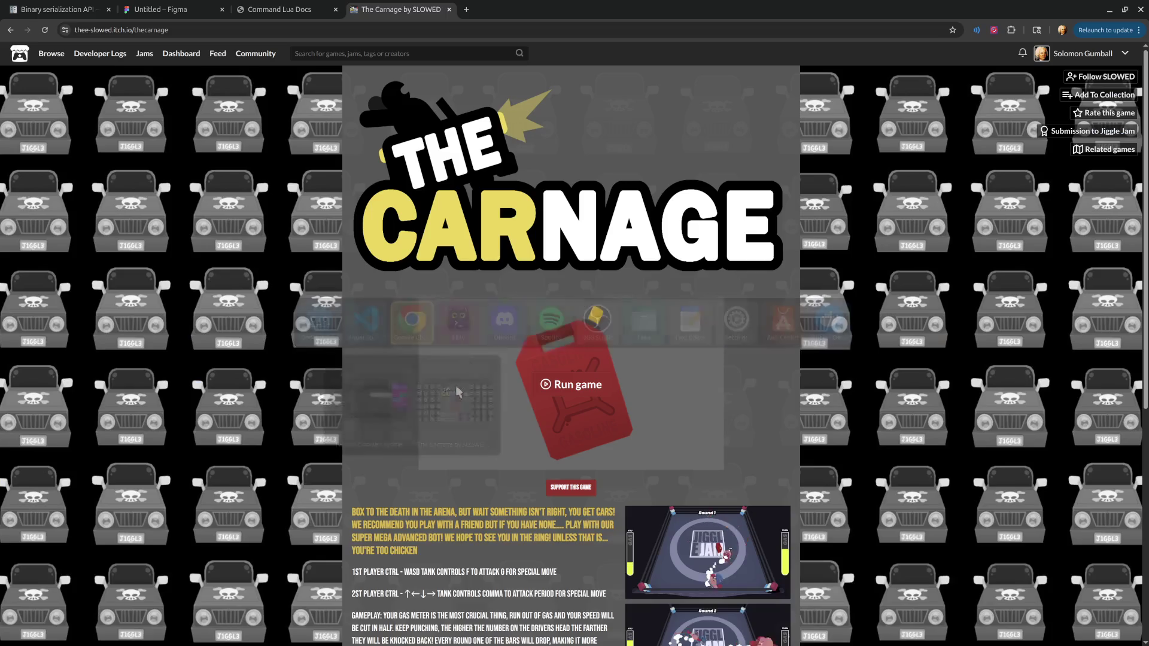
{"action": "left_click", "coordinate": [466, 10]}
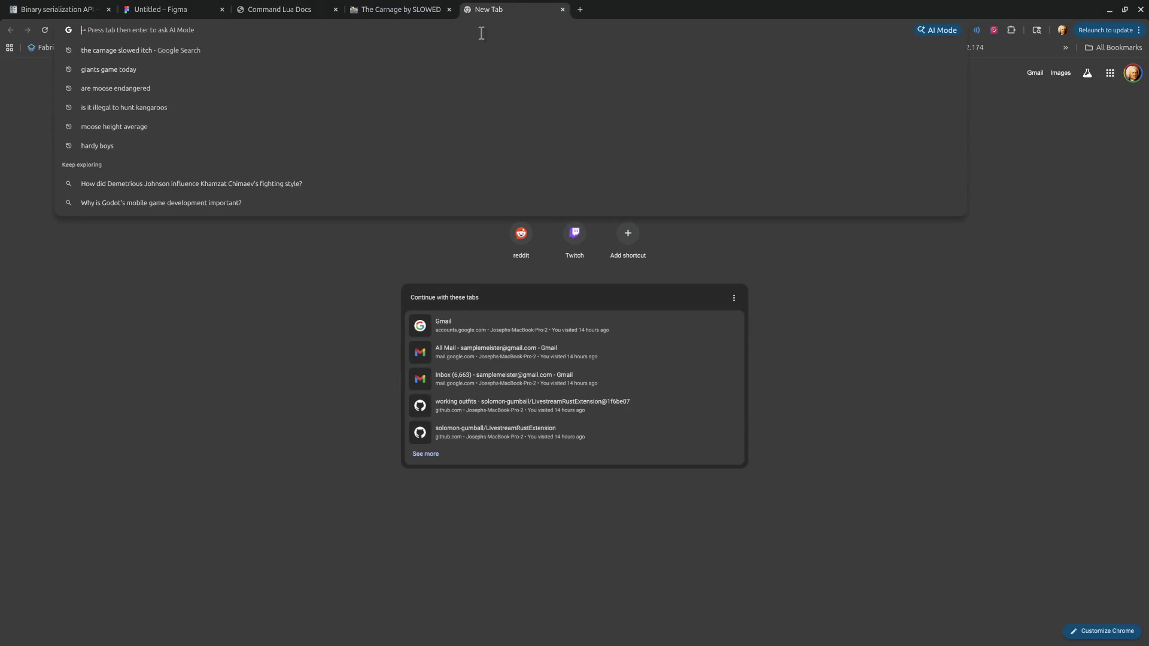
{"action": "type", "text": "ma"}
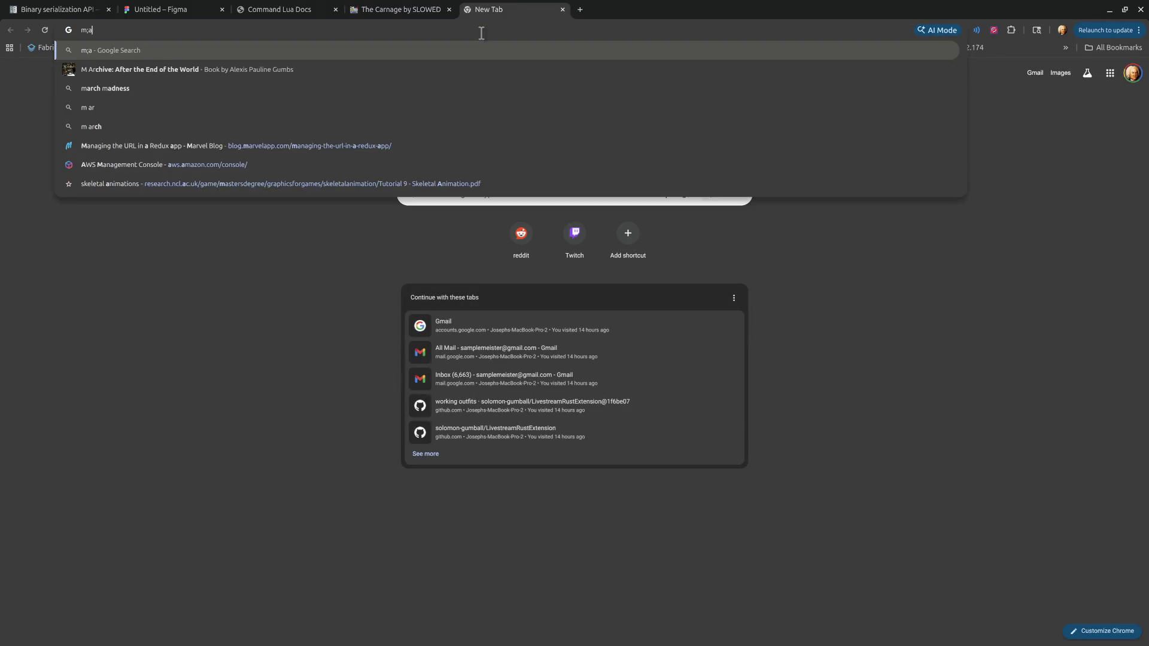
{"action": "type", "text": "rio baseba"}
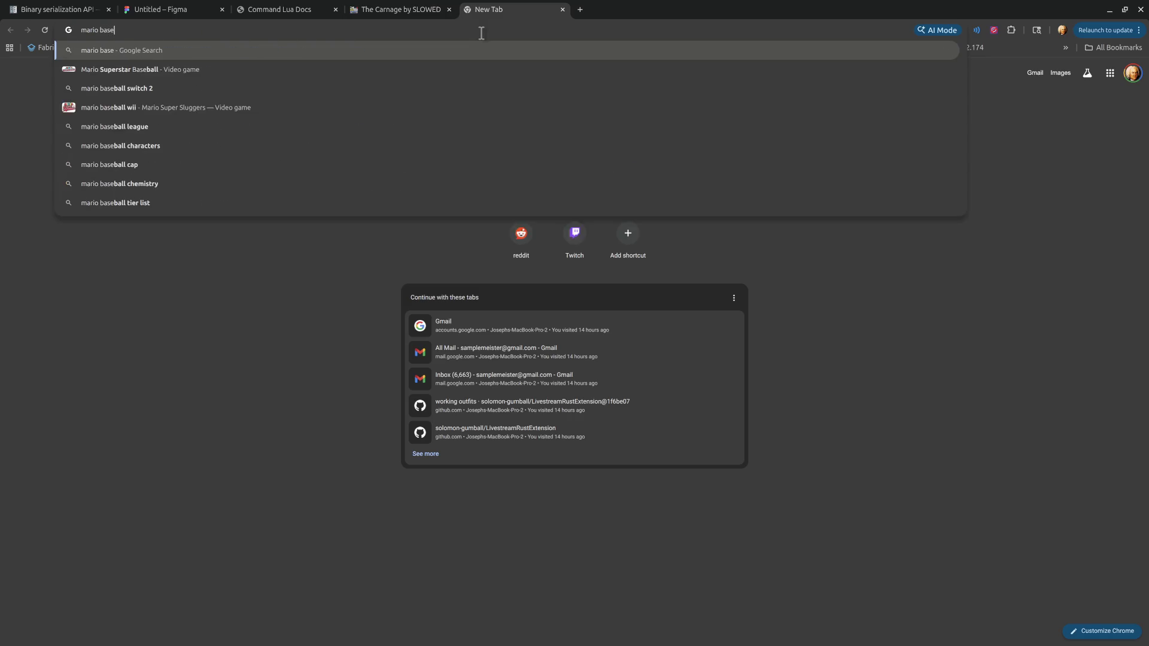
{"action": "type", "text": "ll"}
{"action": "key", "text": "Return"}
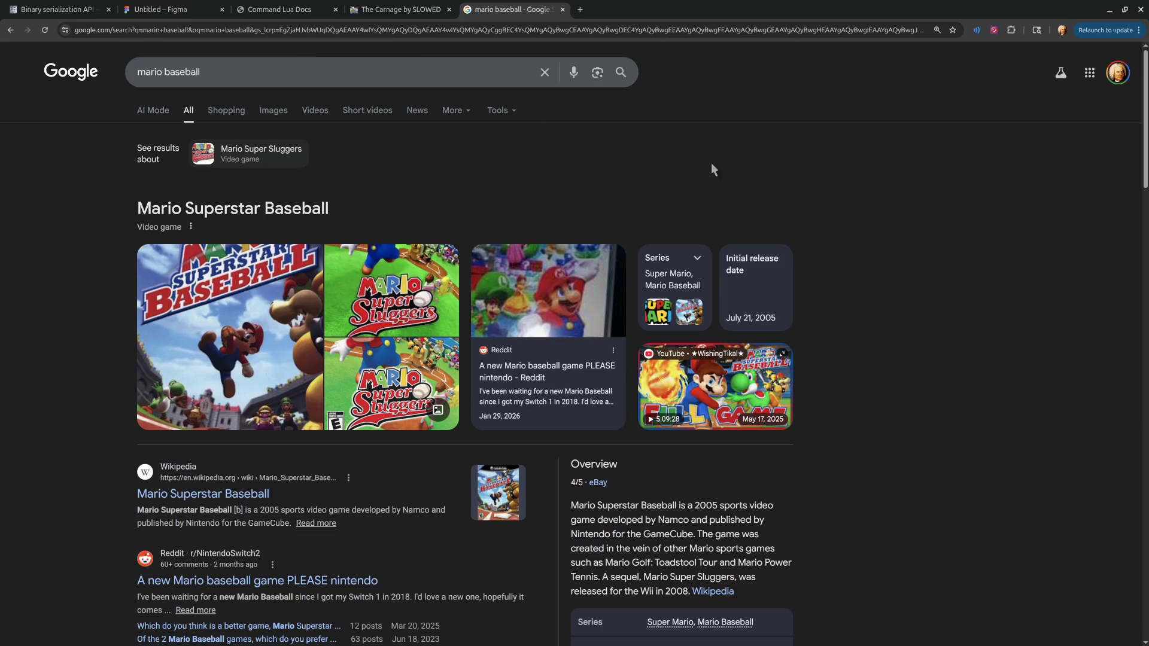
Open the Mario Superstar Baseball Wikipedia article from the results, then return to Godot.
{"action": "key", "text": "ctrl+w"}
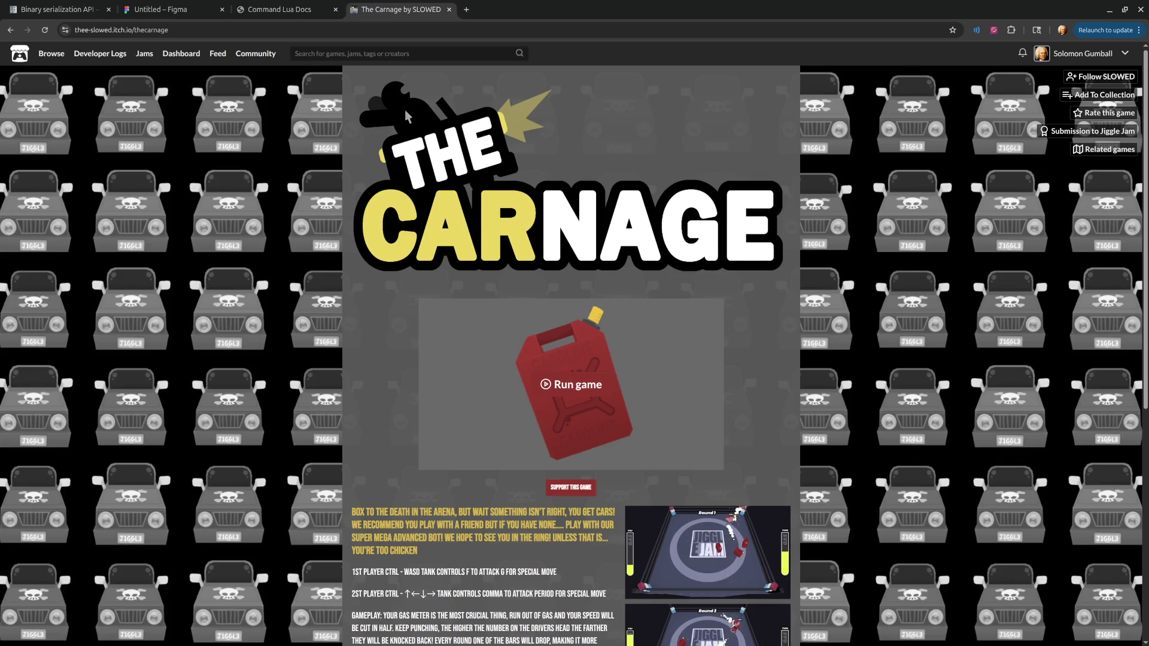
{"action": "key", "text": "alt+Left"}
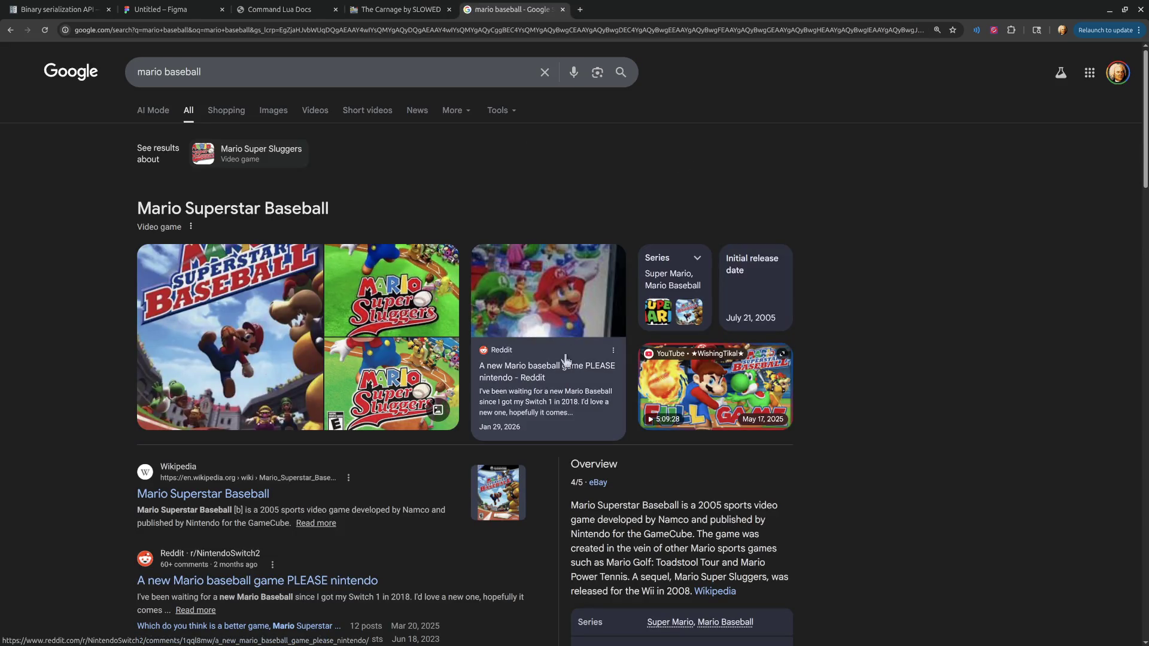
{"action": "double_click", "coordinate": [365, 511]}
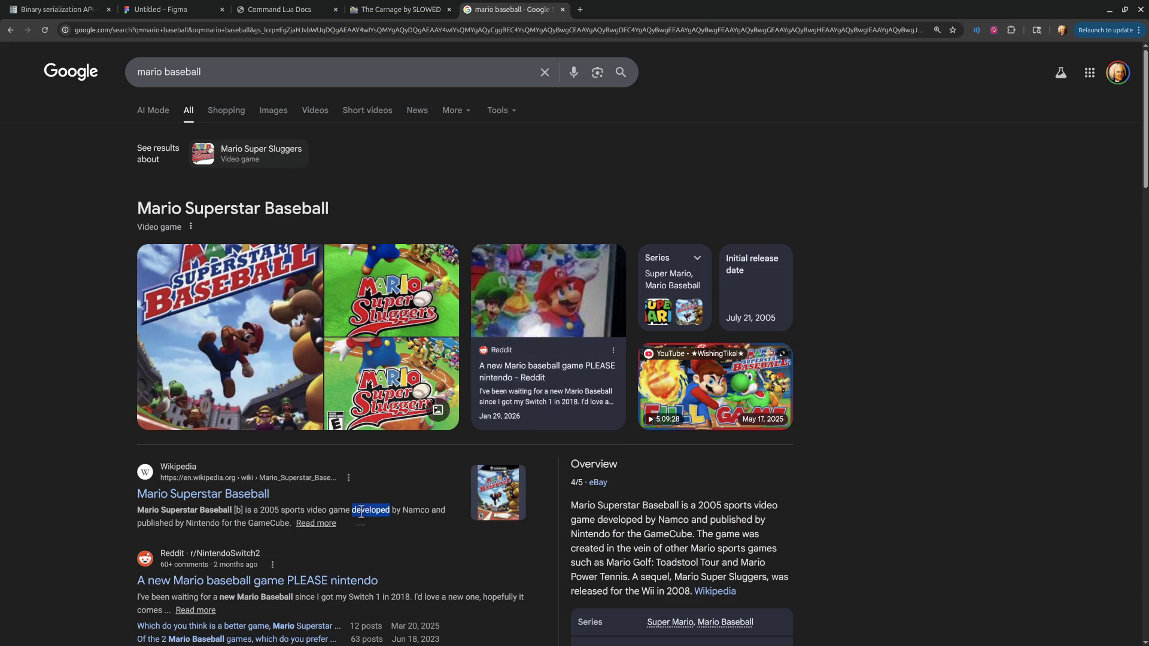
{"action": "left_click", "coordinate": [263, 495]}
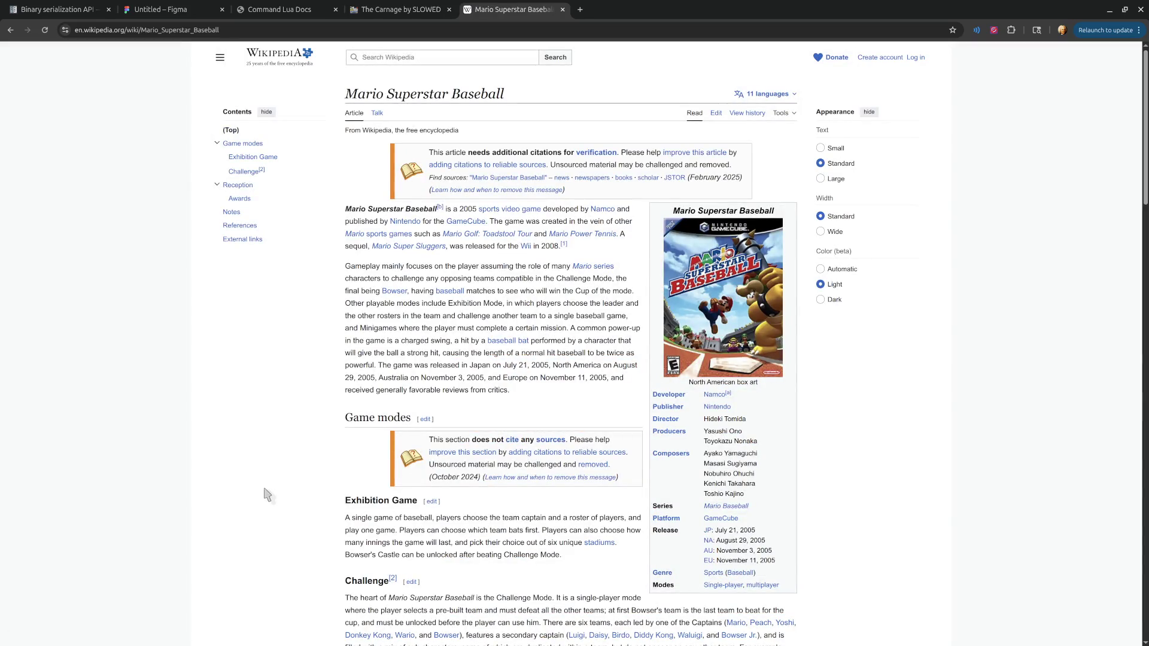
{"action": "left_click", "coordinate": [387, 10]}
{"action": "left_click", "coordinate": [379, 313]}
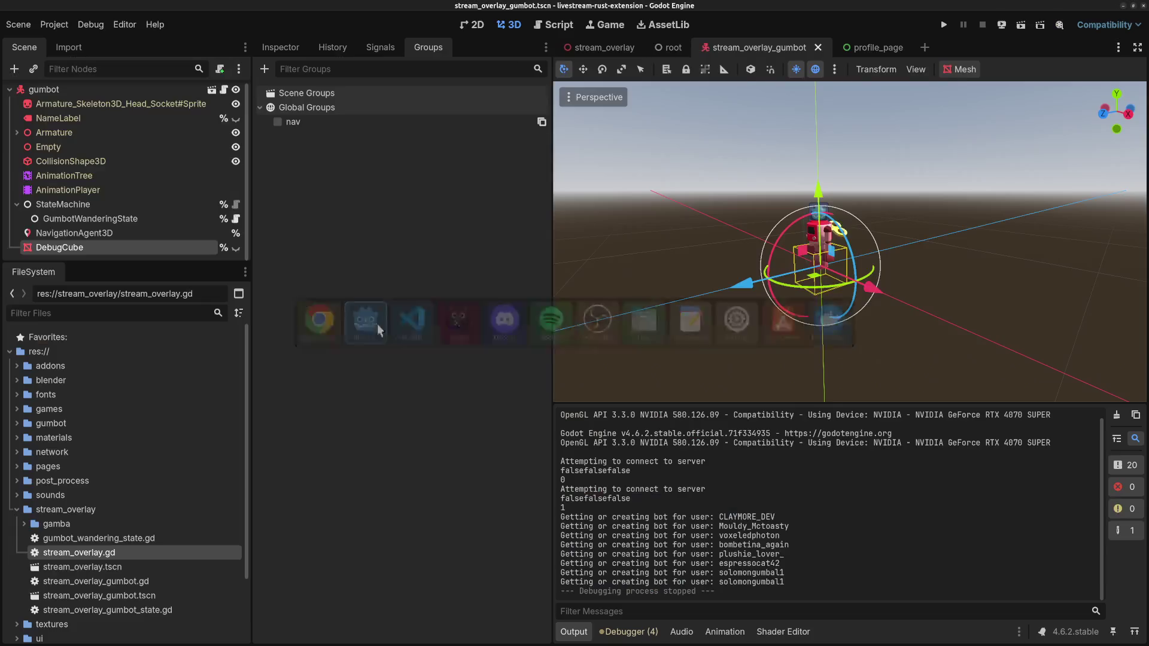
{"action": "left_click", "coordinate": [944, 27]}
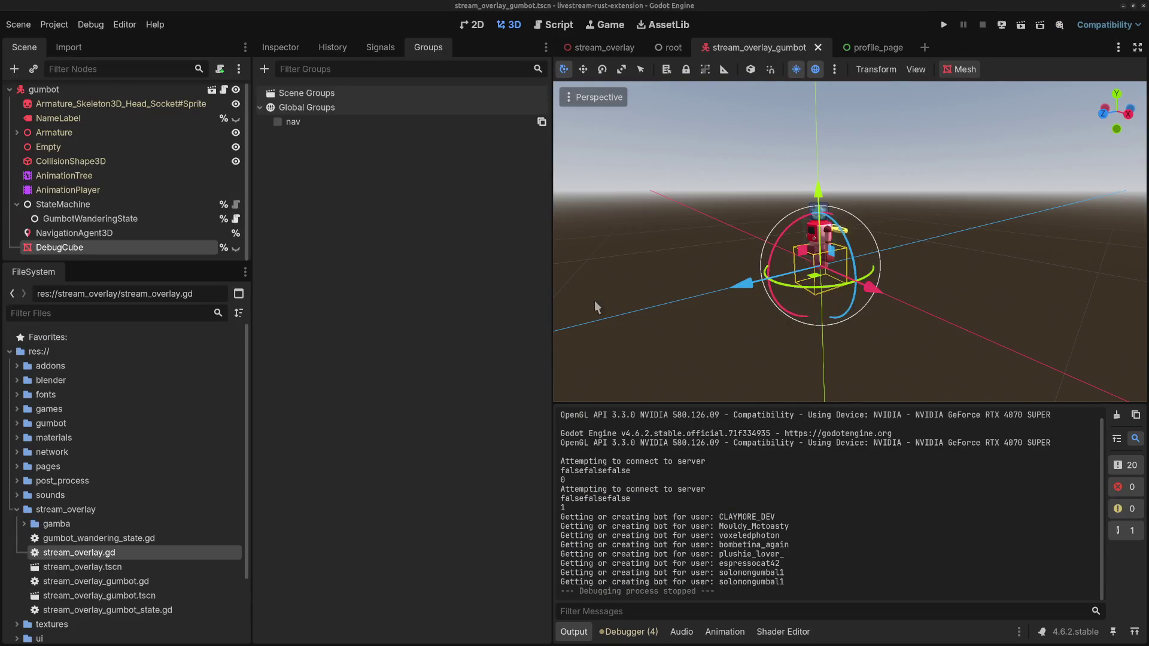
Open stream_overlay.gd via quick open and go to line 54.
{"action": "key", "text": "alt+Tab"}
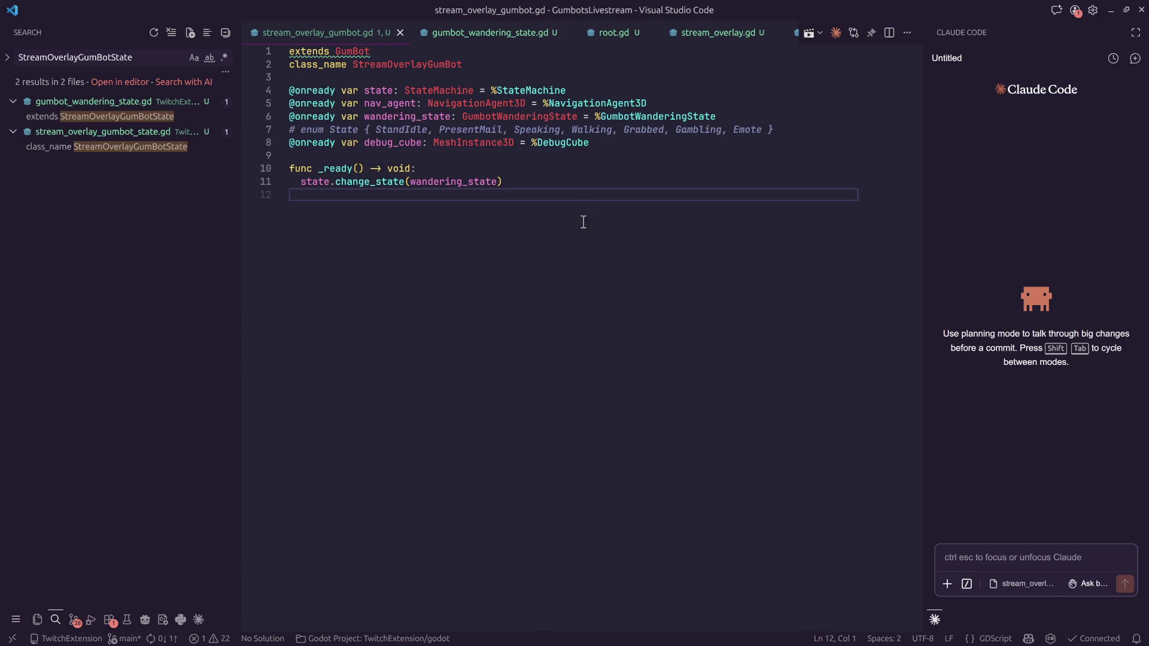
{"action": "left_click", "coordinate": [571, 187]}
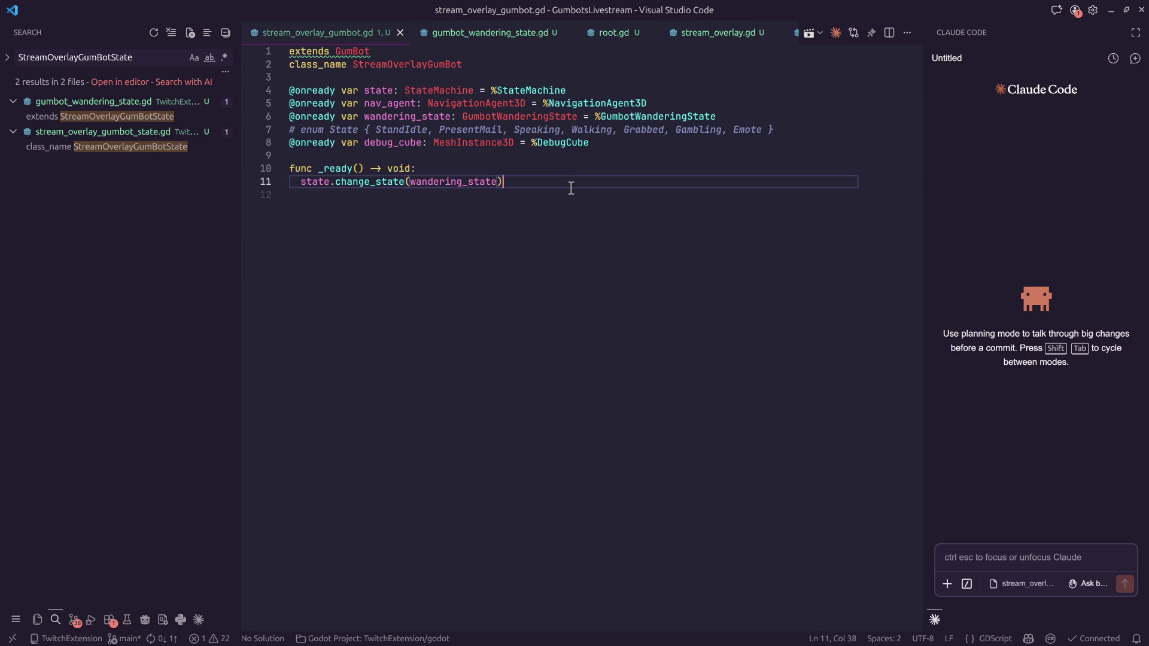
{"action": "key", "text": "ctrl+p"}
{"action": "type", "text": "stream"}
{"action": "key", "text": "Return"}
{"action": "scroll", "coordinate": [477, 427], "scroll_direction": "down", "scroll_amount": 10}
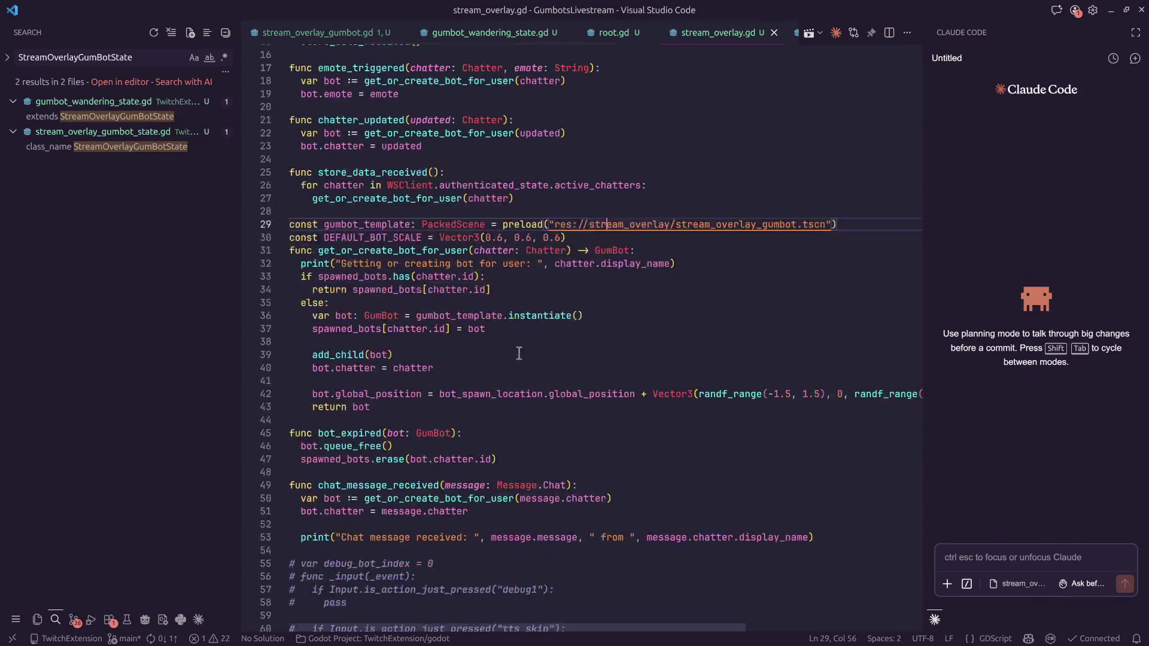
{"action": "left_click", "coordinate": [428, 274]}
{"action": "scroll", "coordinate": [397, 365], "scroll_direction": "up", "scroll_amount": 2}
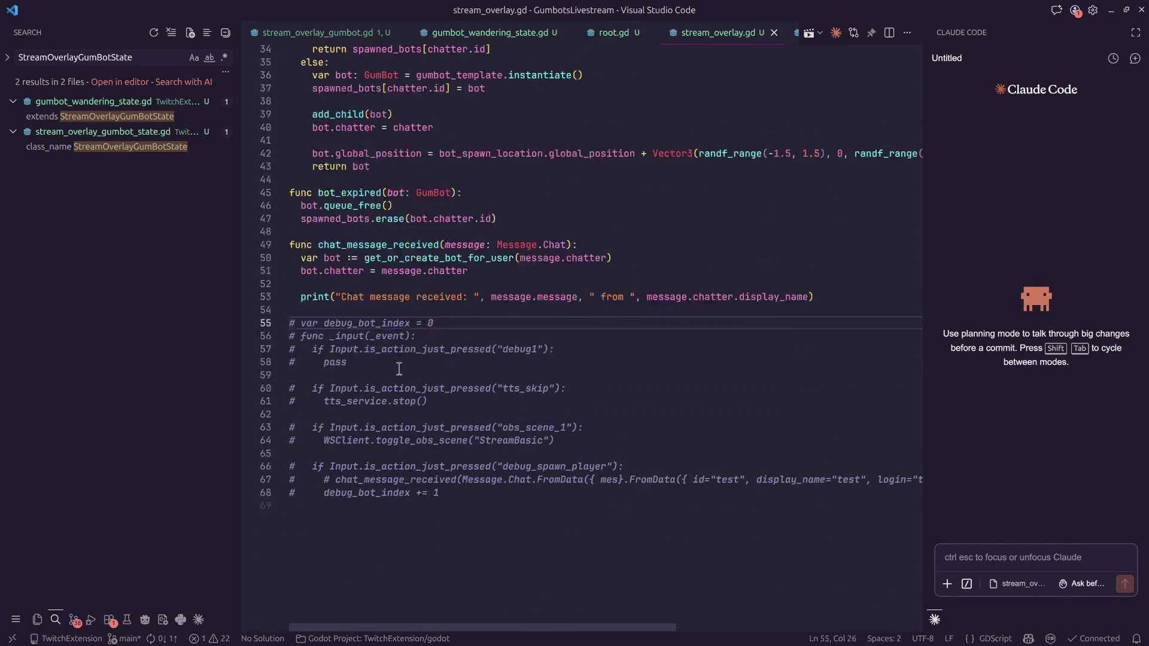
{"action": "left_click", "coordinate": [388, 307]}
Uncomment func _input(_event):, add an indented line below it, and save the script.
{"action": "key", "text": "Down"}
{"action": "key", "text": "Down"}
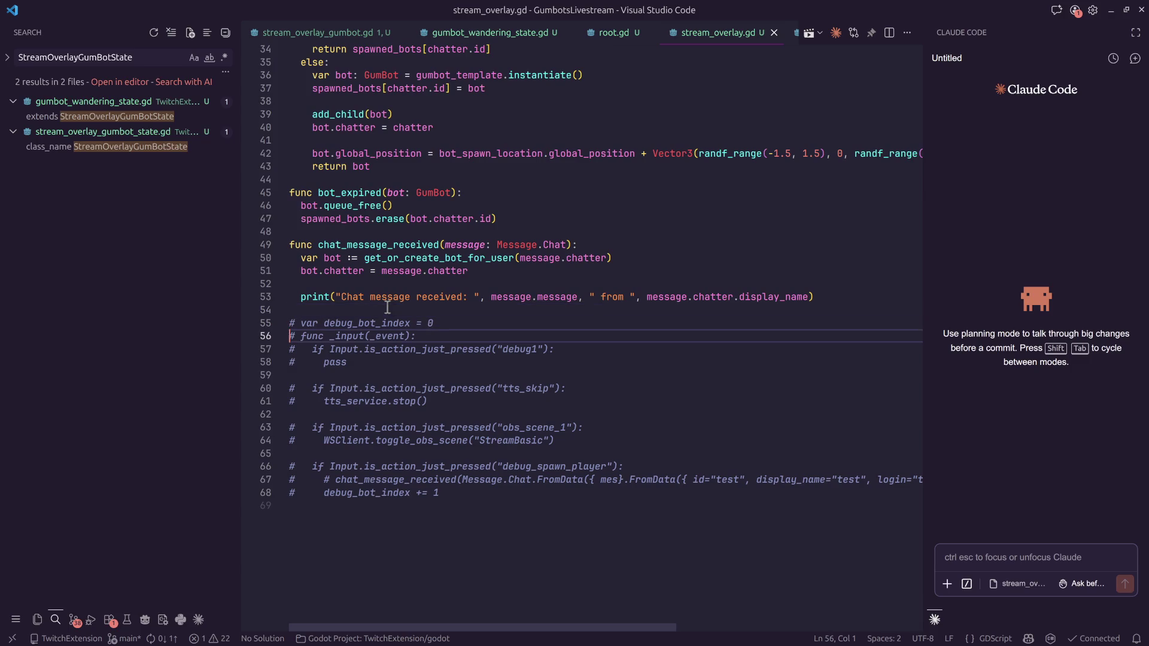
{"action": "key", "text": "ctrl+slash"}
{"action": "key", "text": "Down"}
{"action": "key", "text": "Up"}
{"action": "key", "text": "ctrl+Right"}
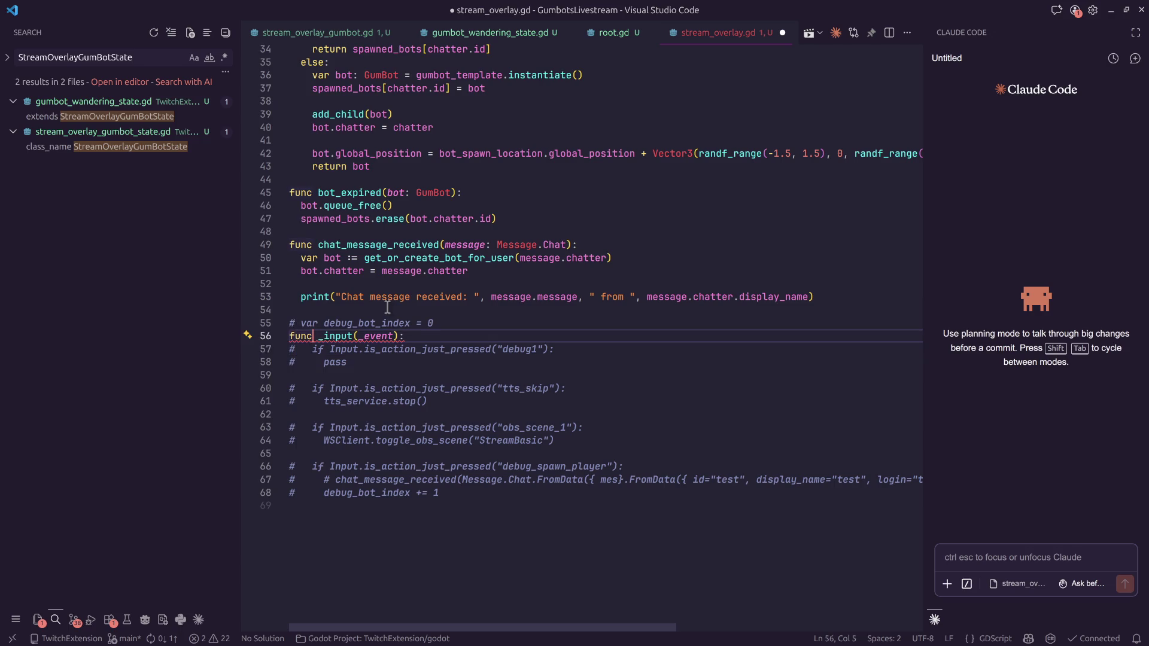
{"action": "key", "text": "End"}
{"action": "key", "text": "Return"}
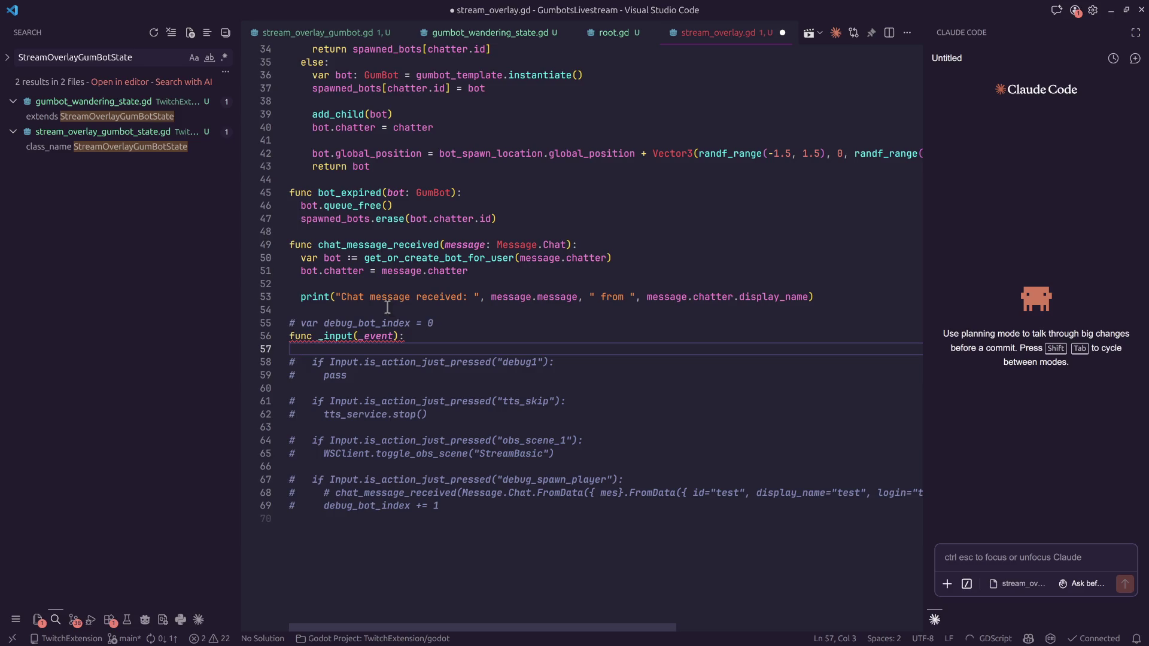
{"action": "key", "text": "ctrl+s"}
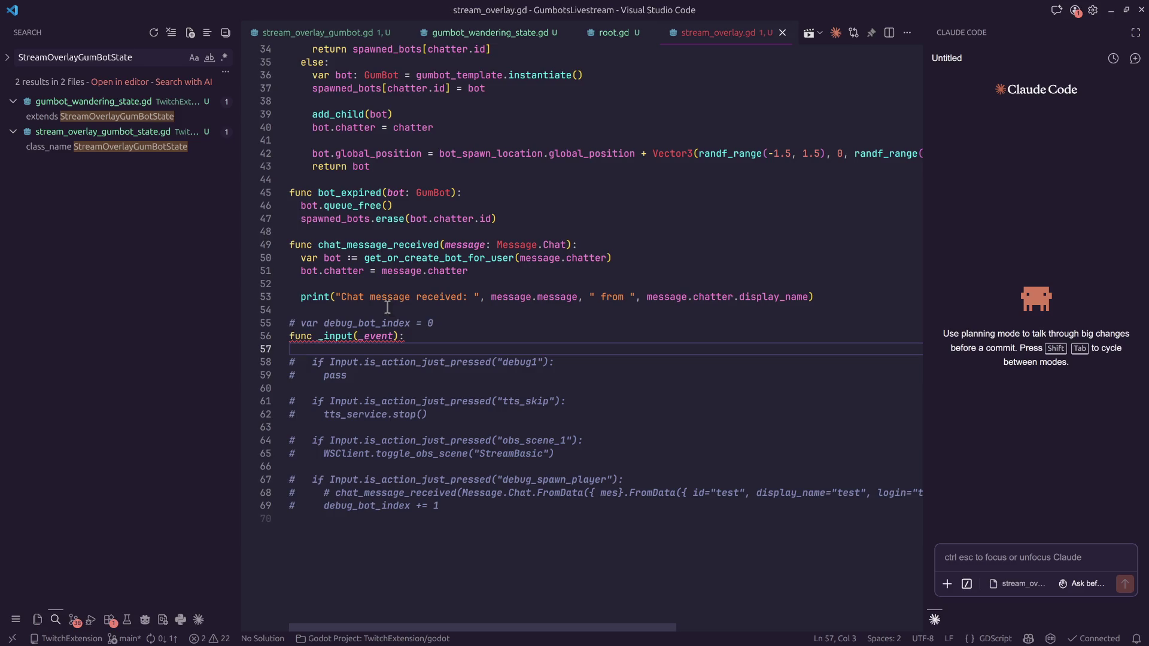
{"action": "key", "text": "alt+Tab"}
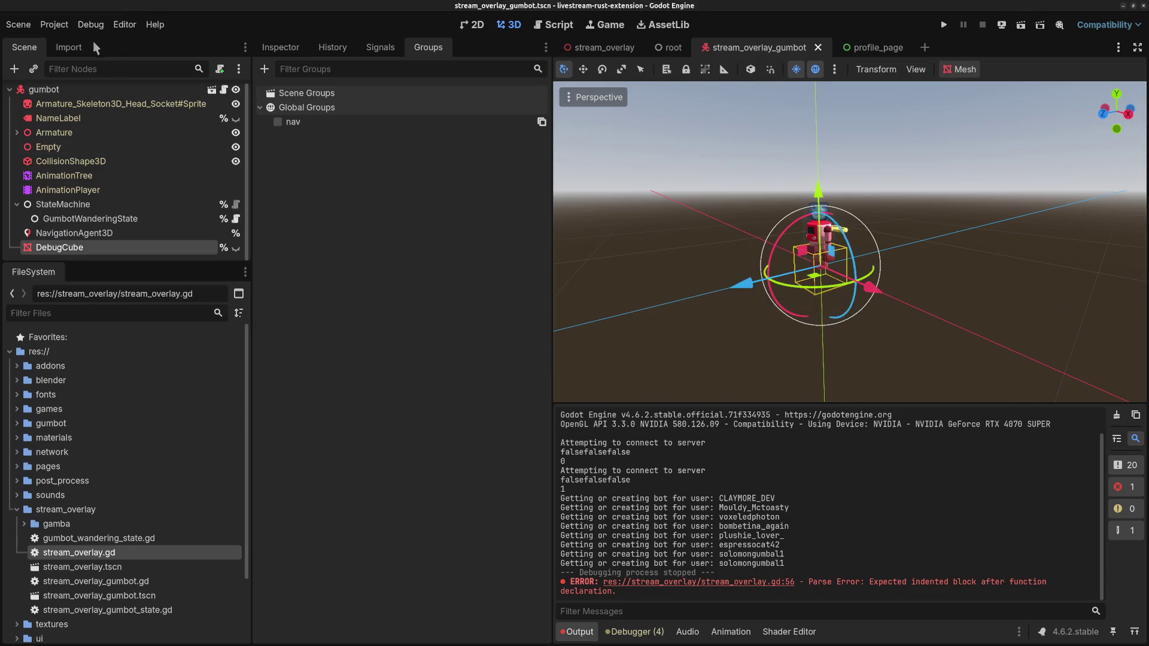
{"action": "left_click", "coordinate": [54, 24]}
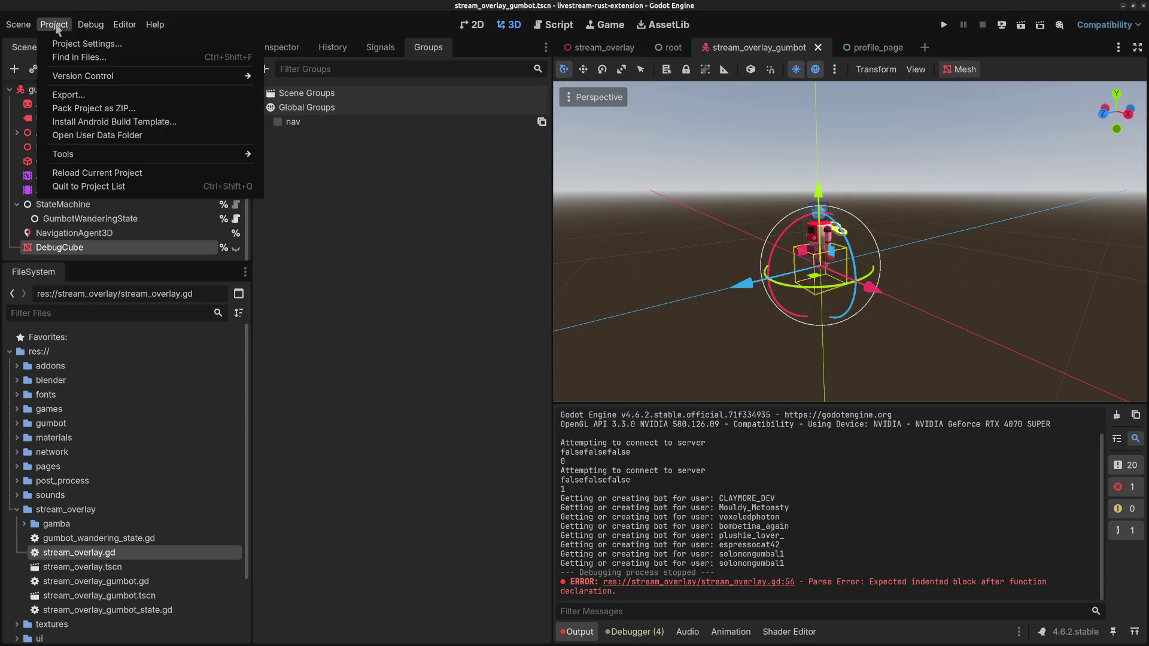
Add a new StartLobby action in the Project Settings Input Map.
{"action": "left_click", "coordinate": [86, 44]}
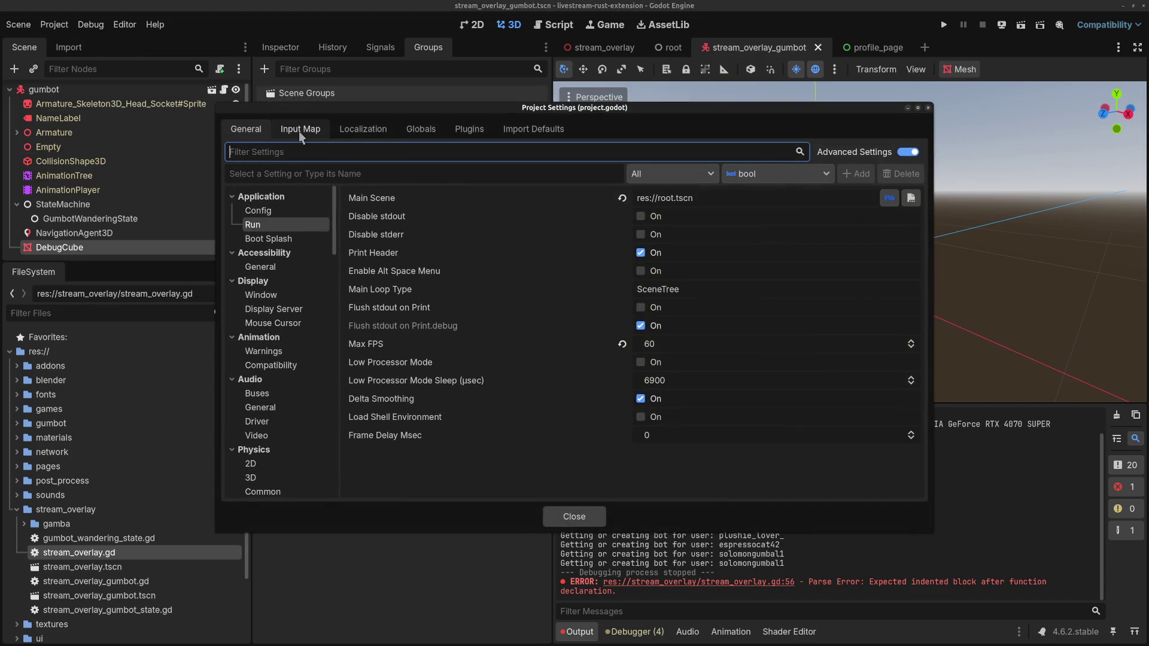
{"action": "left_click", "coordinate": [299, 130]}
{"action": "left_click", "coordinate": [346, 228]}
{"action": "left_click", "coordinate": [333, 178]}
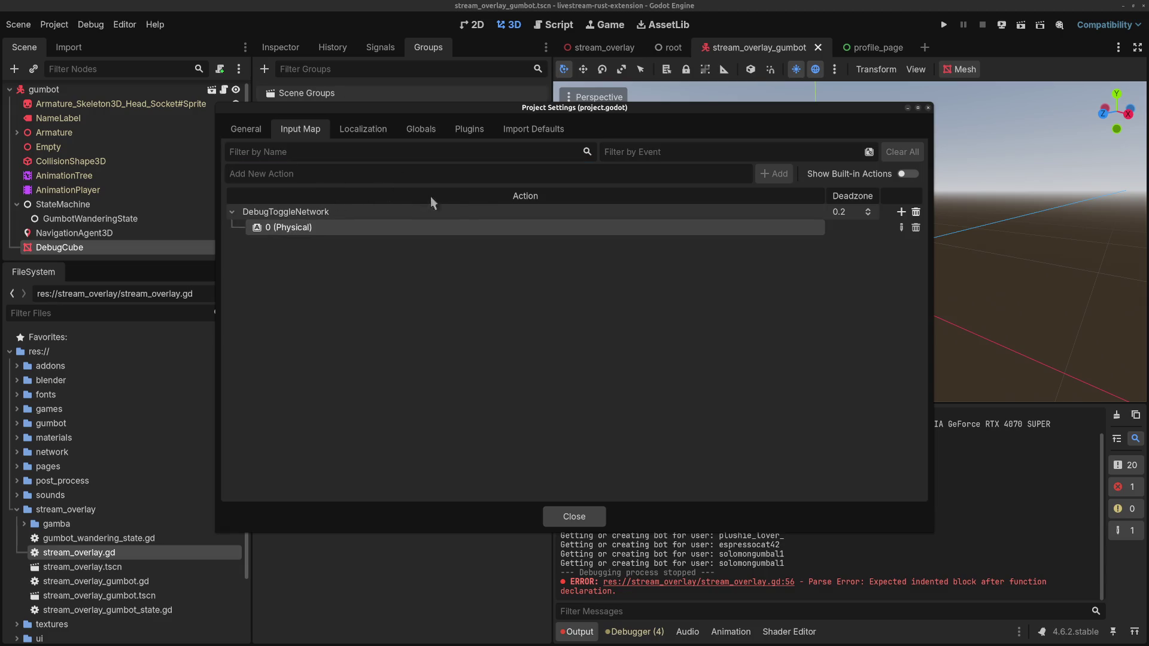
{"action": "type", "text": "StartL"}
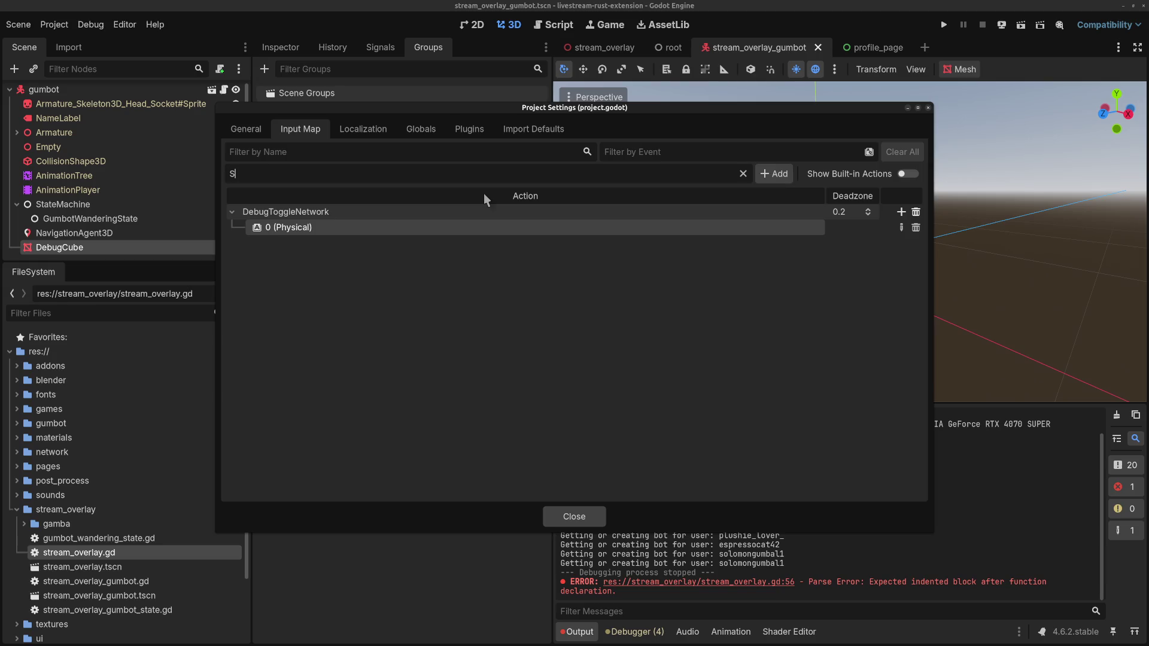
{"action": "type", "text": "Game"}
{"action": "key", "text": "BackSpace"}
{"action": "key", "text": "BackSpace"}
{"action": "key", "text": "BackSpace"}
{"action": "type", "text": "Lobby"}
{"action": "key", "text": "Return"}
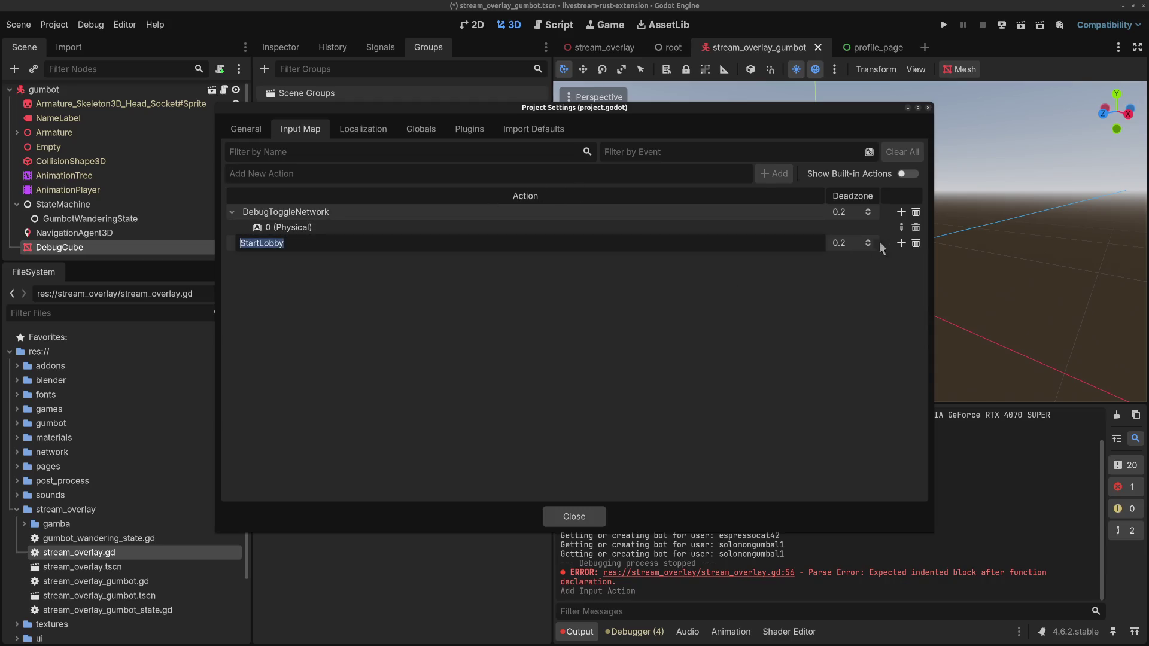
Bind the Enter key to StartLobby, confirm it, and review the binding.
{"action": "left_click", "coordinate": [901, 243]}
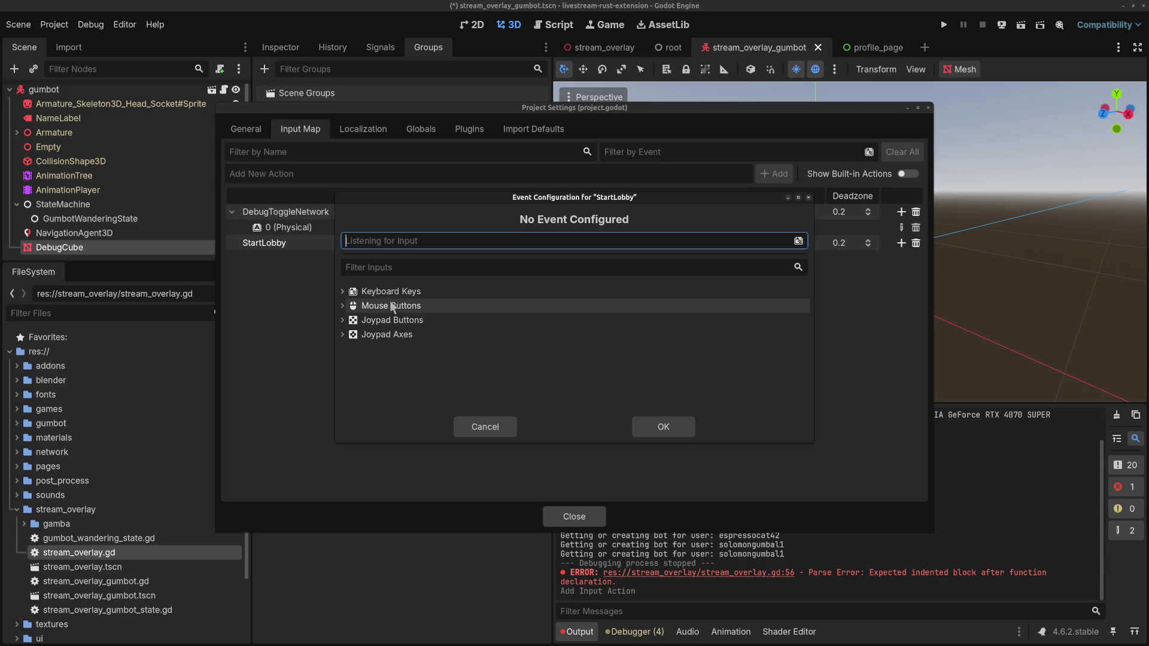
{"action": "key", "text": "e"}
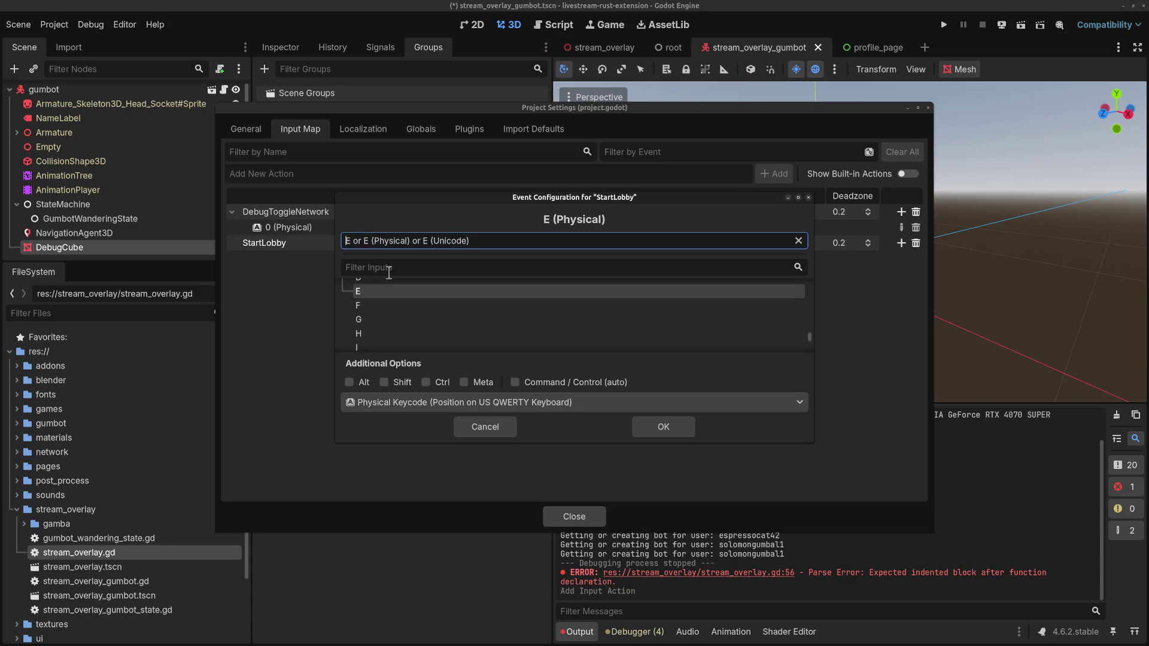
{"action": "key", "text": "Return"}
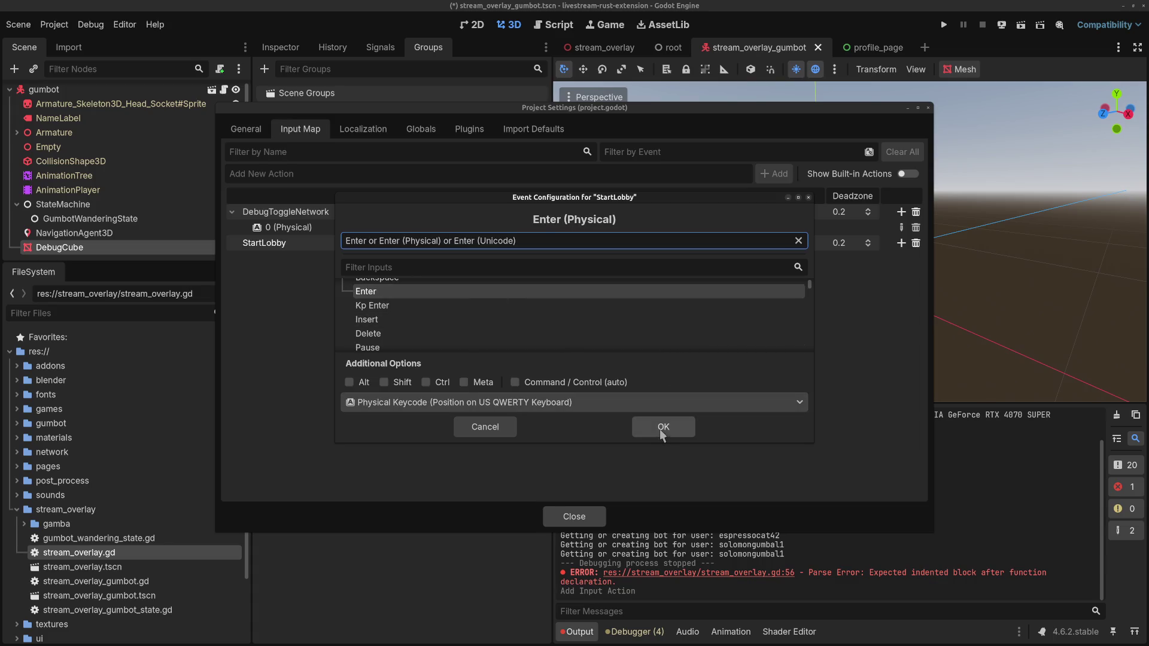
{"action": "left_click", "coordinate": [663, 426]}
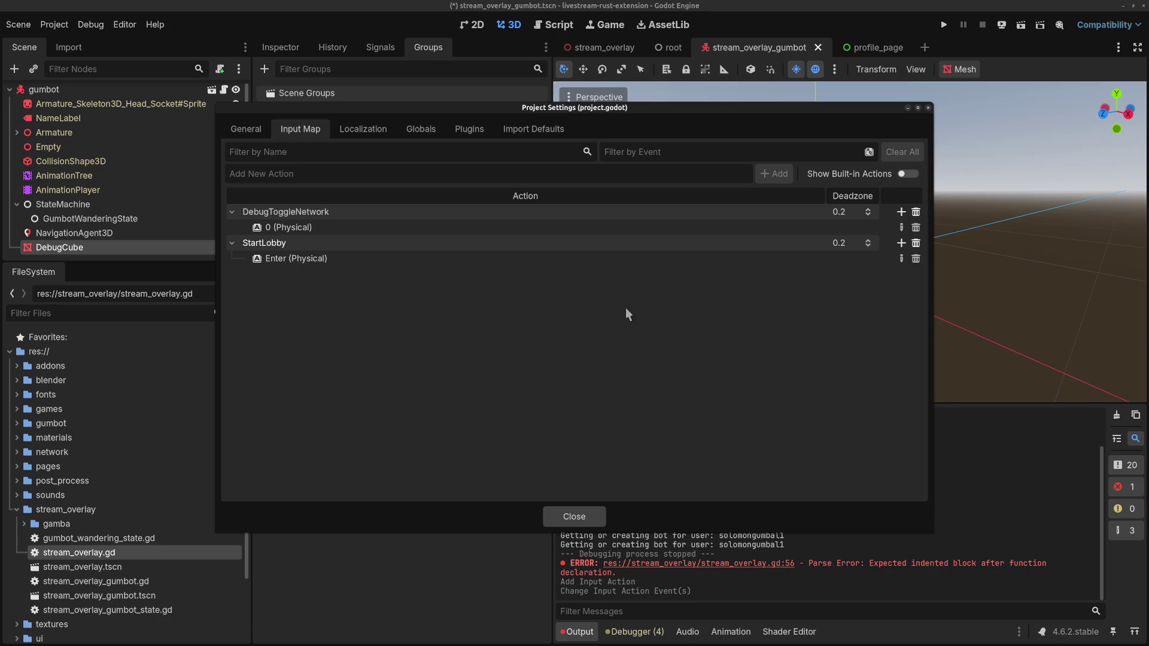
{"action": "left_click", "coordinate": [421, 261]}
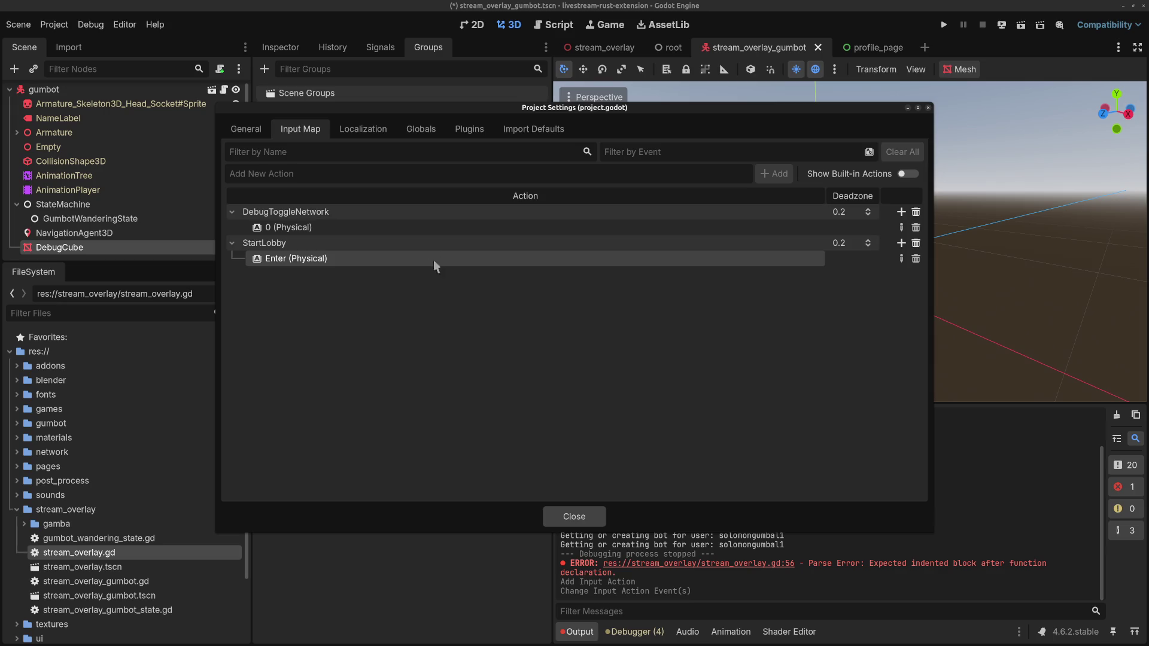
{"action": "left_click", "coordinate": [425, 229]}
{"action": "left_click", "coordinate": [392, 260]}
{"action": "key", "text": "alt+Tab"}
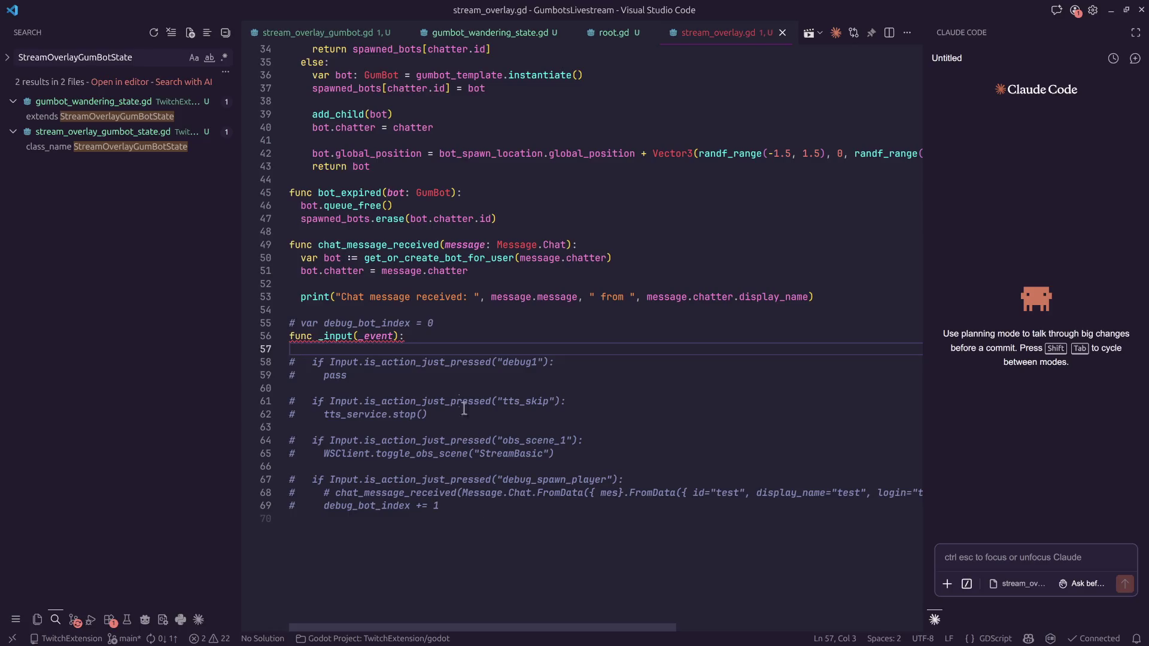
Uncomment the if Input.is_action_just_pressed("debug1"): line and its pass, fixing indentation.
{"action": "mouse_move", "coordinate": [449, 362]}
{"action": "left_click", "coordinate": [492, 365]}
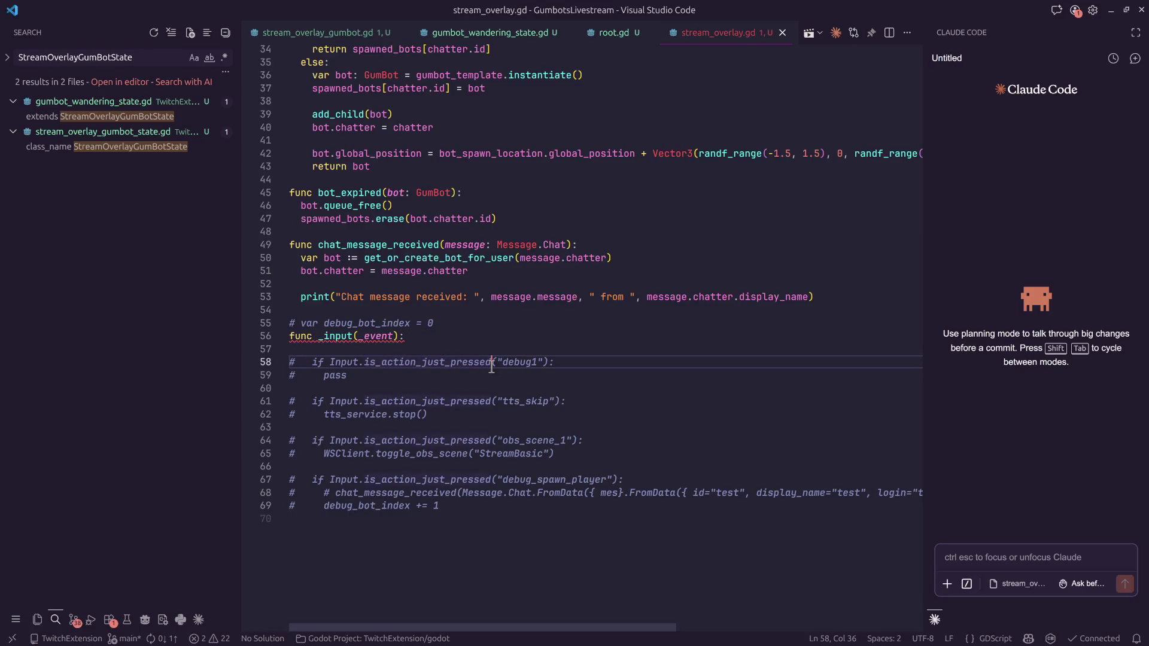
{"action": "key", "text": "ctrl+slash"}
{"action": "key", "text": "Up"}
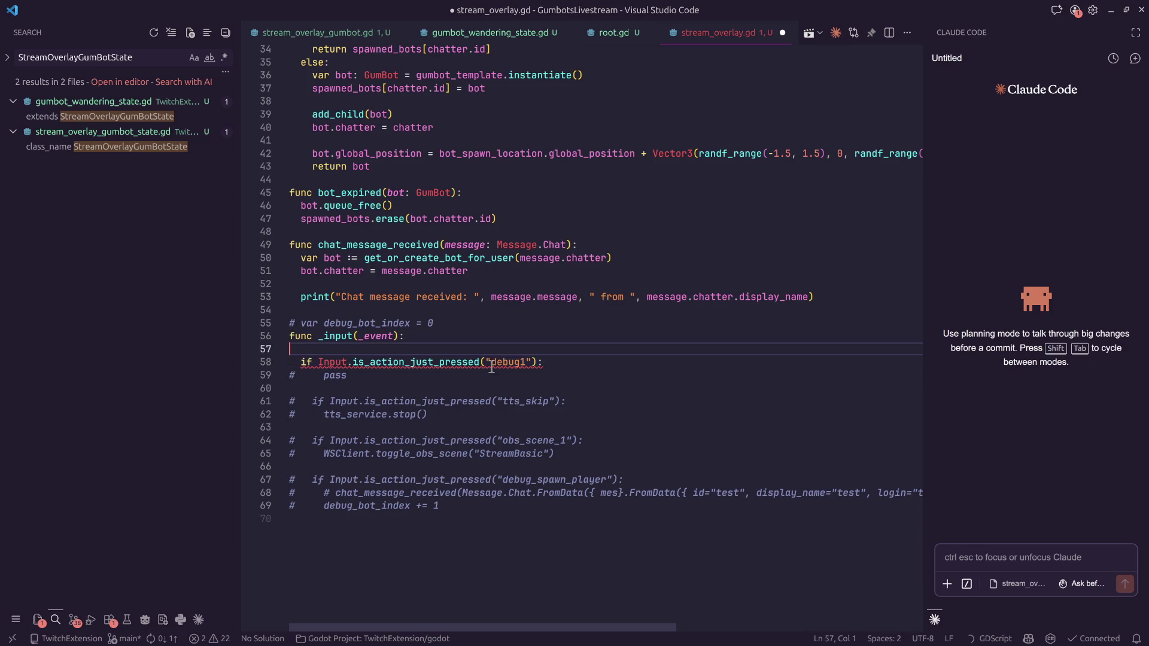
{"action": "key", "text": "ctrl+shift+k"}
{"action": "key", "text": "Down"}
{"action": "key", "text": "ctrl+slash"}
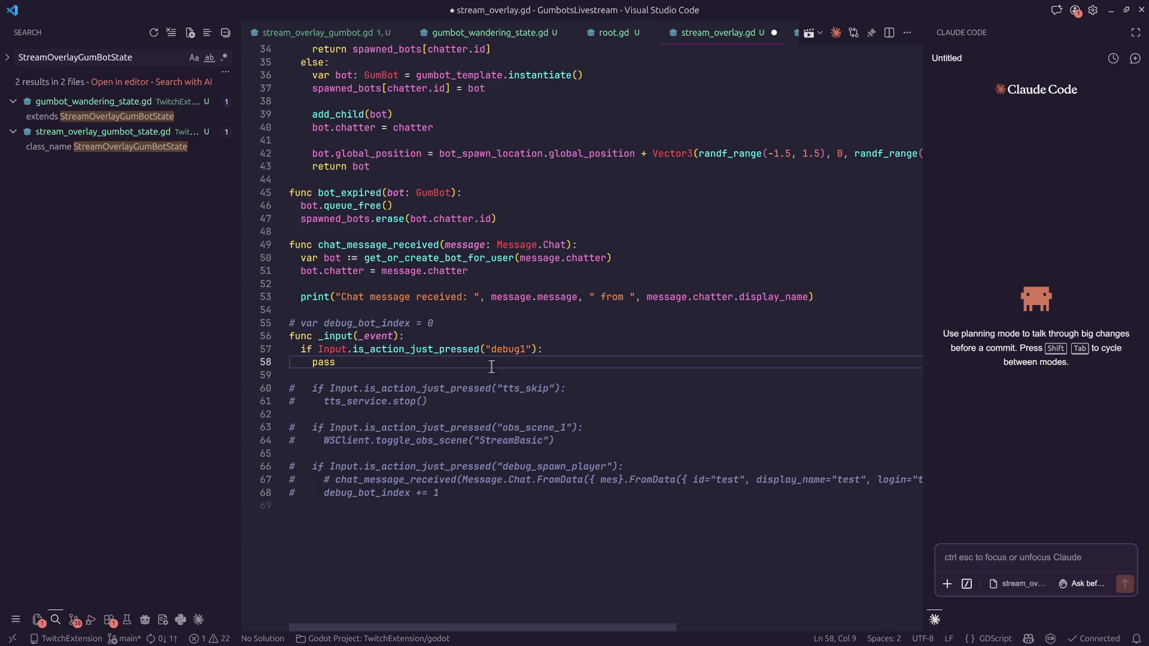
{"action": "key", "text": "Down"}
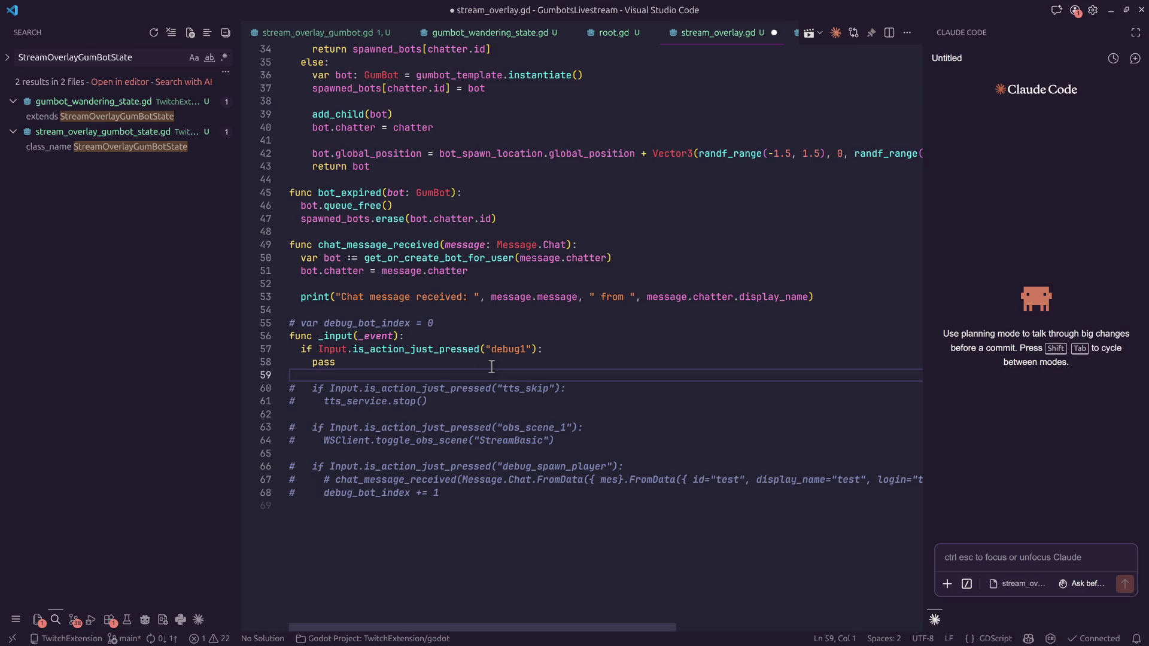
Add a blank line after the _input if block and switch to Godot.
{"action": "key", "text": "Return"}
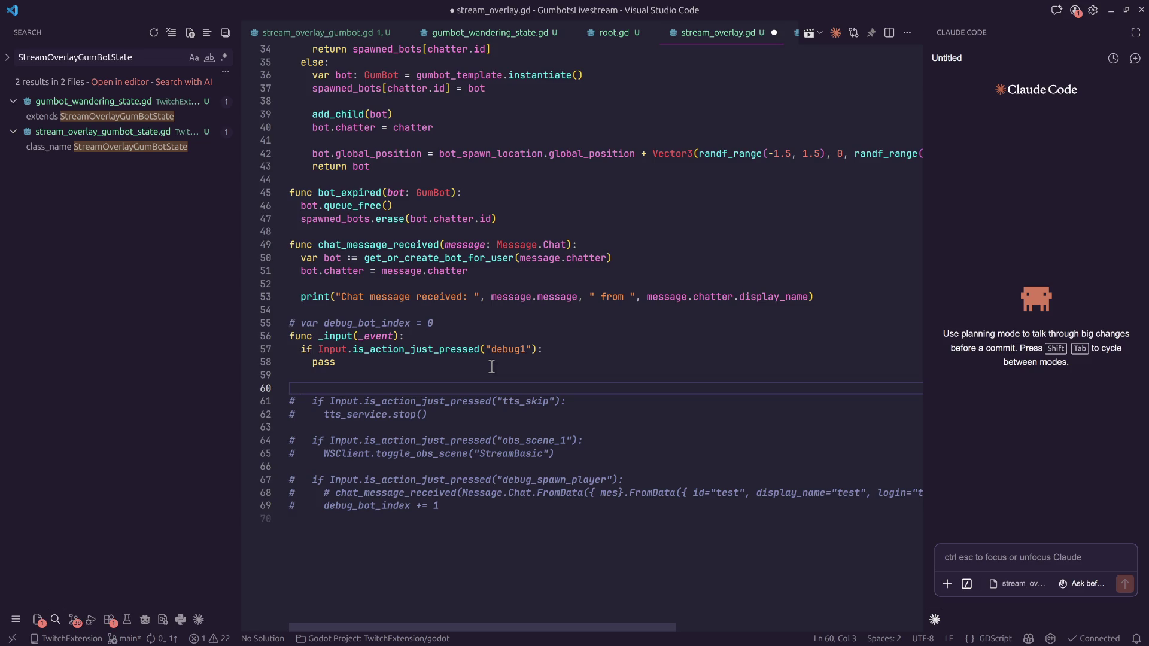
{"action": "key", "text": "alt+Tab"}
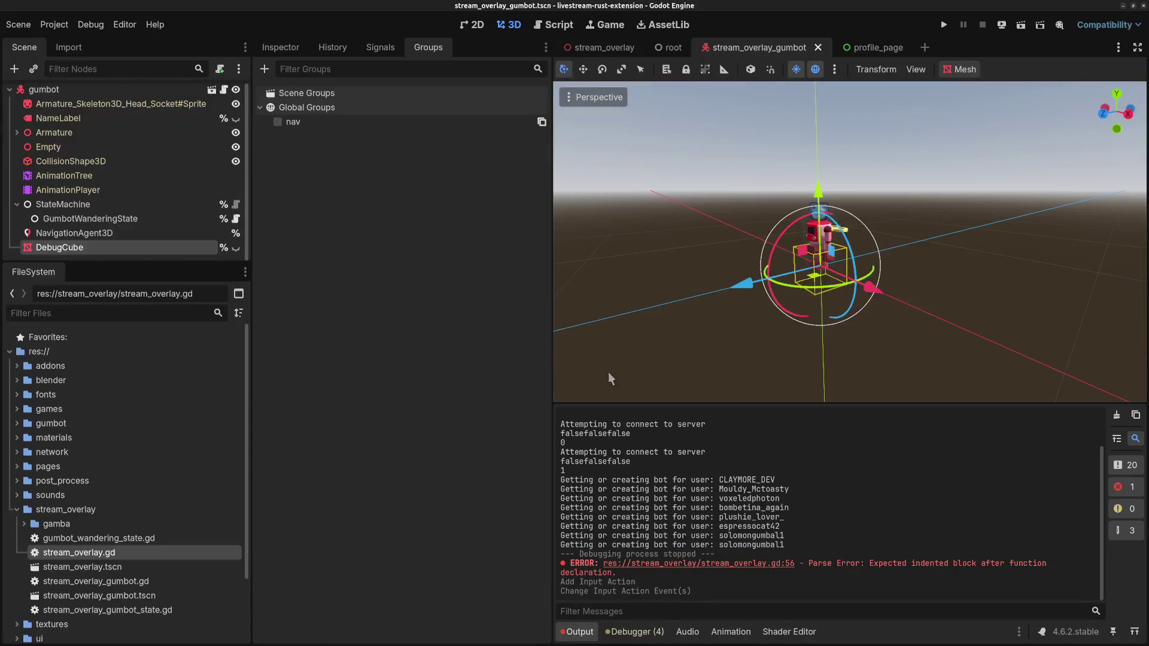
Check the StartLobby action in Project Settings, close it, and return to VS Code.
{"action": "left_click", "coordinate": [54, 25]}
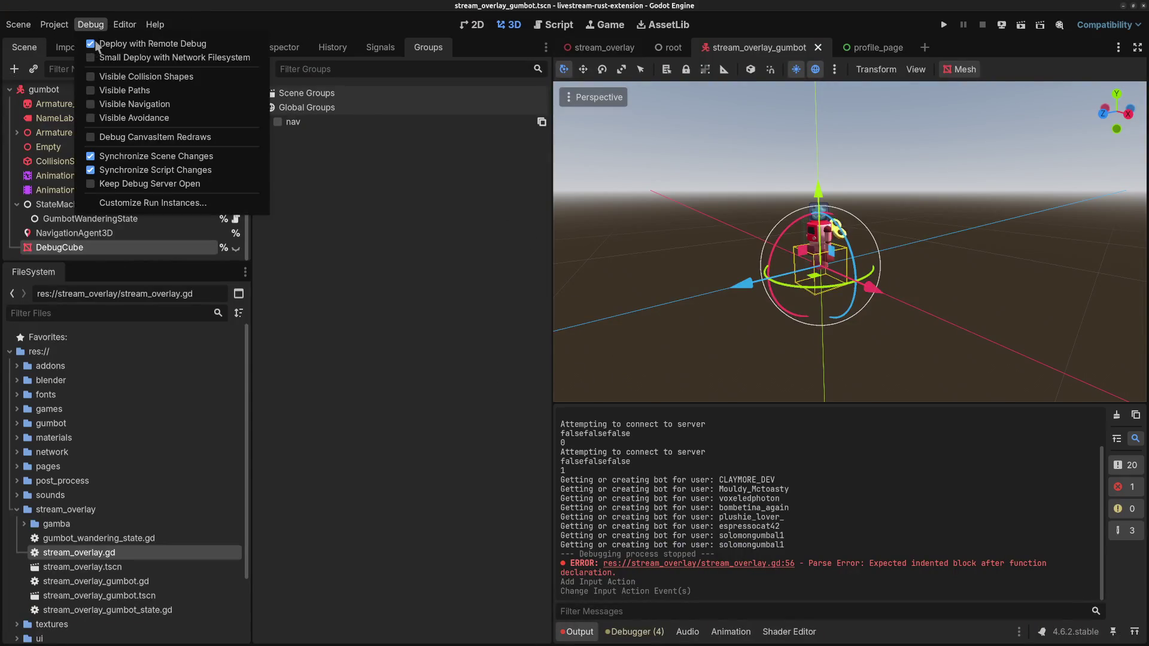
{"action": "left_click", "coordinate": [72, 43]}
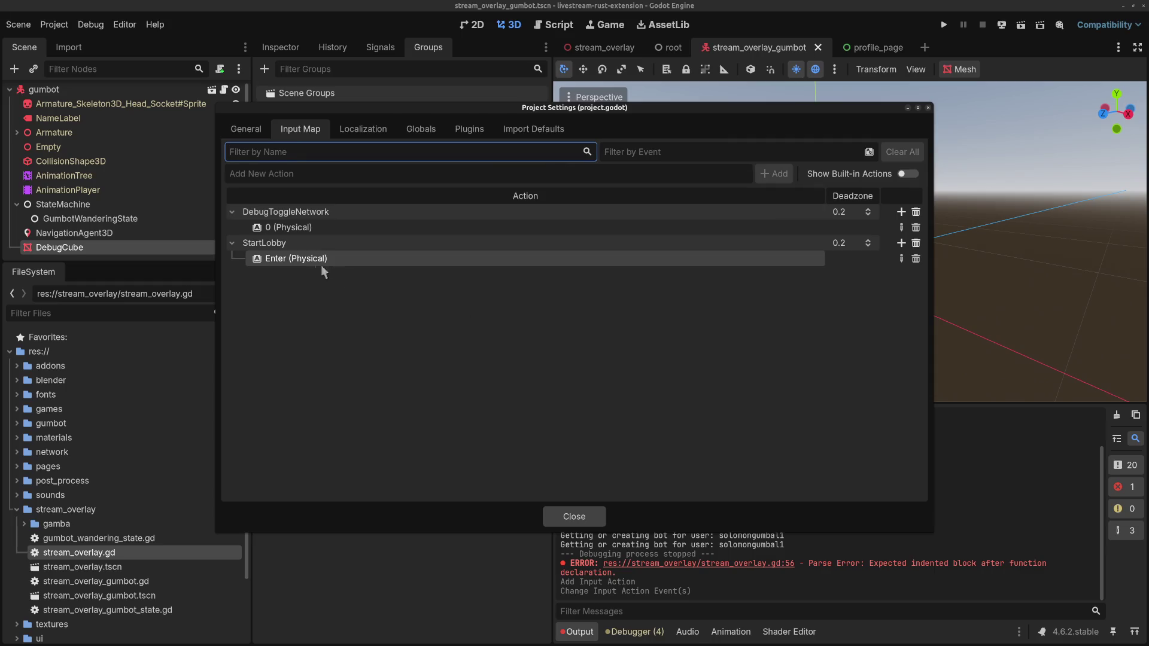
{"action": "left_click", "coordinate": [574, 516]}
{"action": "key", "text": "alt+Tab"}
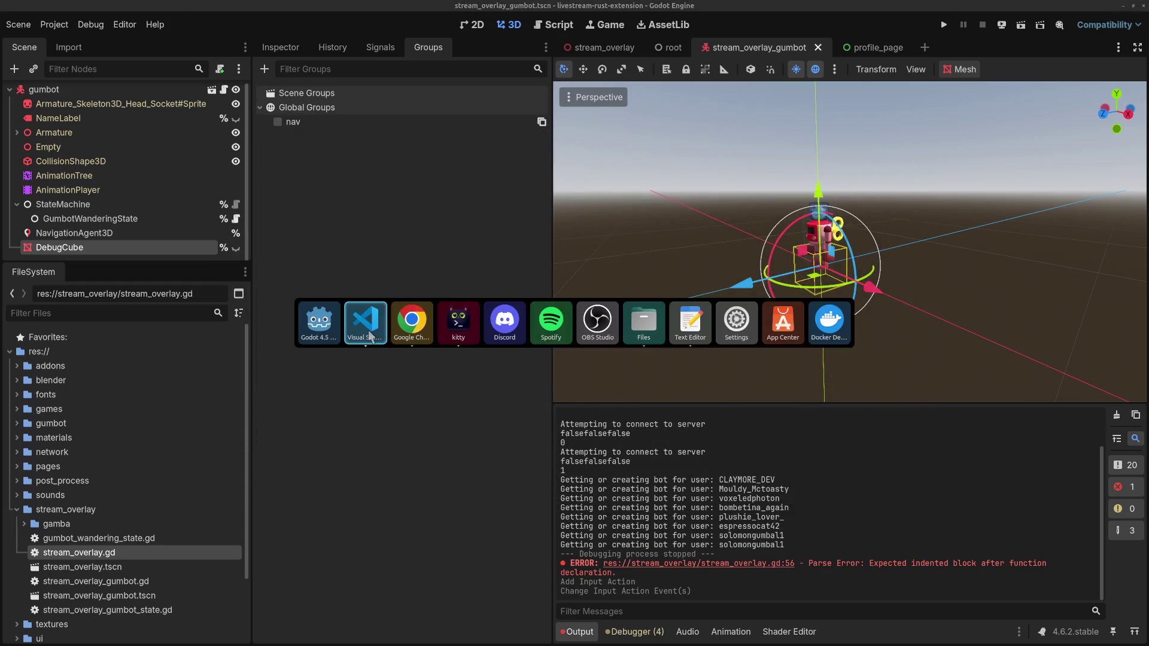
{"action": "left_click_drag", "start_coordinate": [492, 349], "coordinate": [533, 349]}
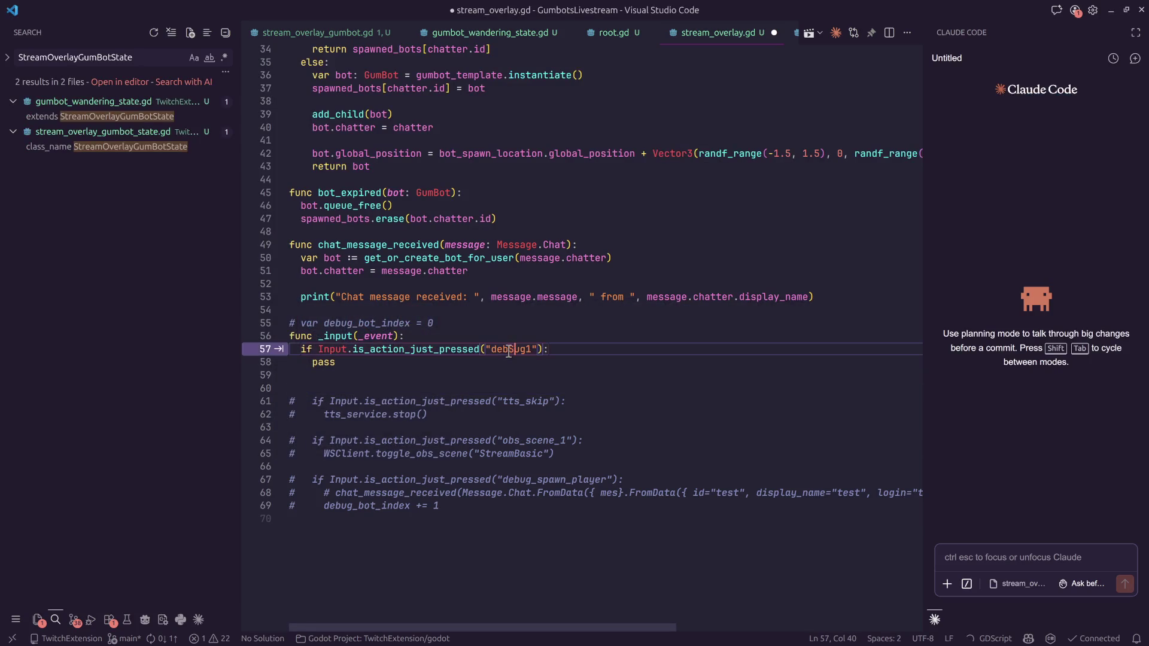
Replace debug1 with StartLobby in the _input check, remove the extra blank line, and save.
{"action": "type", "text": "StartLobby"}
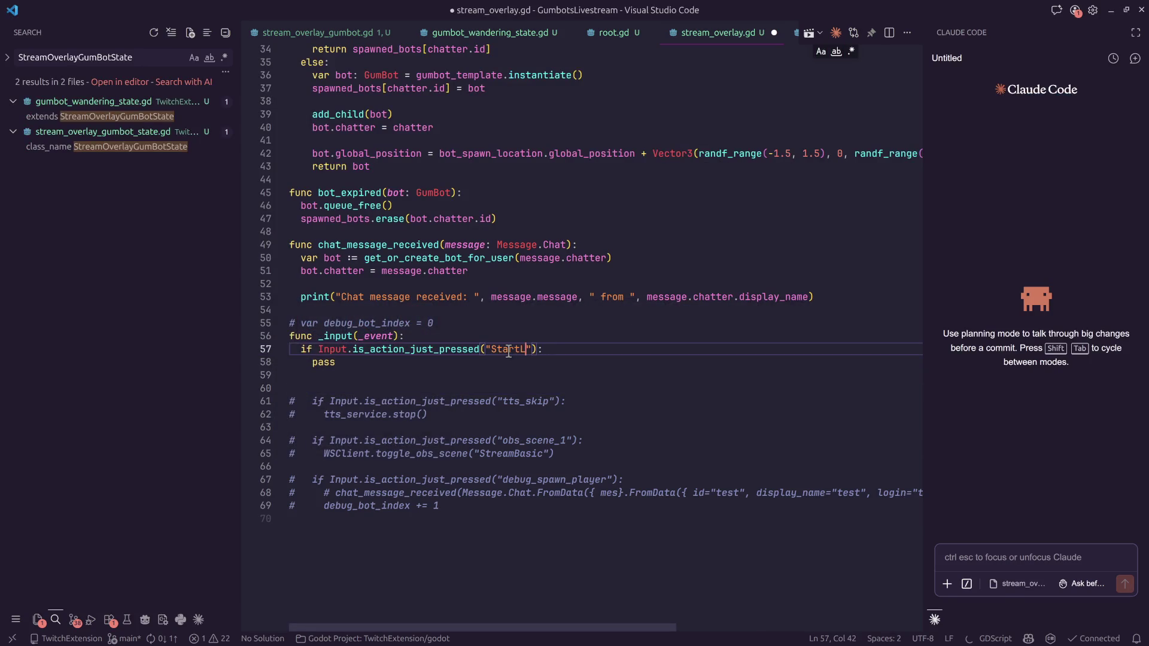
{"action": "left_click", "coordinate": [454, 381]}
{"action": "key", "text": "Delete"}
{"action": "key", "text": "ctrl+s"}
{"action": "key", "text": "alt+Tab"}
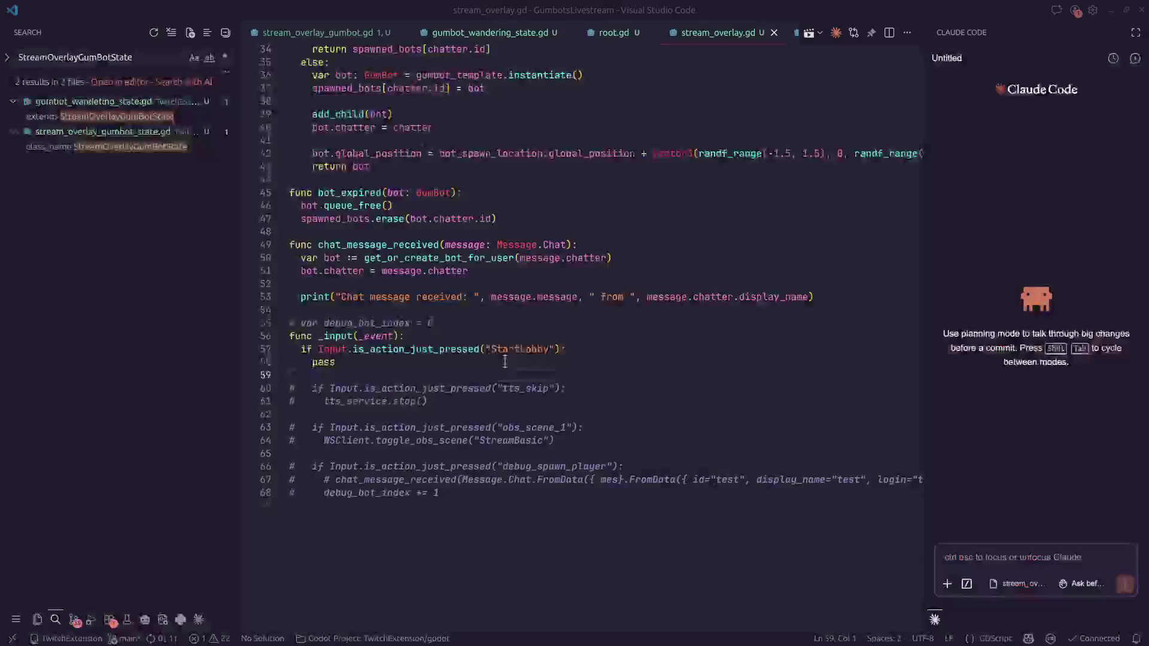
{"action": "left_click", "coordinate": [484, 349]}
{"action": "key", "text": "alt+Tab"}
{"action": "key", "text": "alt+Tab"}
{"action": "left_click", "coordinate": [481, 374]}
{"action": "key", "text": "alt+Tab"}
{"action": "left_click", "coordinate": [367, 335]}
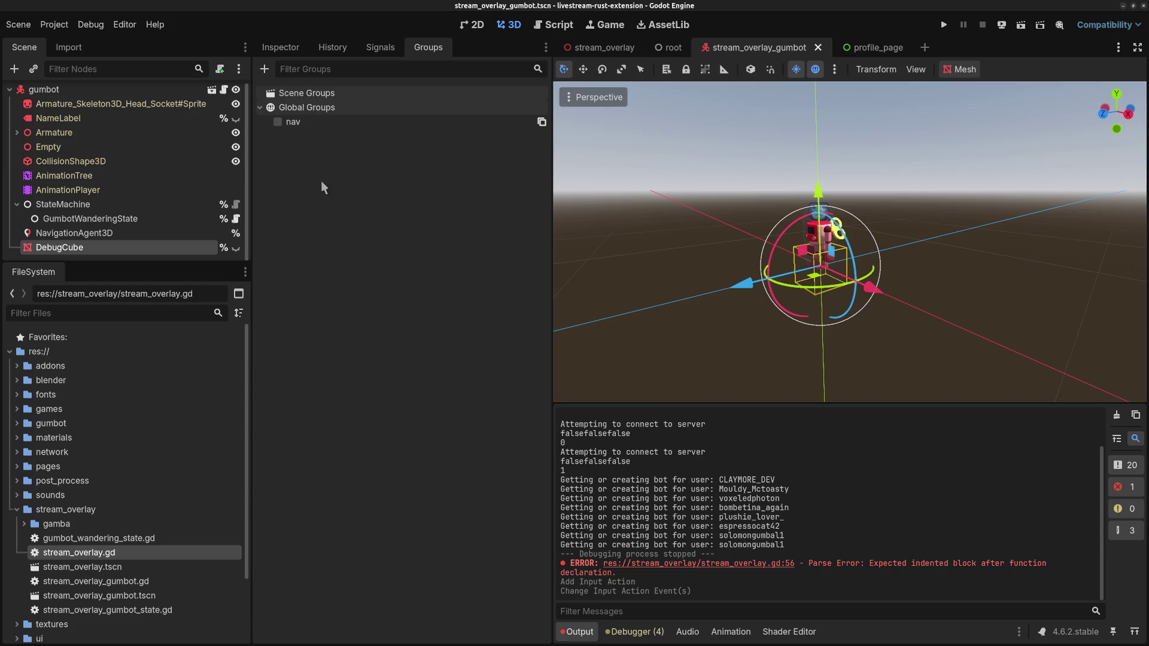
Add a blank line below the StartLobby if block, save stream_overlay.gd, and check Godot's errors.
{"action": "key", "text": "alt+Tab"}
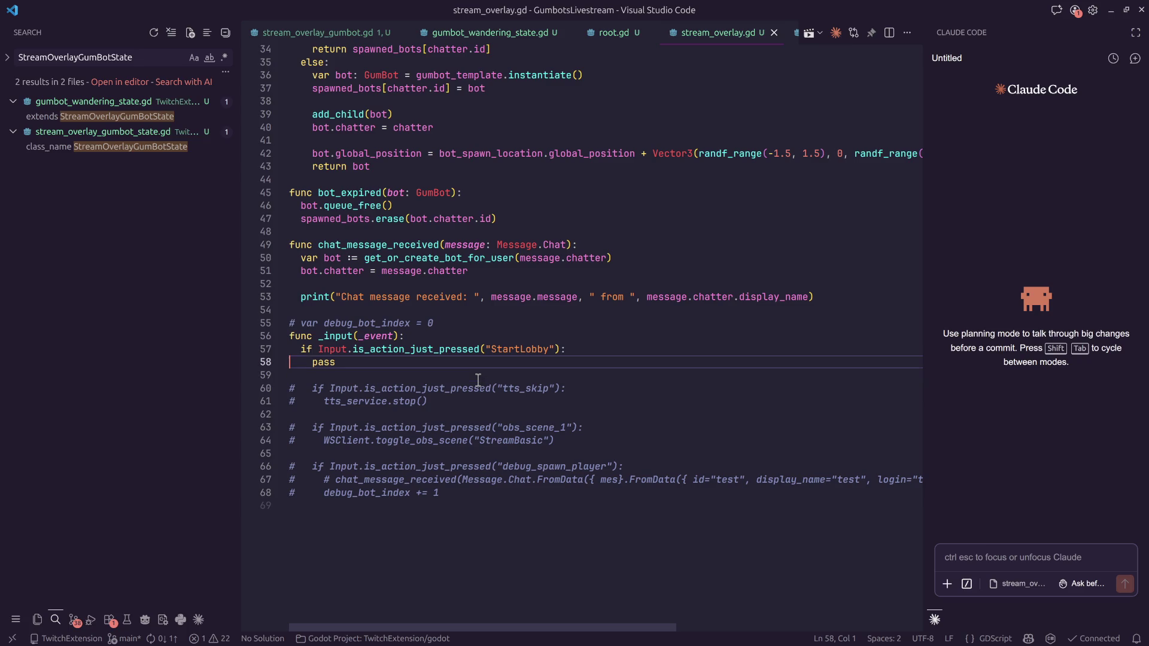
{"action": "key", "text": "Return"}
{"action": "key", "text": "ctrl+s"}
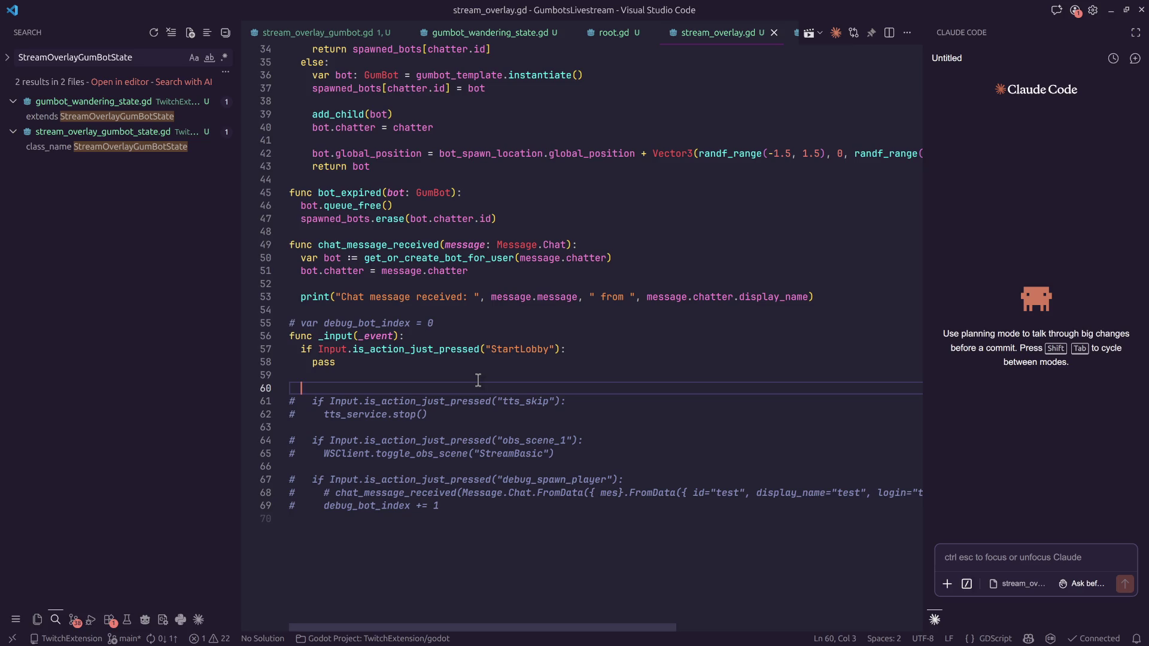
{"action": "key", "text": "alt+Tab"}
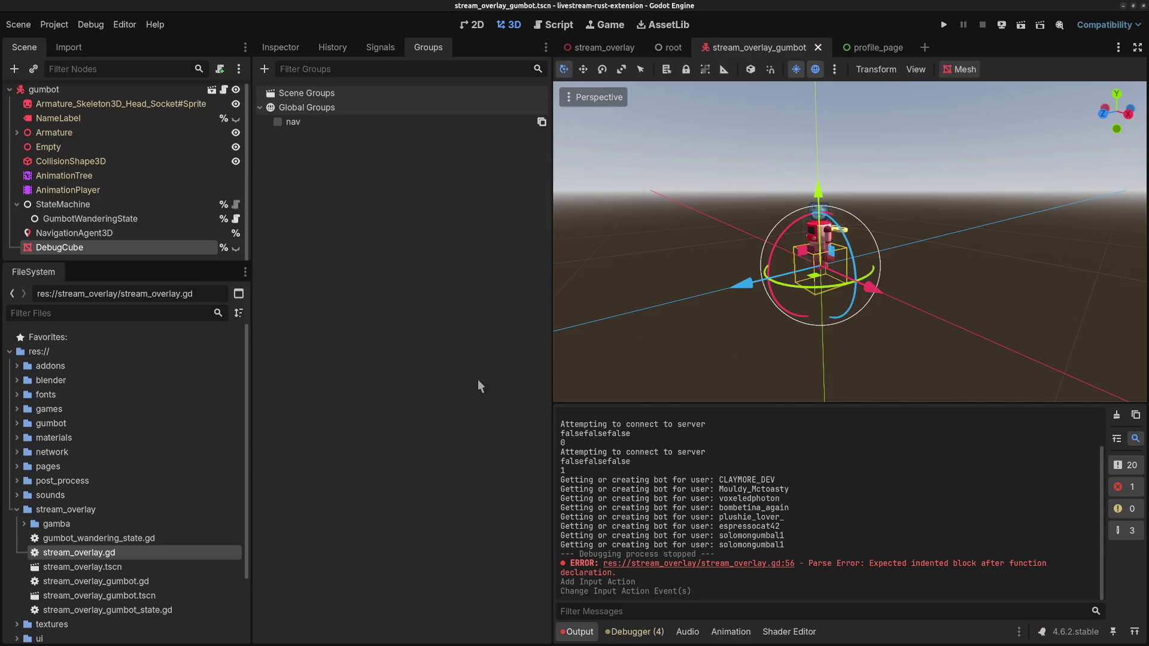
{"action": "key", "text": "alt+Tab"}
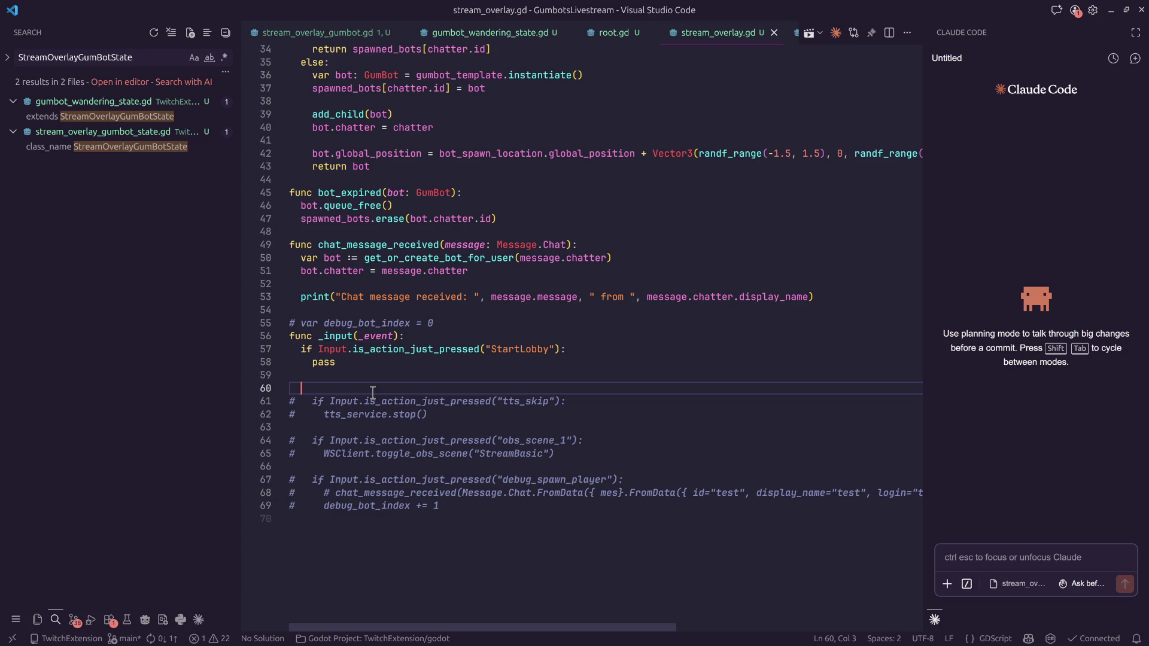
{"action": "left_click", "coordinate": [595, 351]}
Write MultiplayerClient.join_lobby("") under the StartLobby check.
{"action": "double_click", "coordinate": [458, 350]}
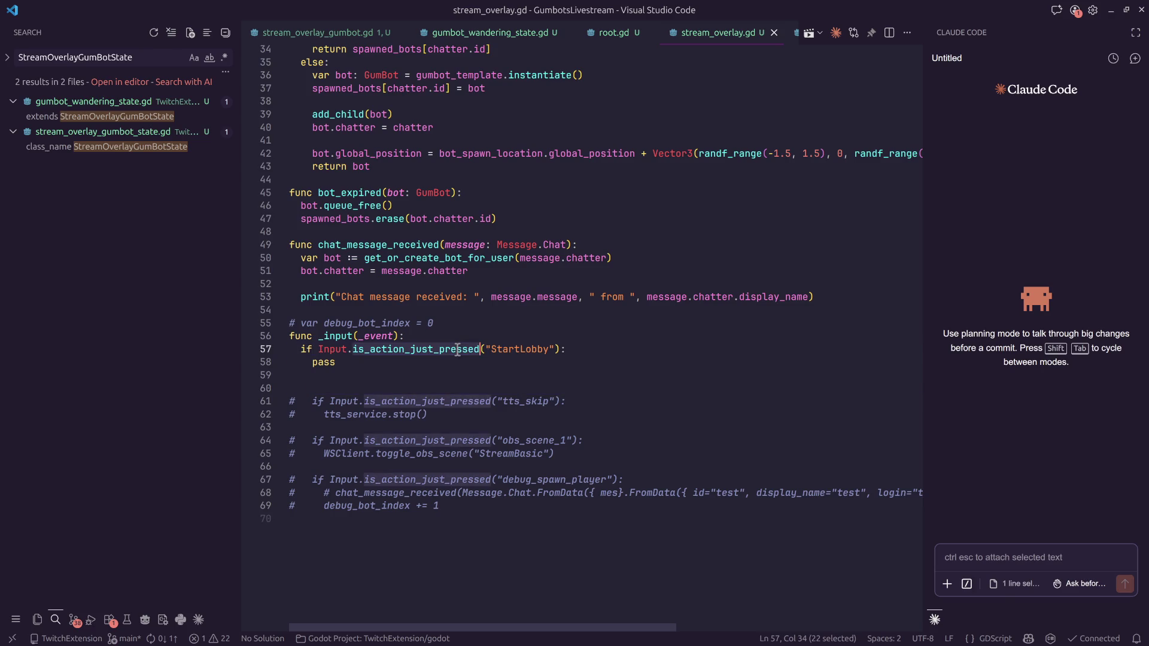
{"action": "key", "text": "Down"}
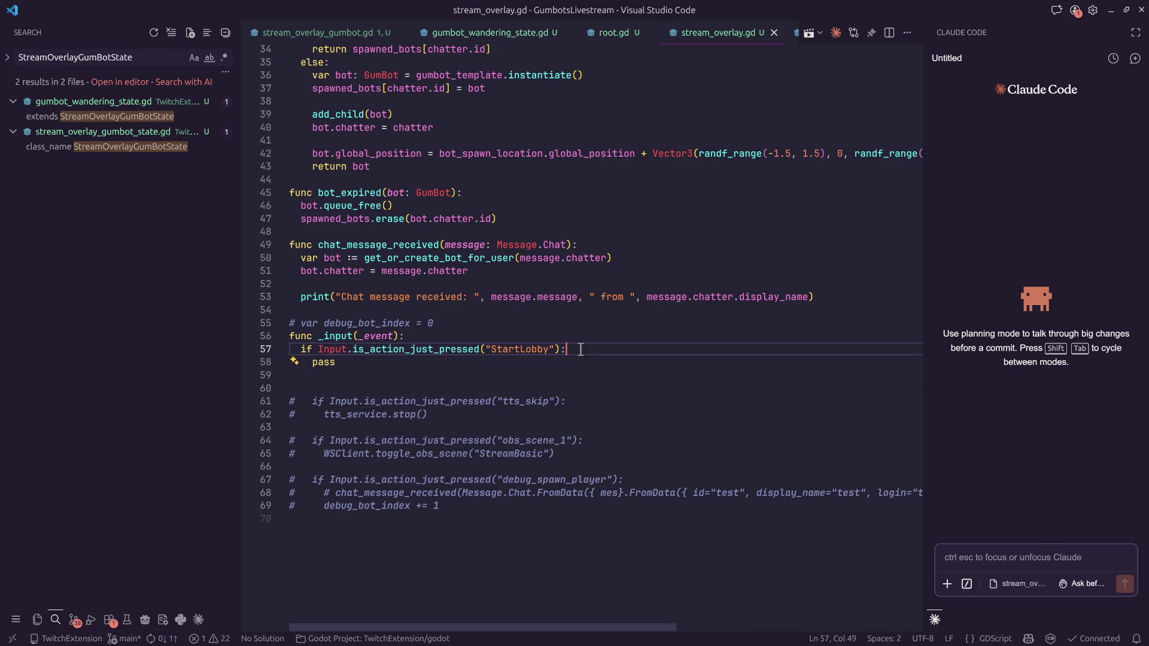
{"action": "key", "text": "ctrl+v"}
{"action": "key", "text": "Tab"}
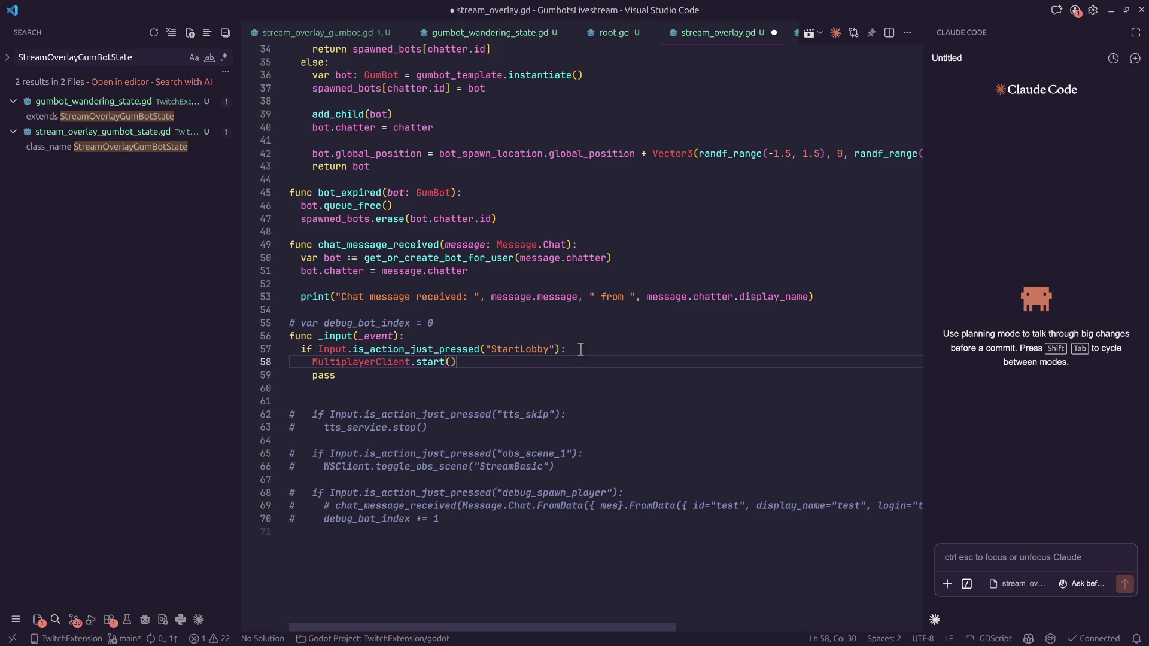
{"action": "key", "text": "Left"}
{"action": "key", "text": "Left"}
{"action": "key", "text": "ctrl+shift+Left"}
{"action": "type", "text": "create"}
{"action": "key", "text": "Escape"}
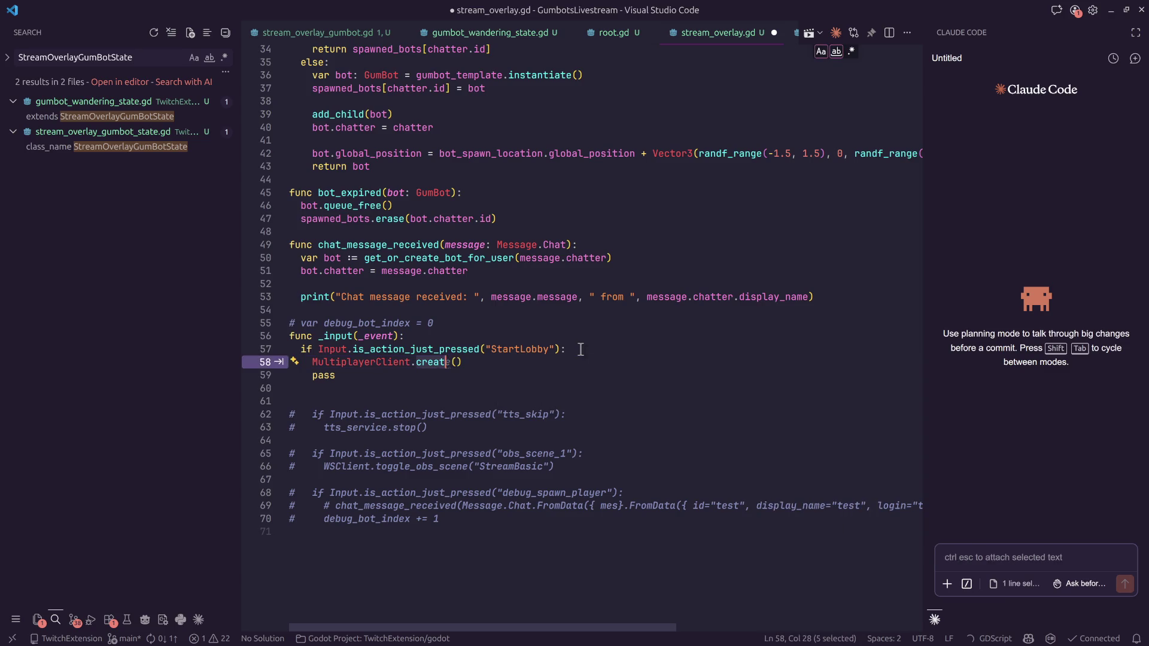
{"action": "type", "text": "join"}
{"action": "key", "text": "Tab"}
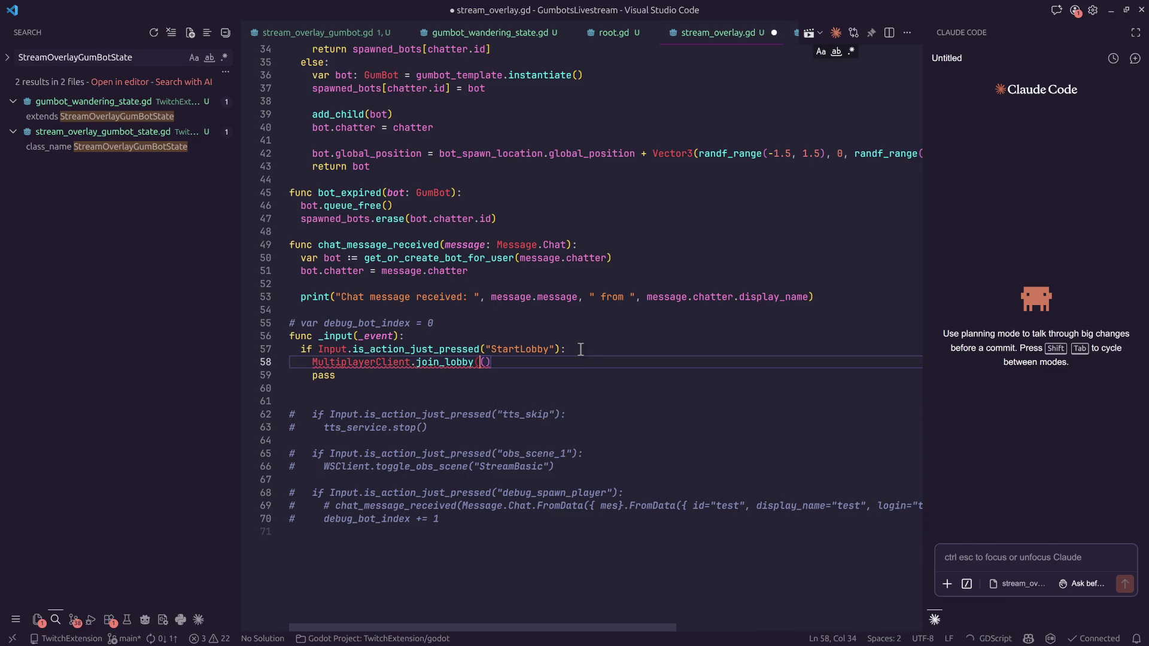
{"action": "type", "text": "\"\")"}
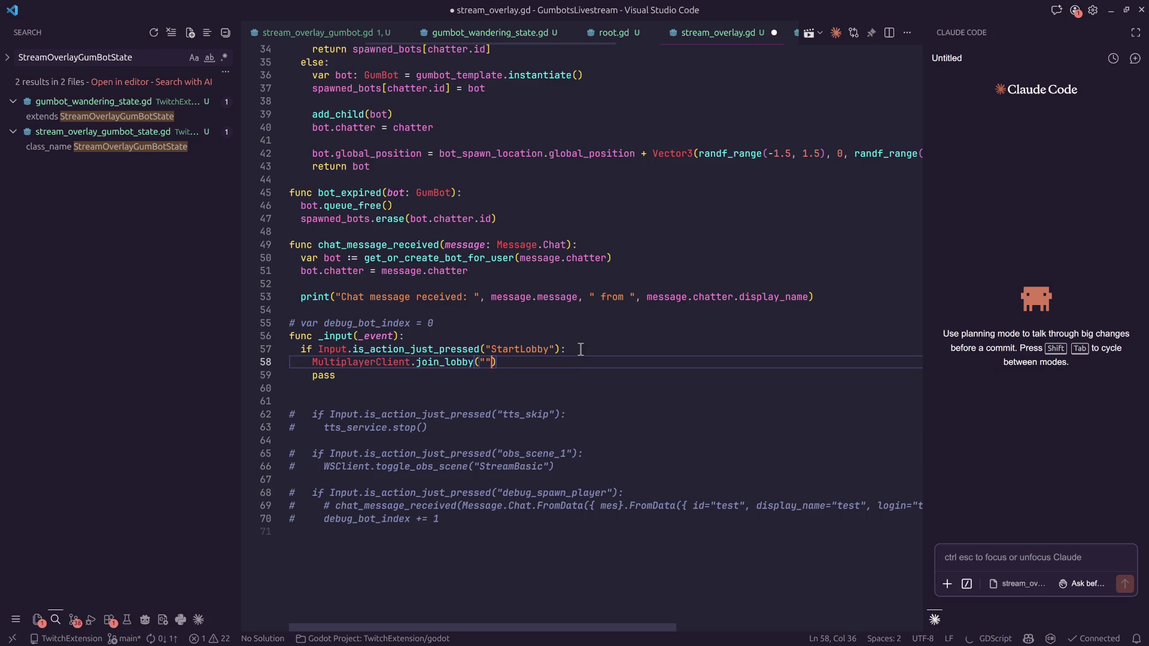
Save stream_overlay.gd and open join_lobby's definition in multiplayer_client.gd.
{"action": "left_click", "coordinate": [442, 387]}
{"action": "key", "text": "ctrl+s"}
{"action": "left_click", "coordinate": [443, 362], "text": "ctrl"}
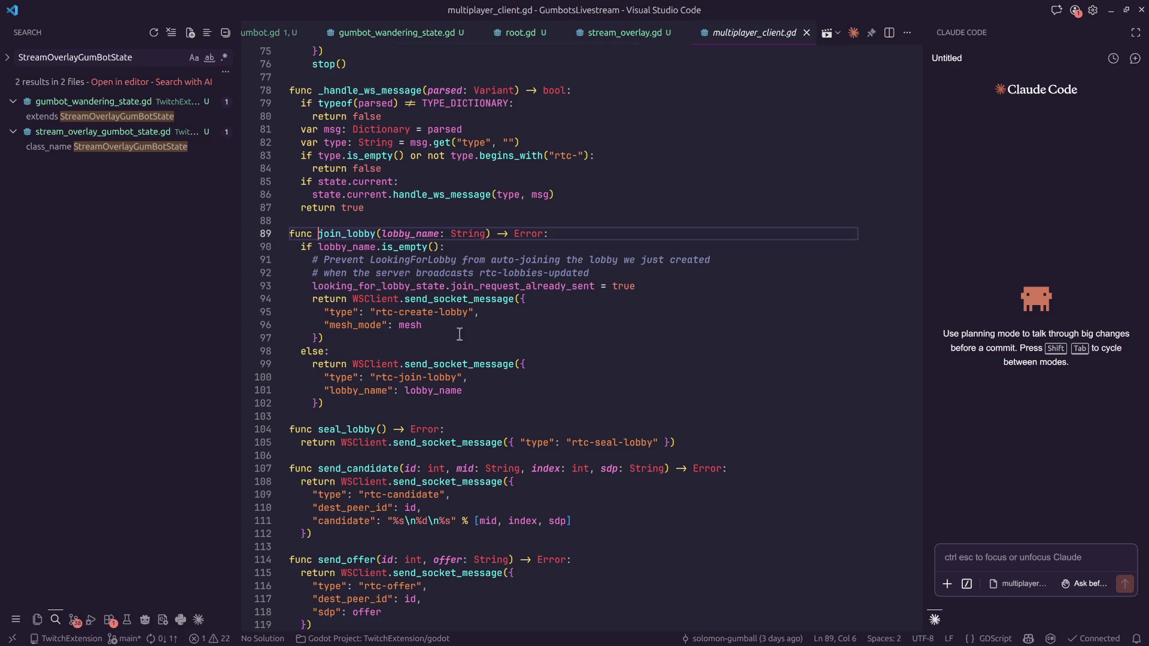
Insert a blank line after the join-request flag on line 93 of multiplayer_client.gd.
{"action": "mouse_move", "coordinate": [323, 338]}
{"action": "left_mouse_down"}
{"action": "mouse_move", "coordinate": [348, 312]}
{"action": "mouse_move", "coordinate": [292, 273]}
{"action": "left_mouse_up"}
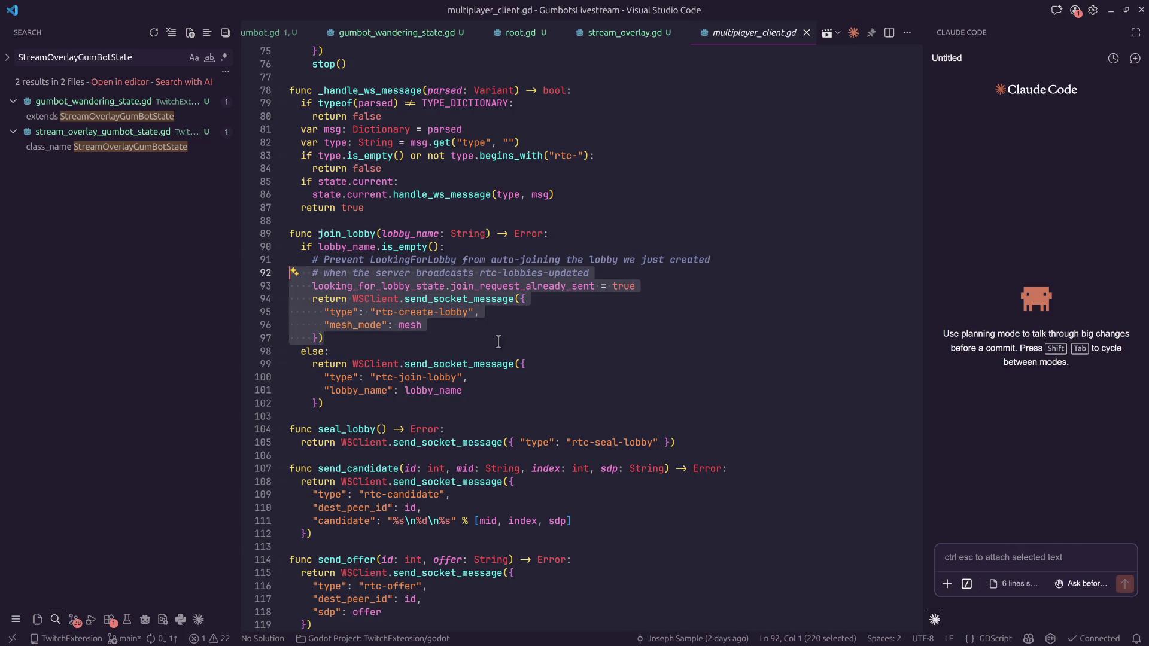
{"action": "left_click", "coordinate": [498, 341]}
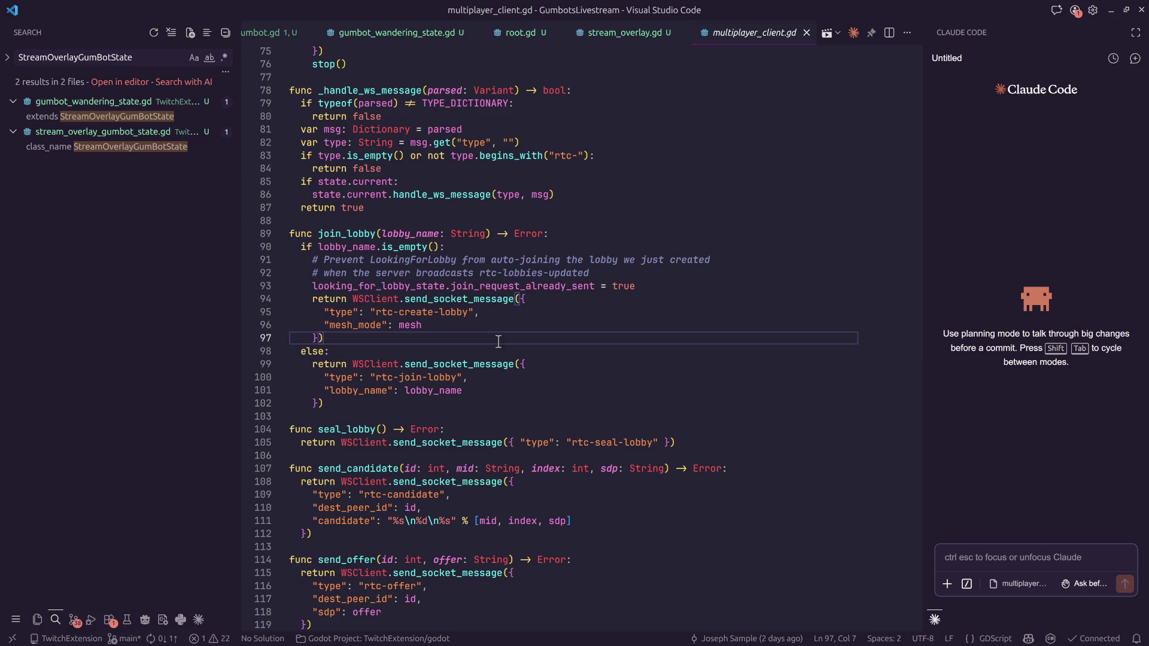
{"action": "left_click", "coordinate": [668, 286]}
{"action": "key", "text": "Return"}
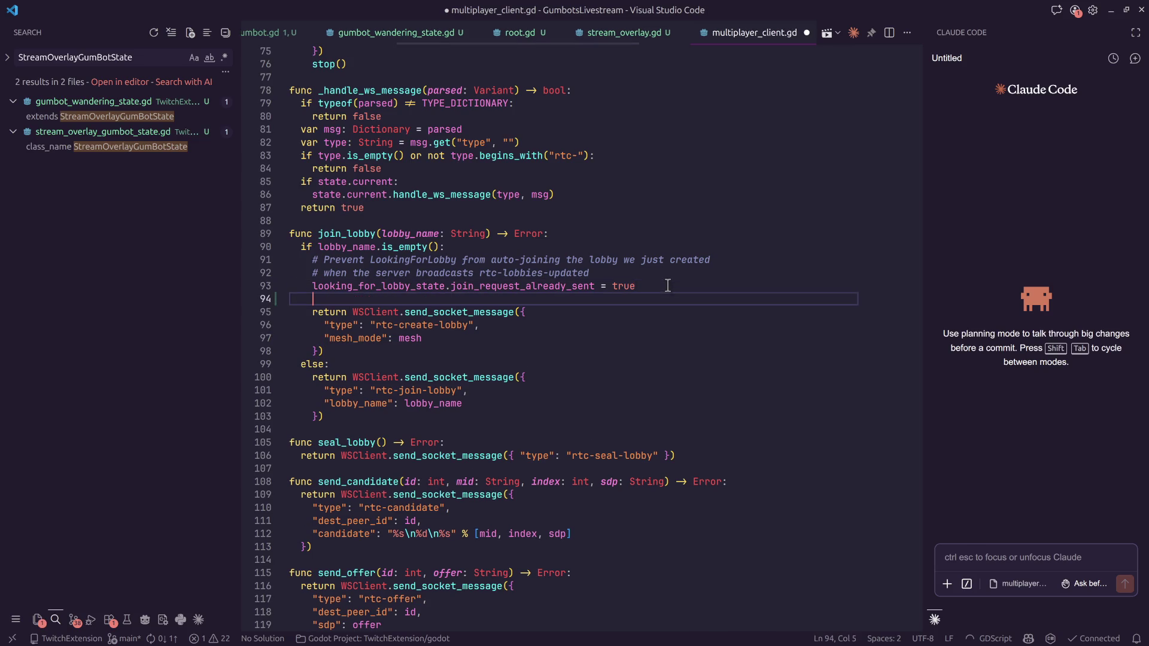
Reopen stream_overlay.gd from the recent files with Ctrl+P.
{"action": "key", "text": "ctrl+p"}
{"action": "key", "text": "Down"}
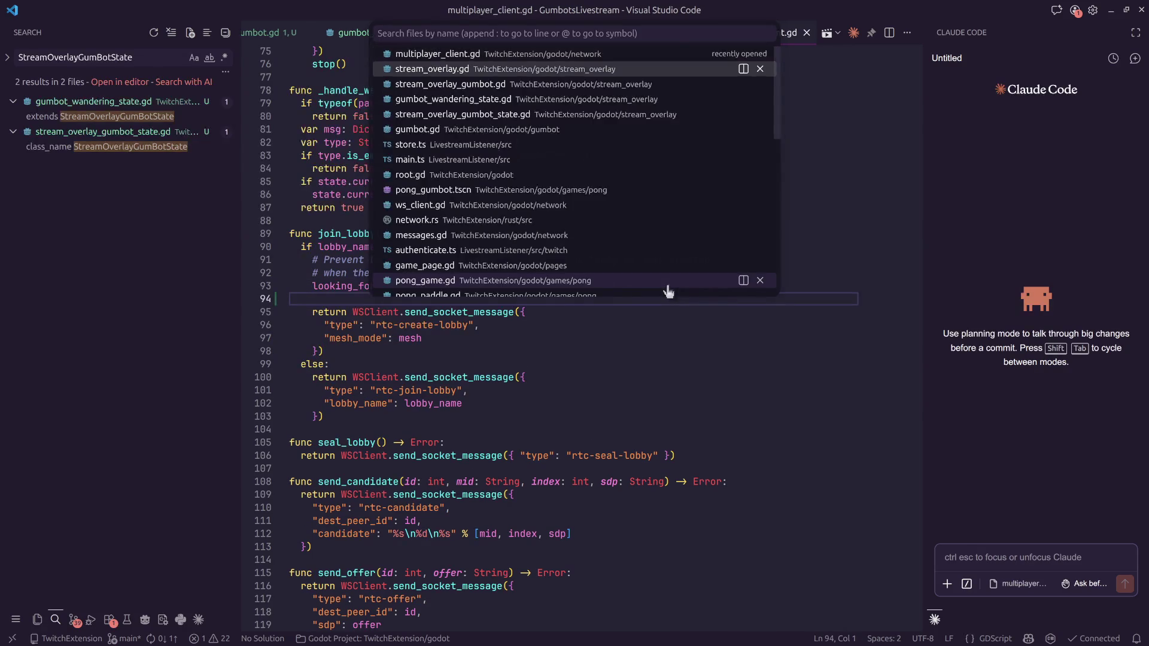
{"action": "key", "text": "Return"}
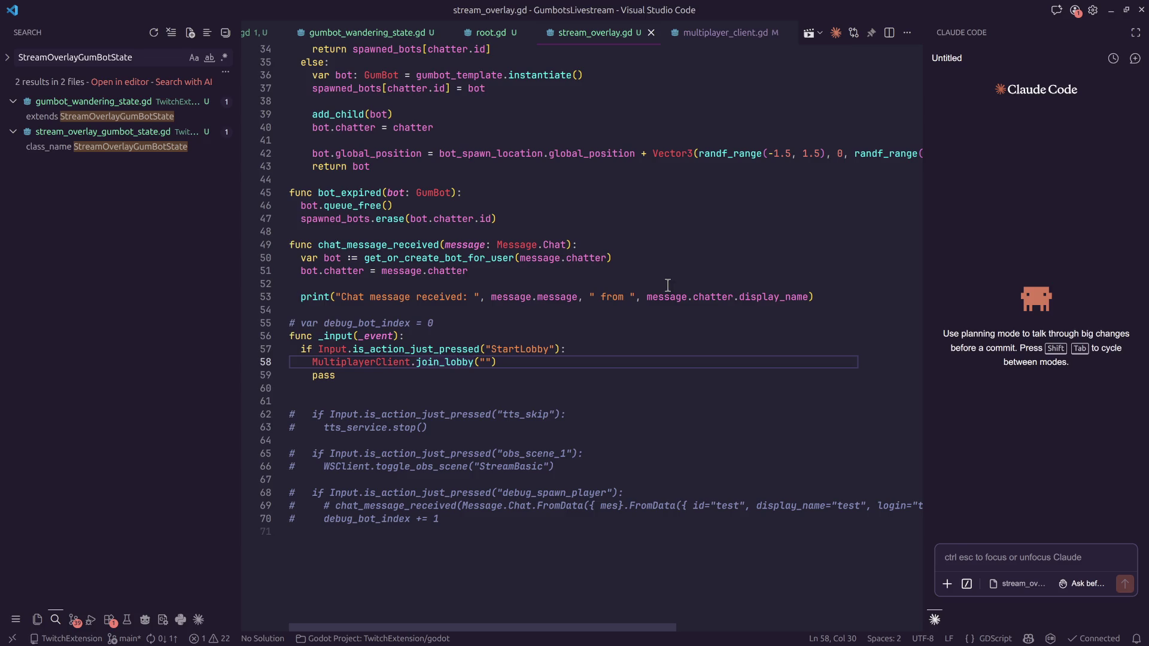
{"action": "key", "text": "alt+Tab"}
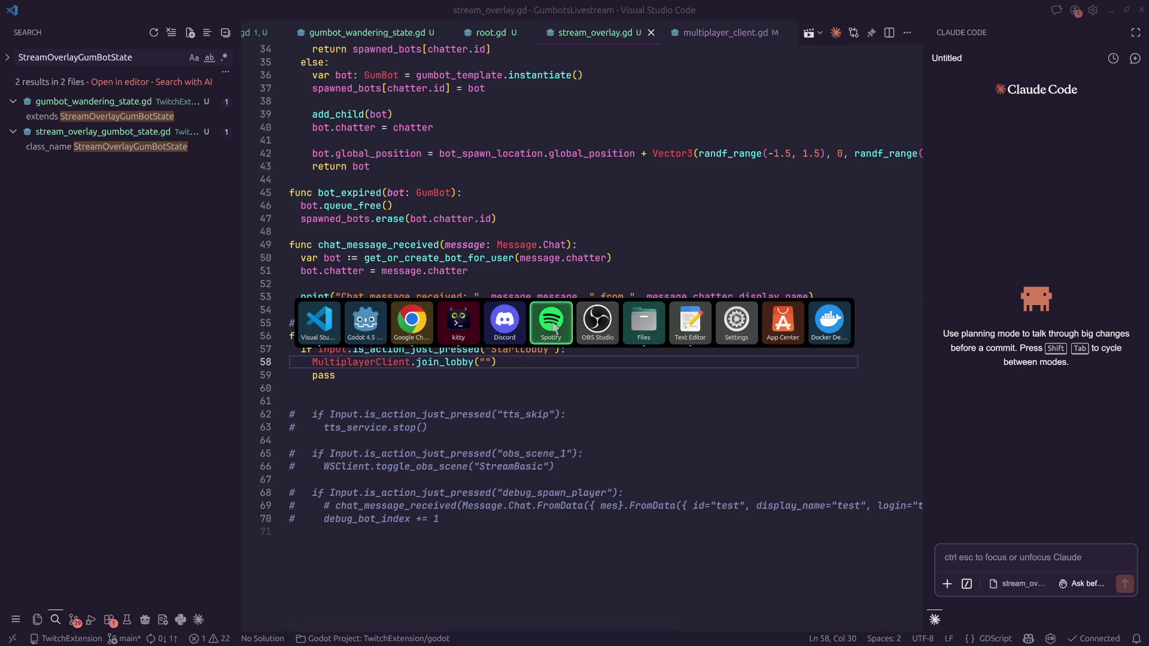
{"action": "key", "text": "Escape"}
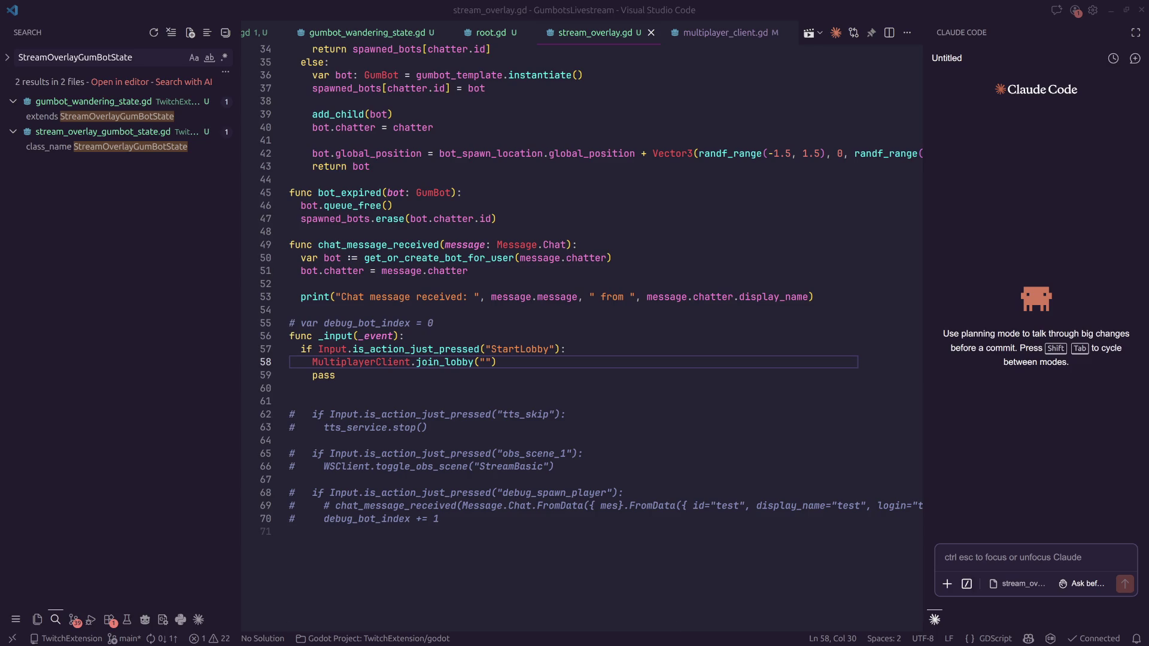
Look over lines 55–60 of the _input function, then switch to the Godot editor.
{"action": "left_click", "coordinate": [605, 389]}
{"action": "left_click", "coordinate": [509, 374]}
{"action": "left_click", "coordinate": [526, 363]}
{"action": "left_click", "coordinate": [520, 338]}
{"action": "left_click", "coordinate": [514, 326]}
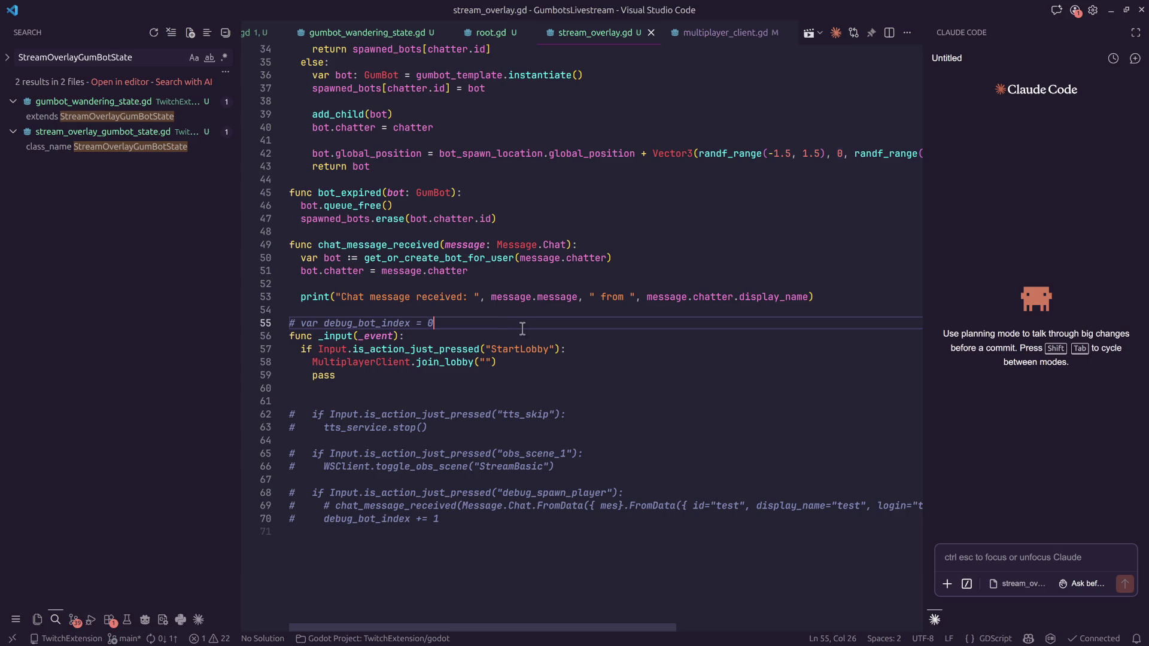
{"action": "key", "text": "alt+Tab"}
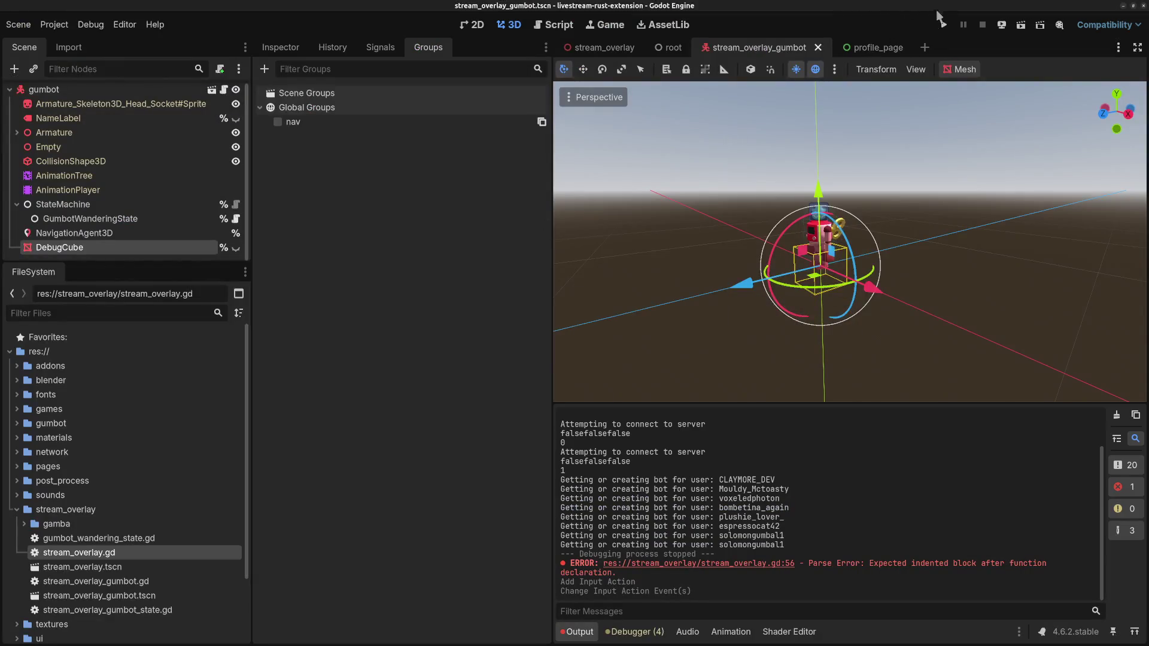
{"action": "key", "text": "alt+Tab"}
{"action": "key", "text": "alt+Tab"}
{"action": "key", "text": "alt+Tab"}
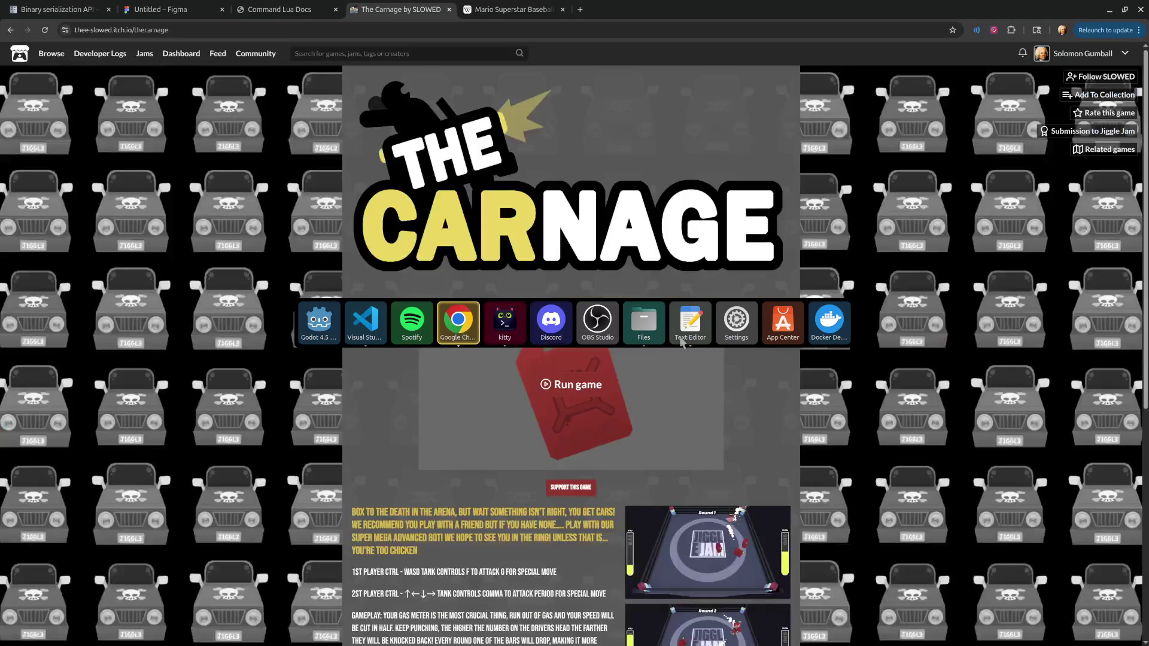
Cycle through the open windows to bring both Godot debug game windows forward.
{"action": "key", "text": "alt+Tab"}
{"action": "key", "text": "alt+Tab"}
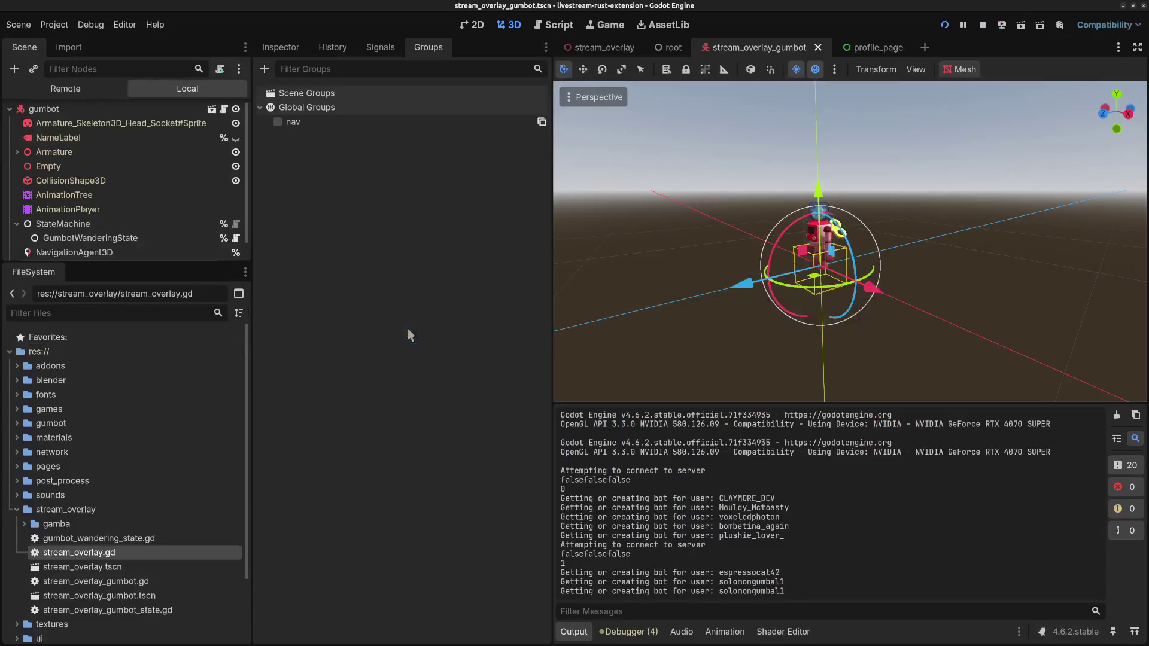
{"action": "key", "text": "alt+Tab"}
{"action": "key", "text": "alt+Tab"}
{"action": "key", "text": "alt+Tab"}
{"action": "key", "text": "Escape"}
{"action": "key", "text": "alt+Tab"}
{"action": "key", "text": "alt+Tab"}
{"action": "key", "text": "alt+Tab"}
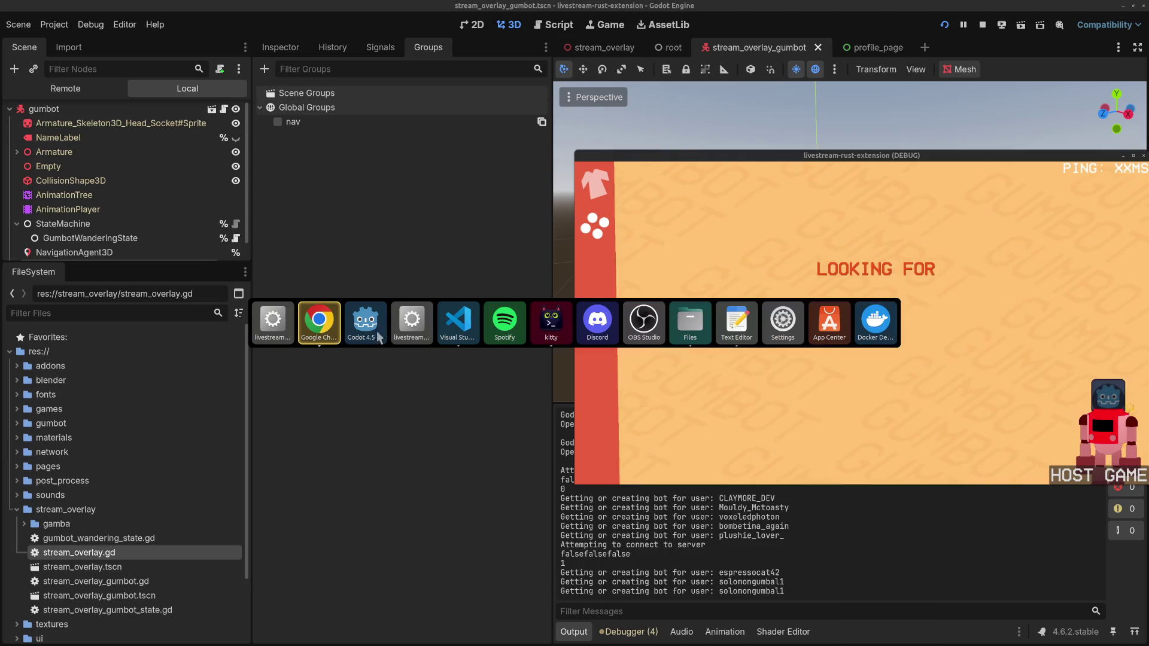
{"action": "left_click", "coordinate": [412, 334]}
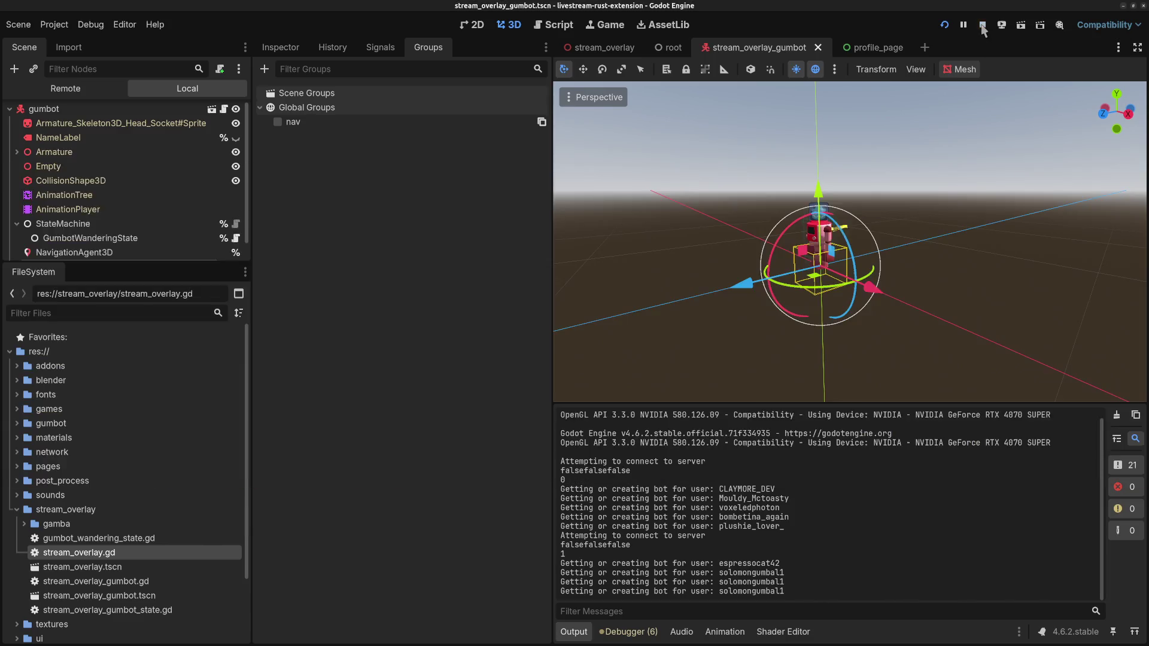
Stop the running game and orbit the 3D viewport around the robot.
{"action": "left_click", "coordinate": [982, 25]}
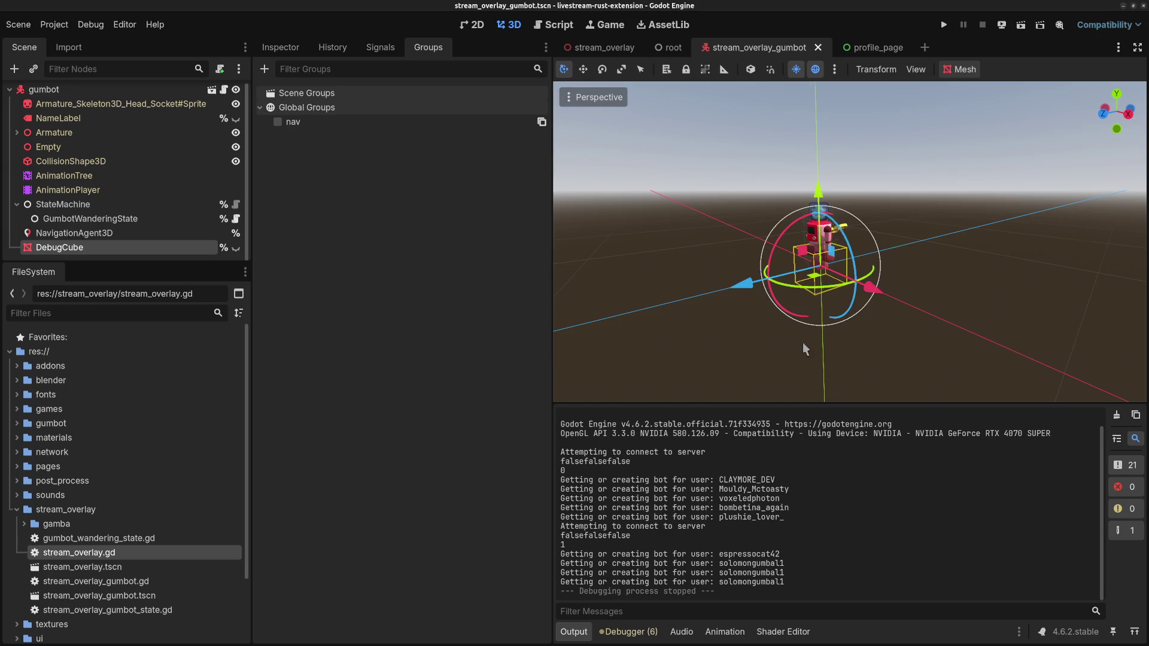
{"action": "scroll", "coordinate": [803, 341], "scroll_direction": "up", "scroll_amount": 5}
{"action": "scroll", "coordinate": [811, 332], "scroll_direction": "down", "scroll_amount": 3}
{"action": "left_click_drag", "start_coordinate": [811, 332], "coordinate": [867, 332]}
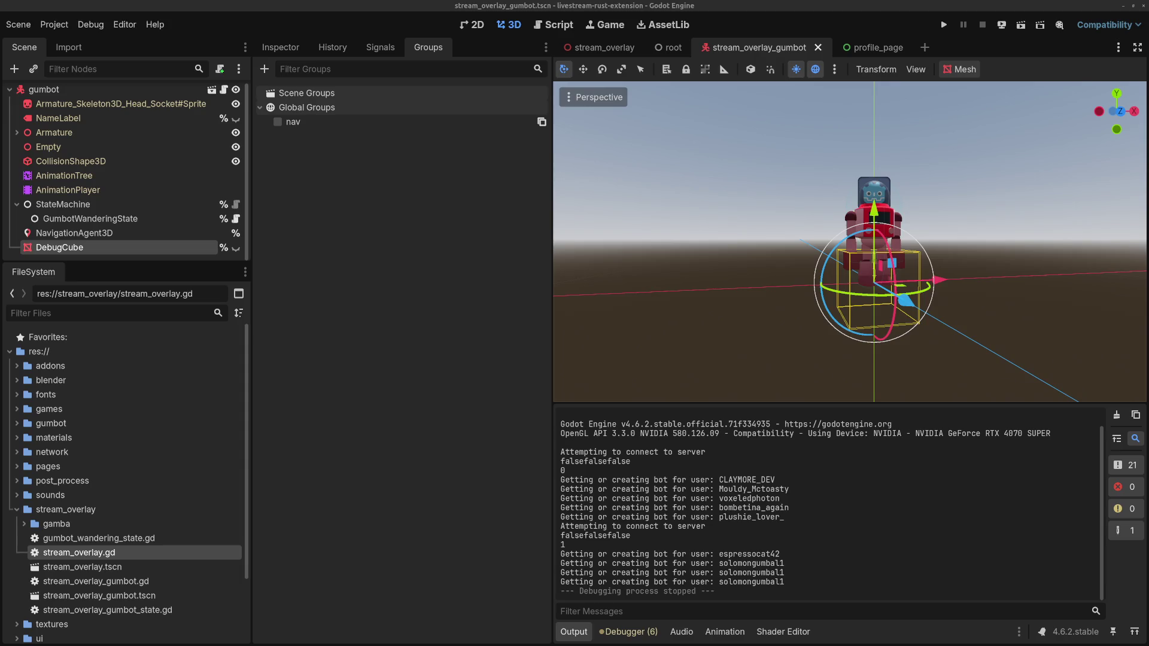
{"action": "key", "text": "alt+Tab"}
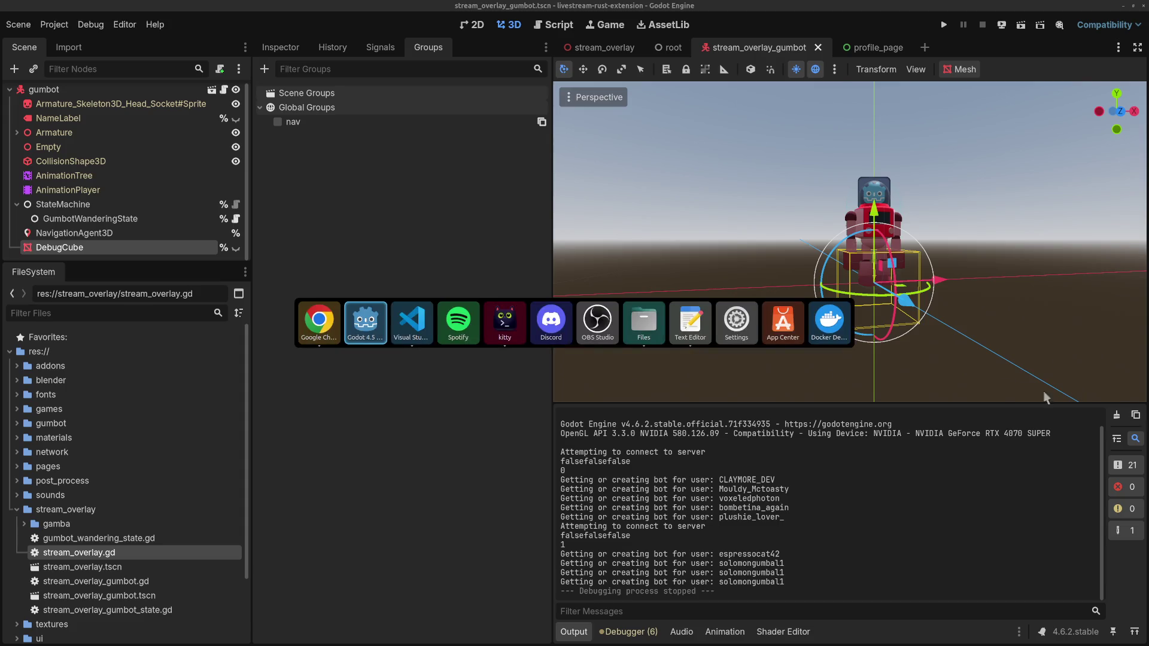
Back in VS Code, review lines 18–23 of stream_overlay.gd.
{"action": "left_click", "coordinate": [412, 323]}
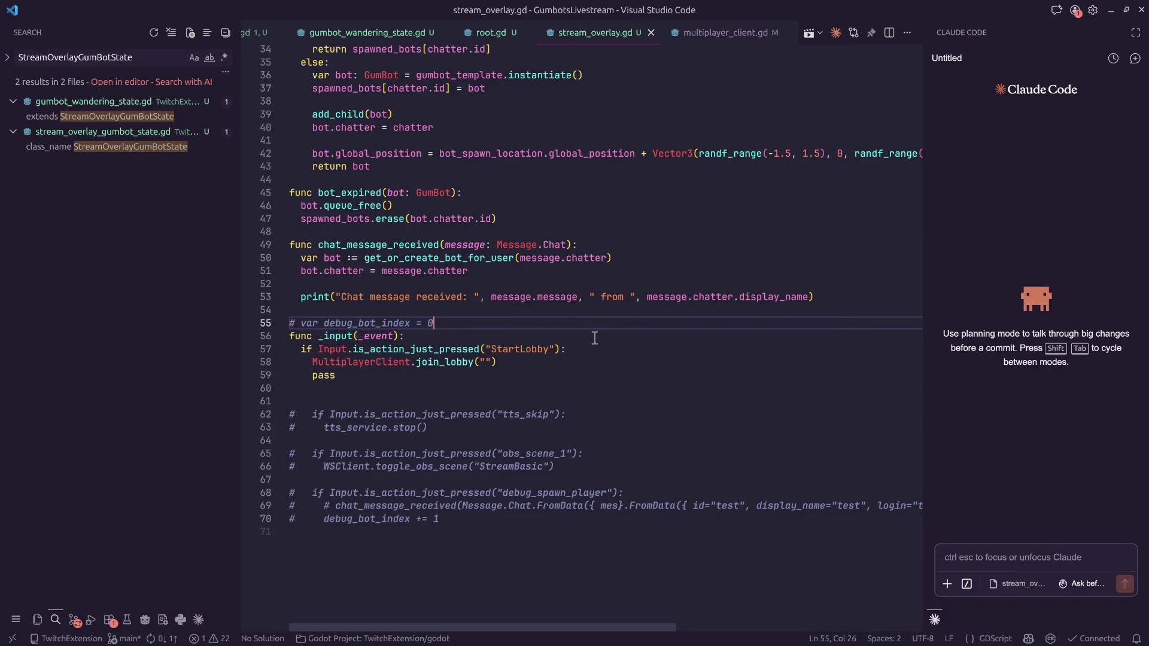
{"action": "scroll", "coordinate": [563, 370], "scroll_direction": "up", "scroll_amount": 1}
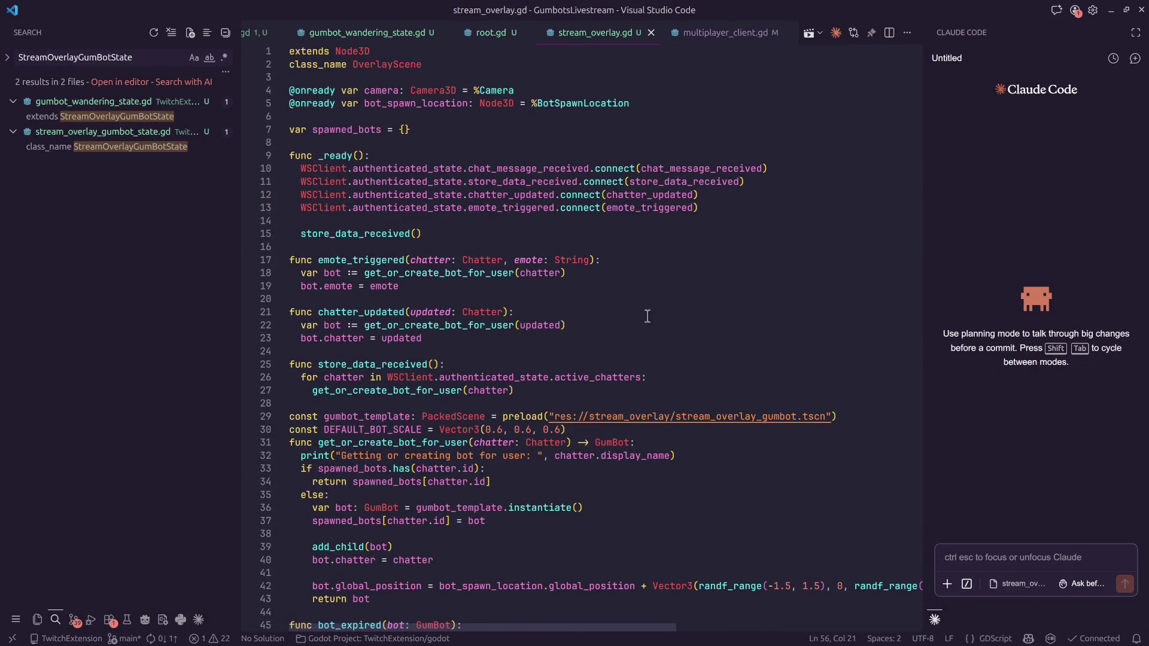
{"action": "left_click_drag", "start_coordinate": [605, 344], "coordinate": [225, 307]}
{"action": "left_click", "coordinate": [560, 339]}
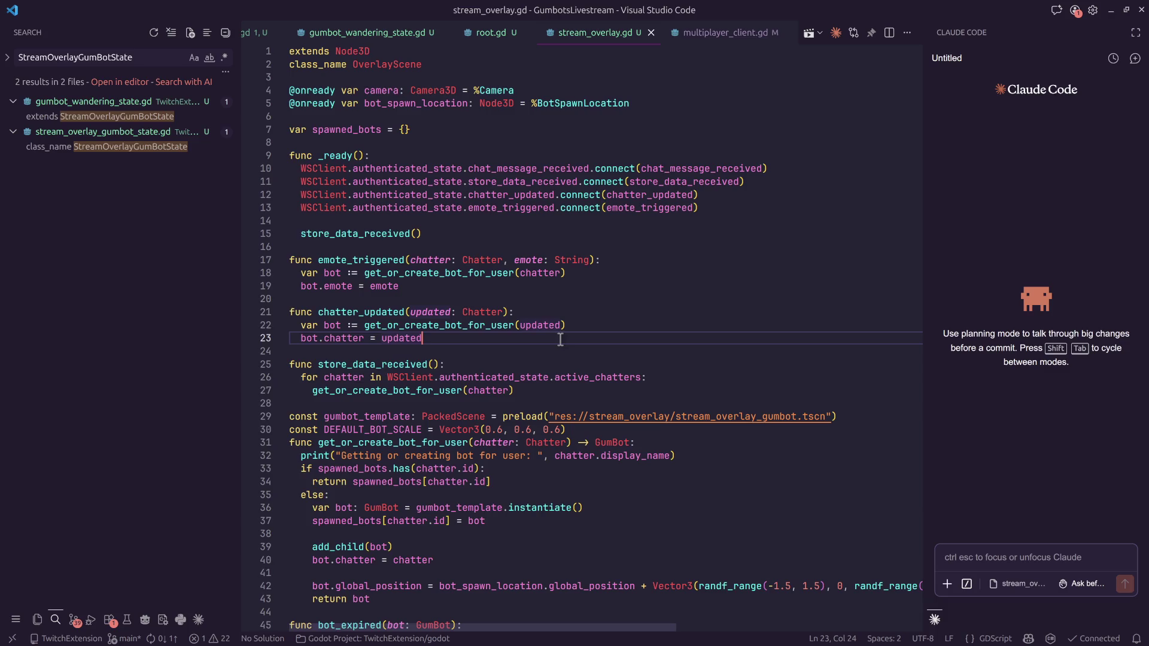
{"action": "left_click_drag", "start_coordinate": [537, 345], "coordinate": [570, 328]}
{"action": "left_click", "coordinate": [499, 285]}
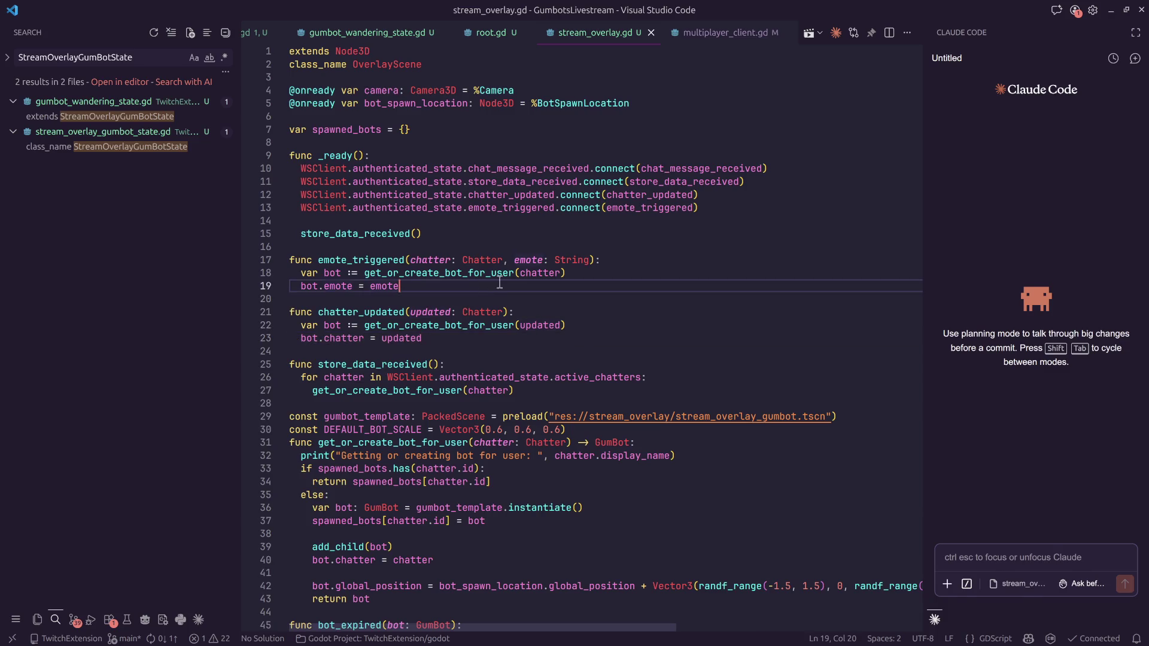
{"action": "left_click", "coordinate": [602, 274]}
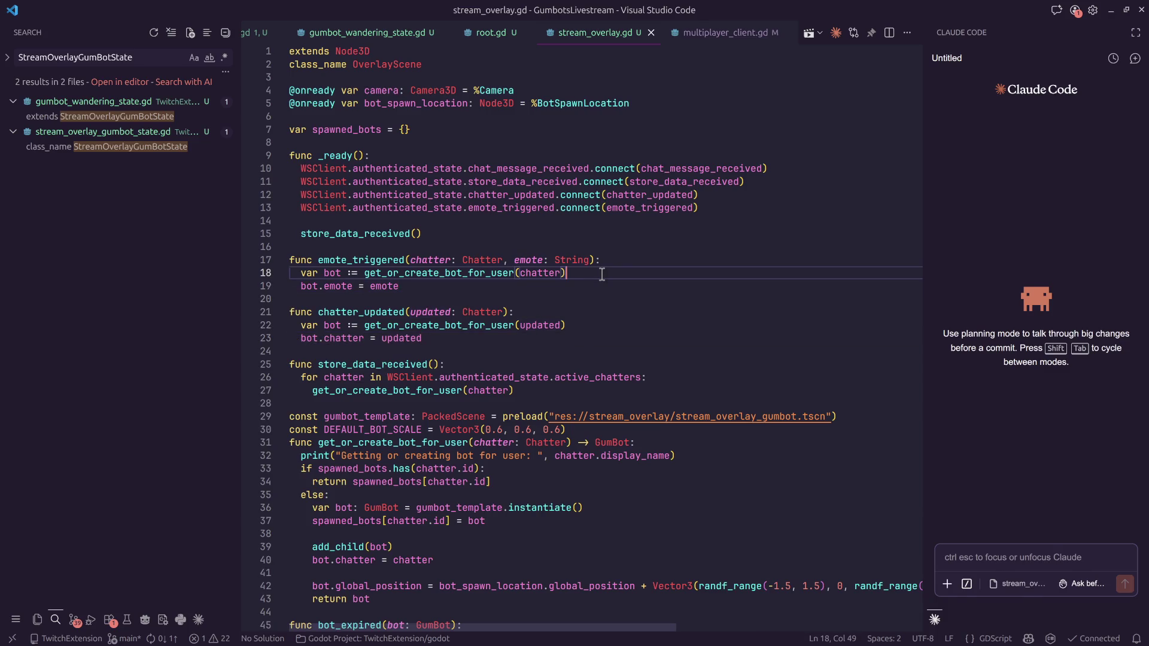
{"action": "left_click_drag", "start_coordinate": [301, 286], "coordinate": [277, 287]}
{"action": "left_click", "coordinate": [602, 273]}
{"action": "left_click_drag", "start_coordinate": [301, 274], "coordinate": [603, 260]}
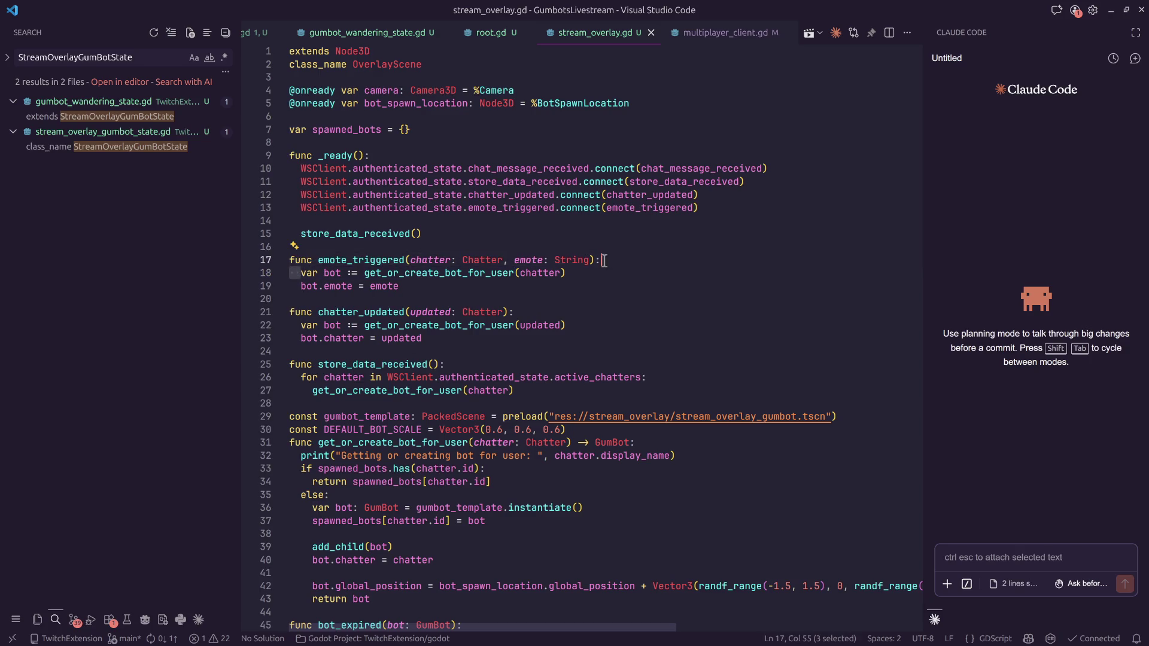
{"action": "left_click", "coordinate": [594, 277]}
{"action": "scroll", "coordinate": [565, 359], "scroll_direction": "down", "scroll_amount": 7}
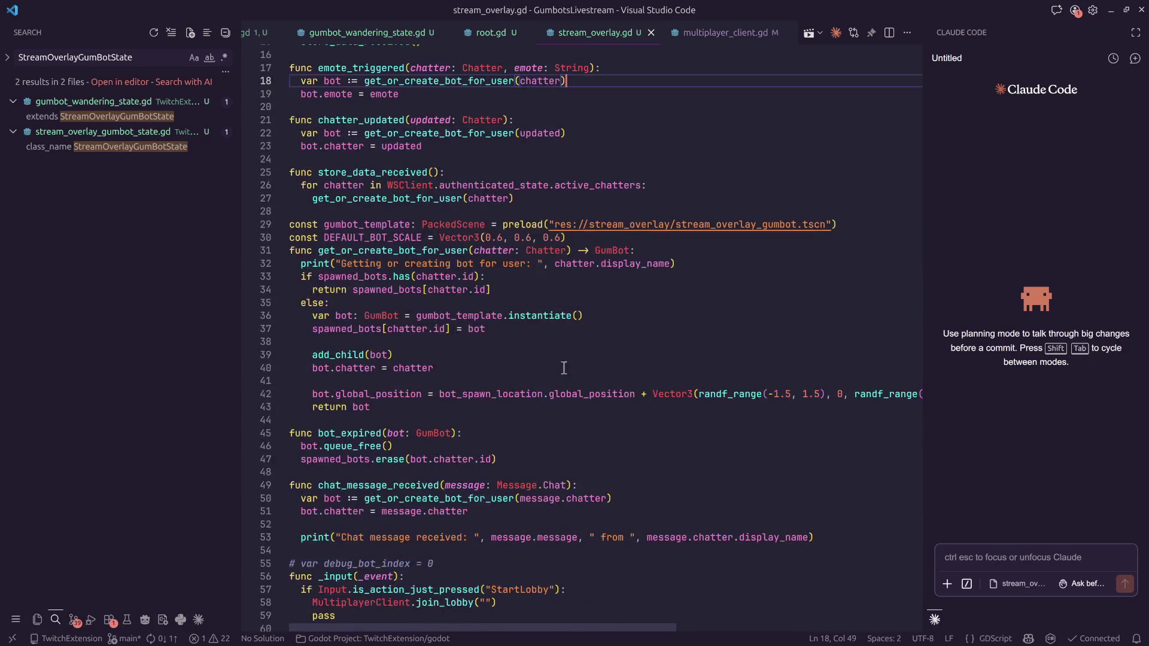
{"action": "scroll", "coordinate": [565, 367], "scroll_direction": "down", "scroll_amount": 5}
Delete the empty line 60 after pass and save stream_overlay.gd.
{"action": "left_click", "coordinate": [522, 371]}
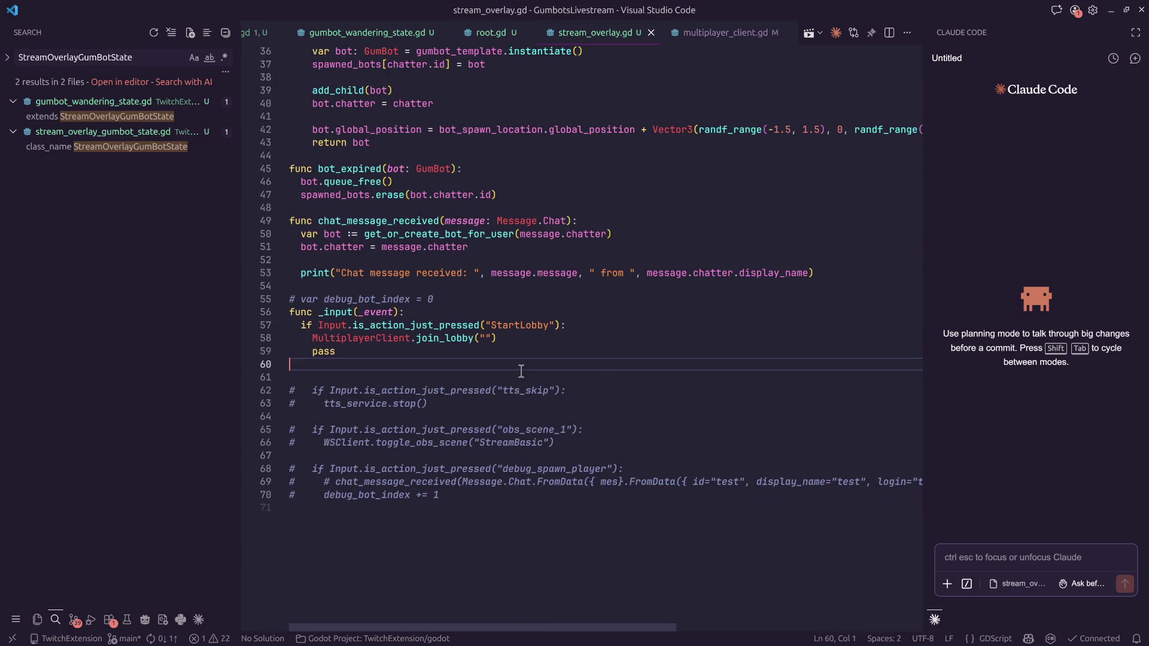
{"action": "key", "text": "BackSpace"}
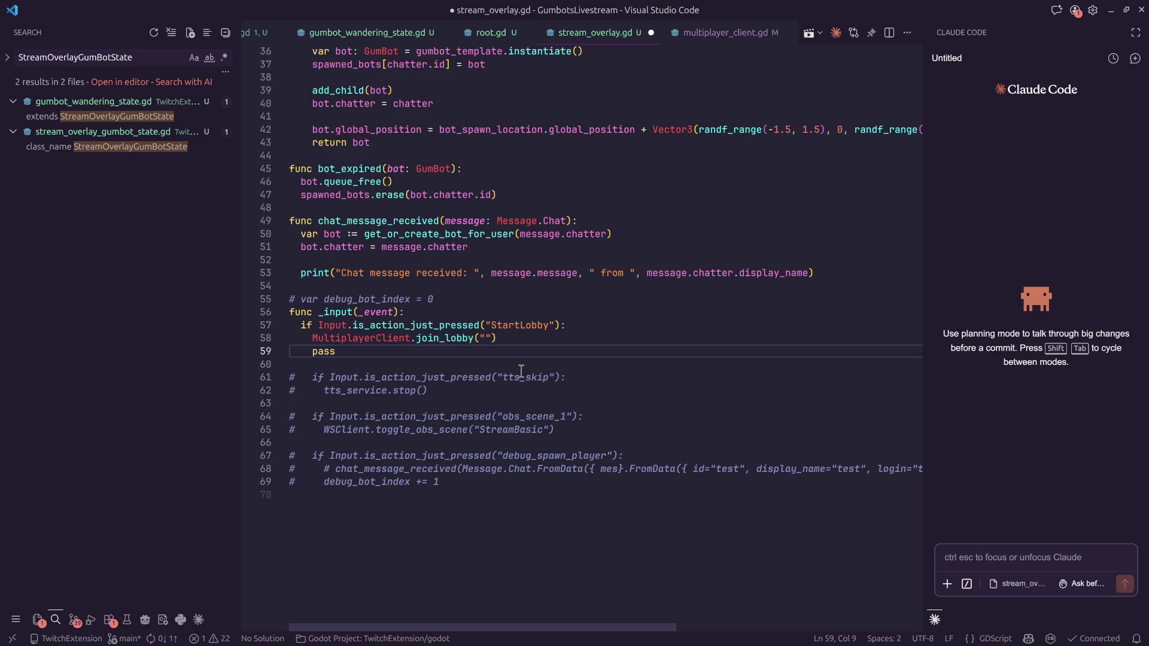
{"action": "key", "text": "ctrl+s"}
Open a new blank line above the join_lobby("") call in the StartLobby branch.
{"action": "left_click", "coordinate": [527, 338]}
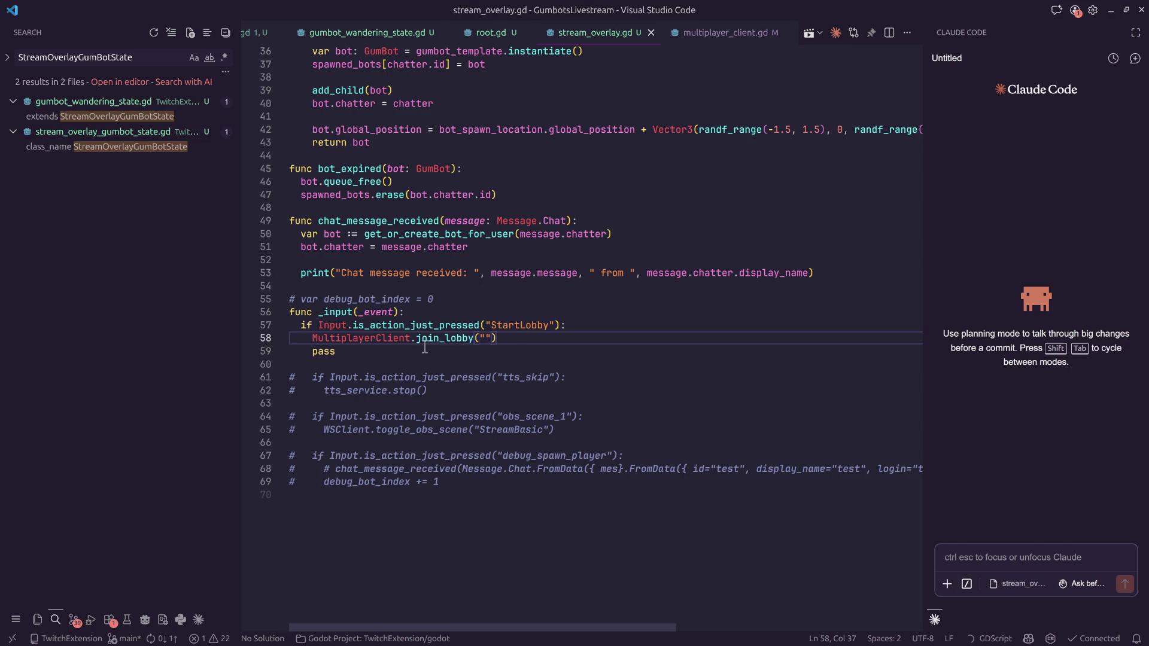
{"action": "key", "text": "Home"}
{"action": "key", "text": "Right"}
{"action": "key", "text": "Right"}
{"action": "key", "text": "Right"}
{"action": "key", "text": "Up"}
{"action": "key", "text": "ctrl+Right"}
{"action": "key", "text": "ctrl+Right"}
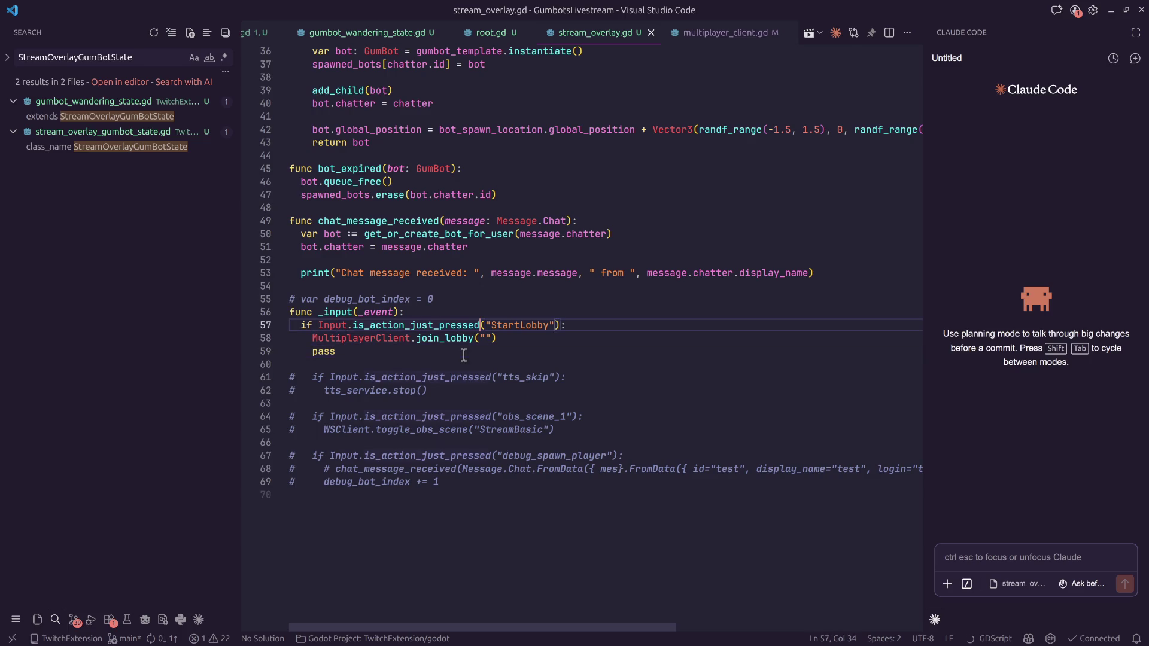
{"action": "key", "text": "Return"}
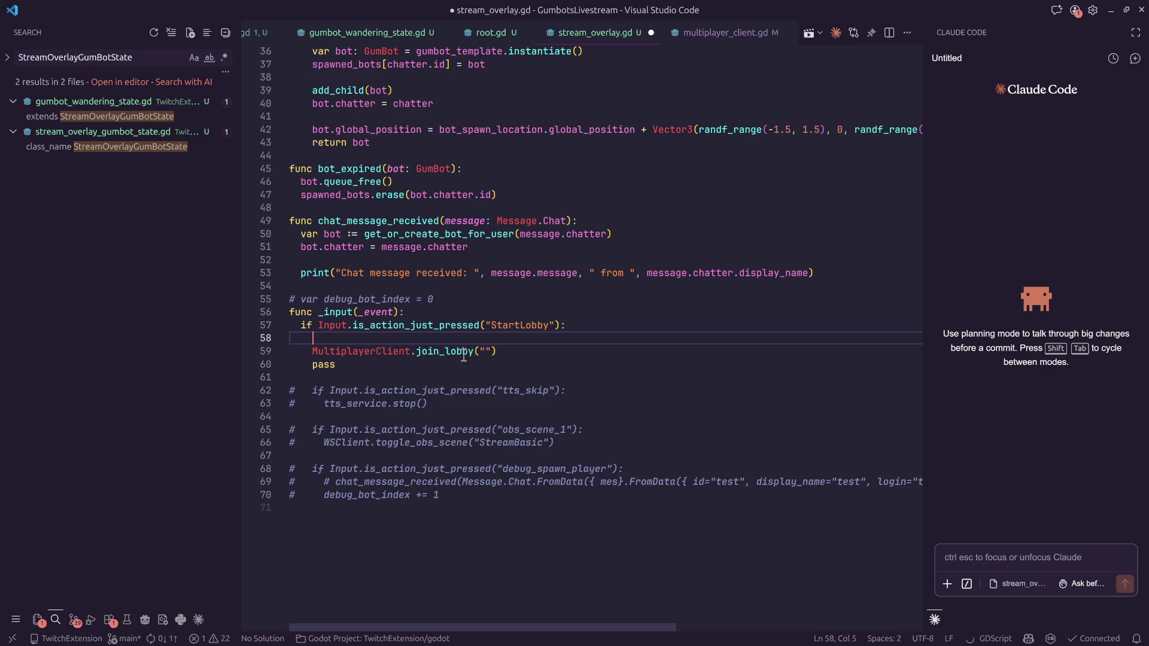
Write the condition 'if MultiplayerClient.state.current is MultiplayerClient.Connected:' on line 58.
{"action": "type", "text": "if Mul"}
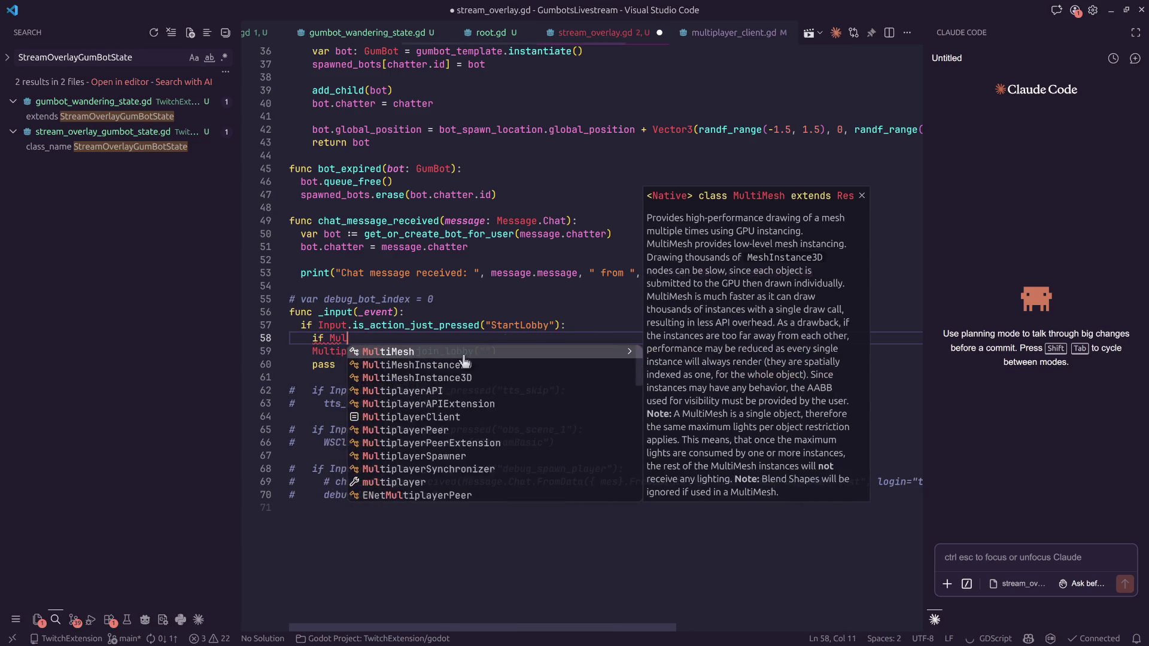
{"action": "type", "text": "tiplay"}
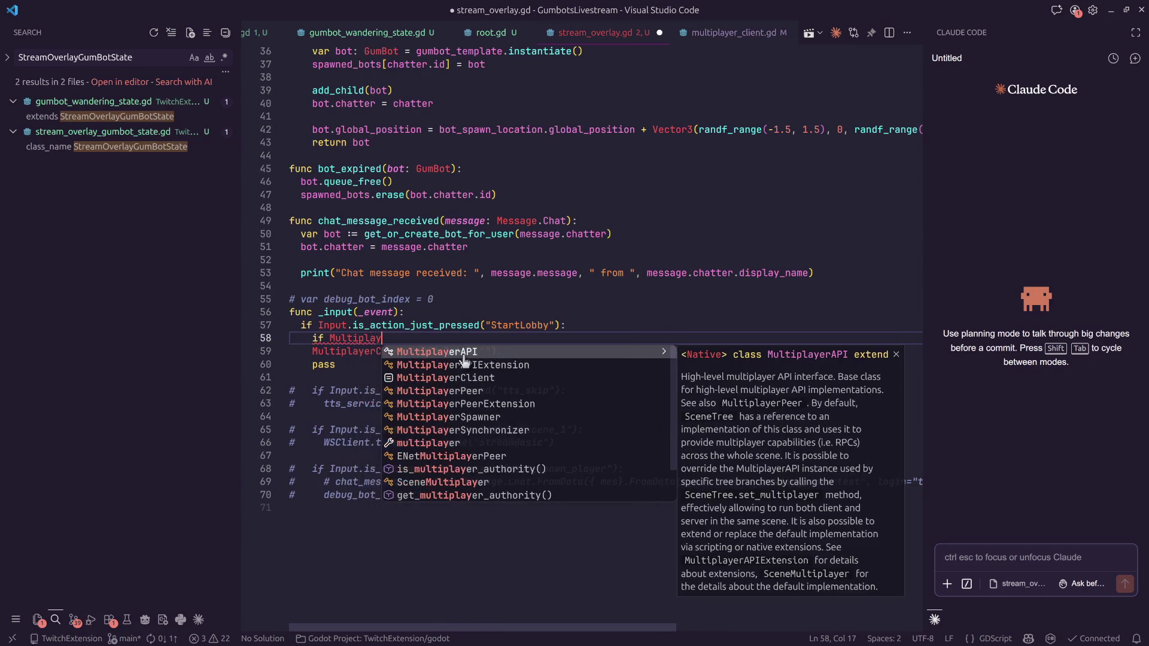
{"action": "key", "text": "Down"}
{"action": "key", "text": "Down"}
{"action": "key", "text": "Return"}
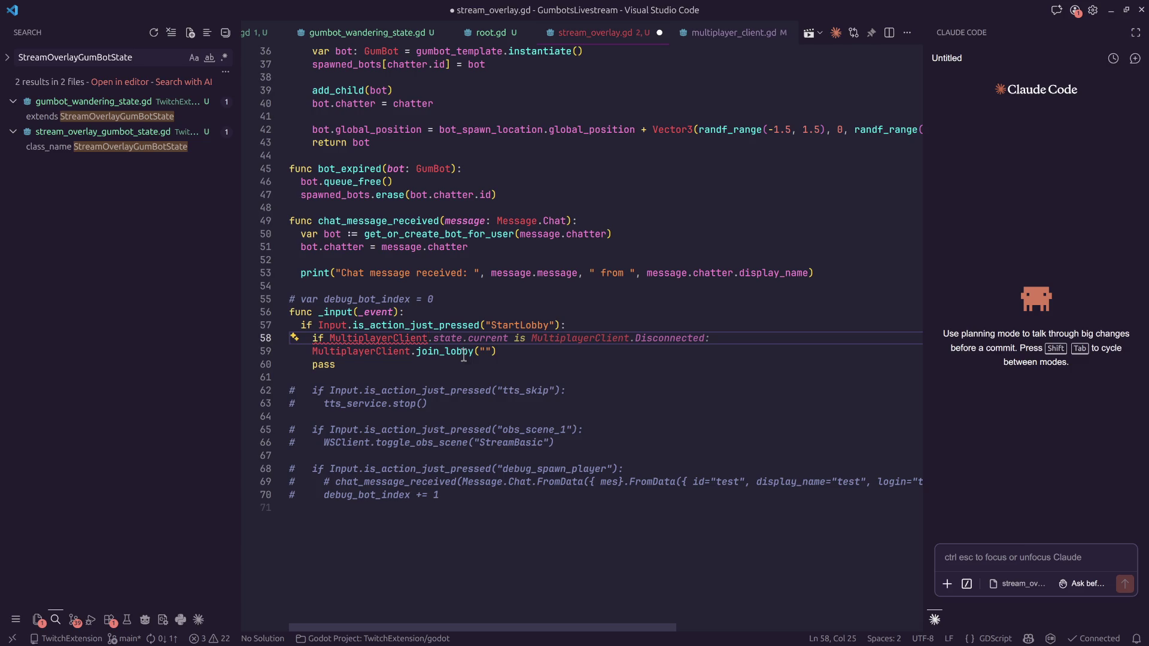
{"action": "type", "text": "."}
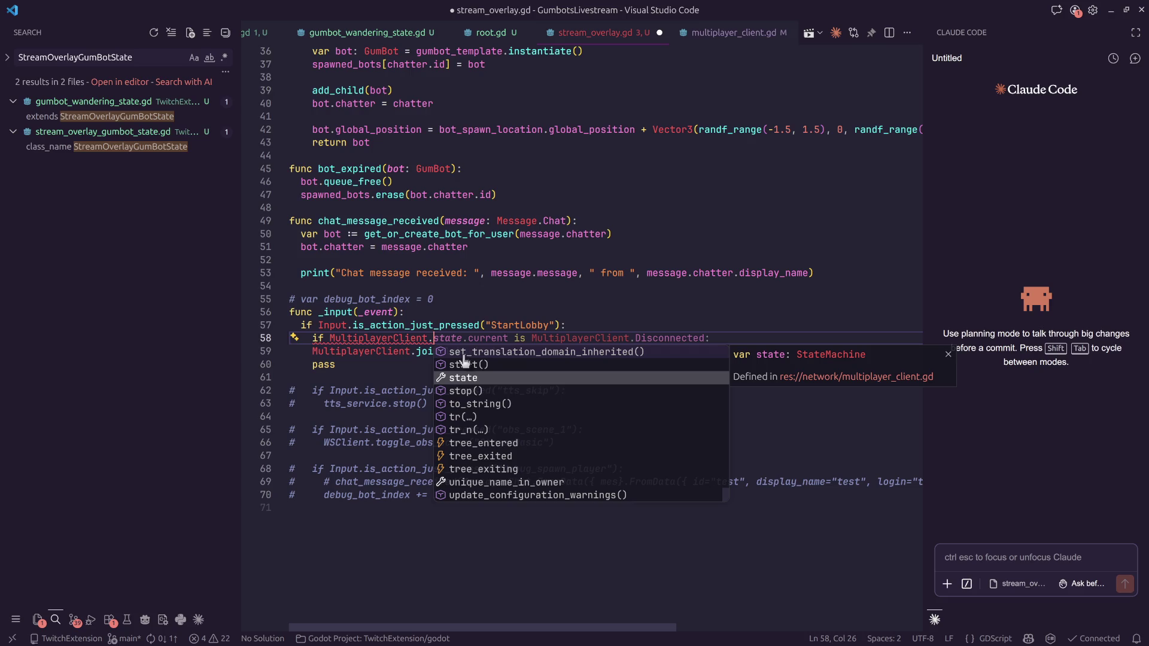
{"action": "key", "text": "Tab"}
{"action": "double_click", "coordinate": [680, 337]}
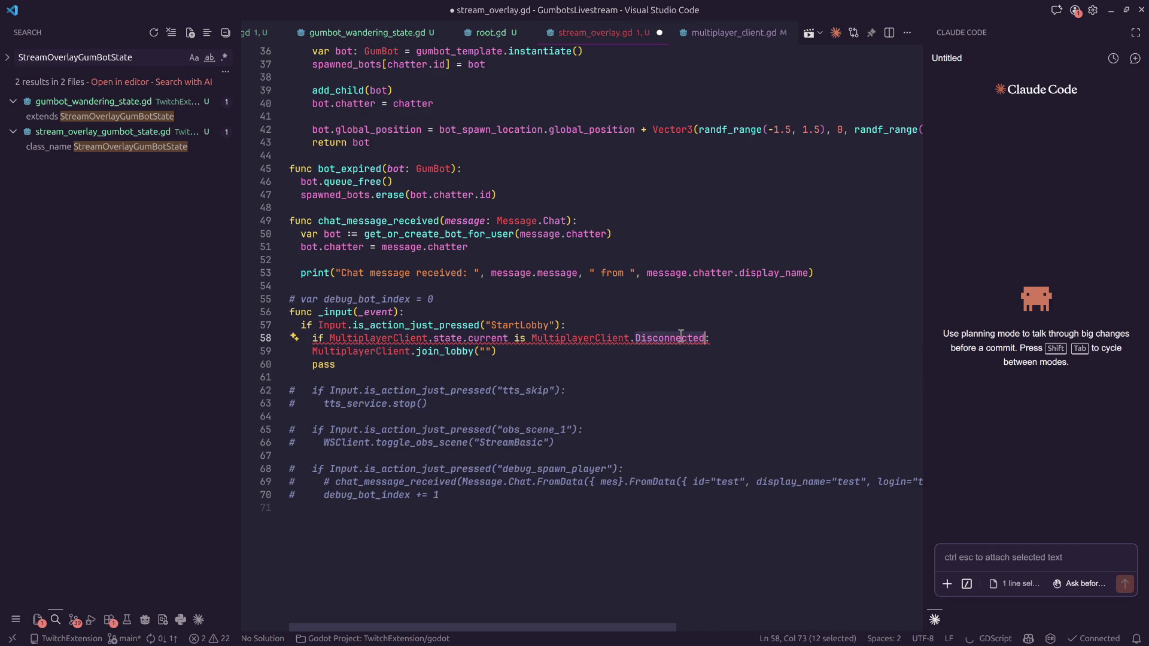
{"action": "key", "text": "Left"}
{"action": "type", "text": "C"}
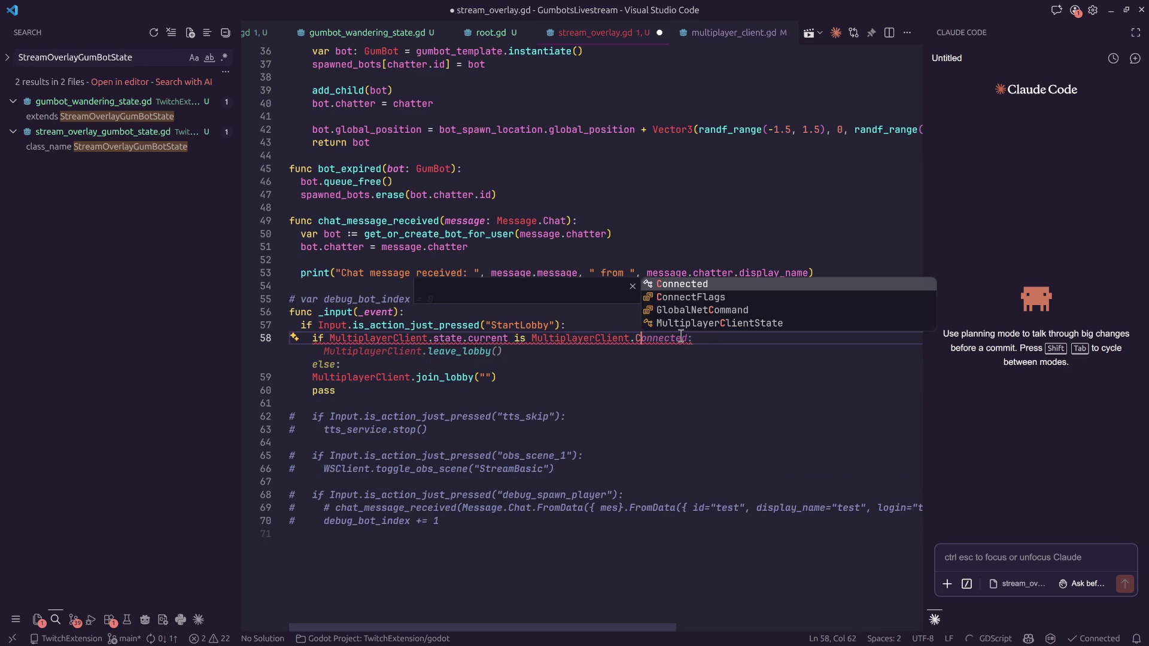
{"action": "key", "text": "Tab"}
{"action": "type", "text": ":"}
{"action": "key", "text": "Return"}
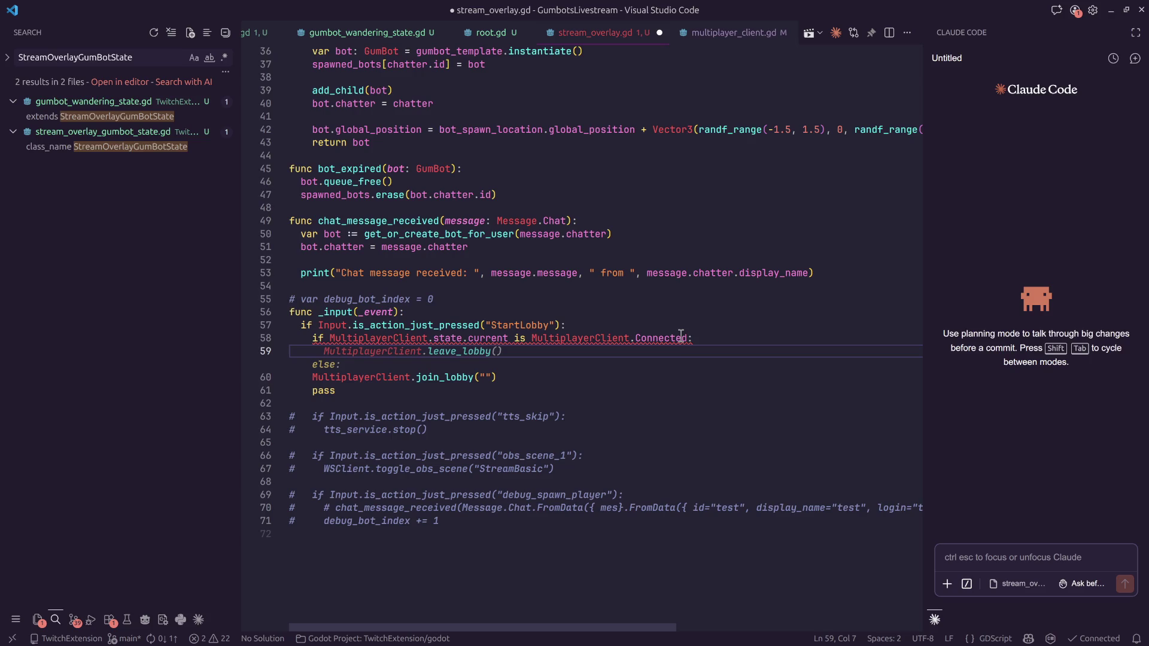
Start an unfinished MultiplayerClient call beneath it and jump to the join_lobby definition.
{"action": "type", "text": "Multipla"}
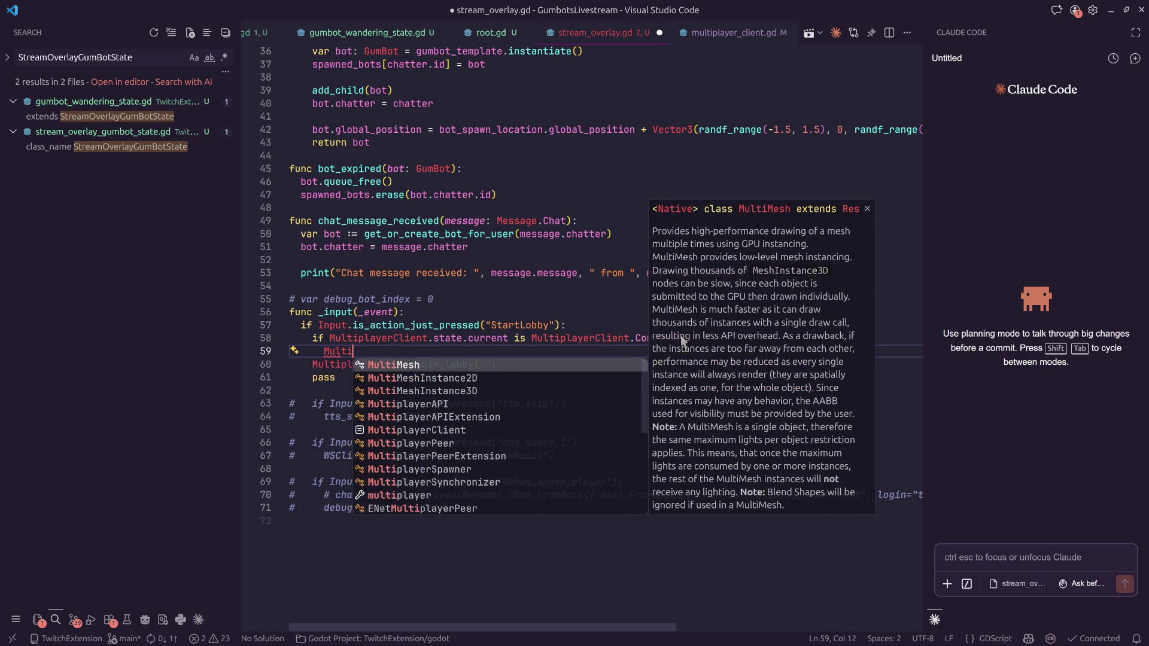
{"action": "type", "text": "yerClient.star"}
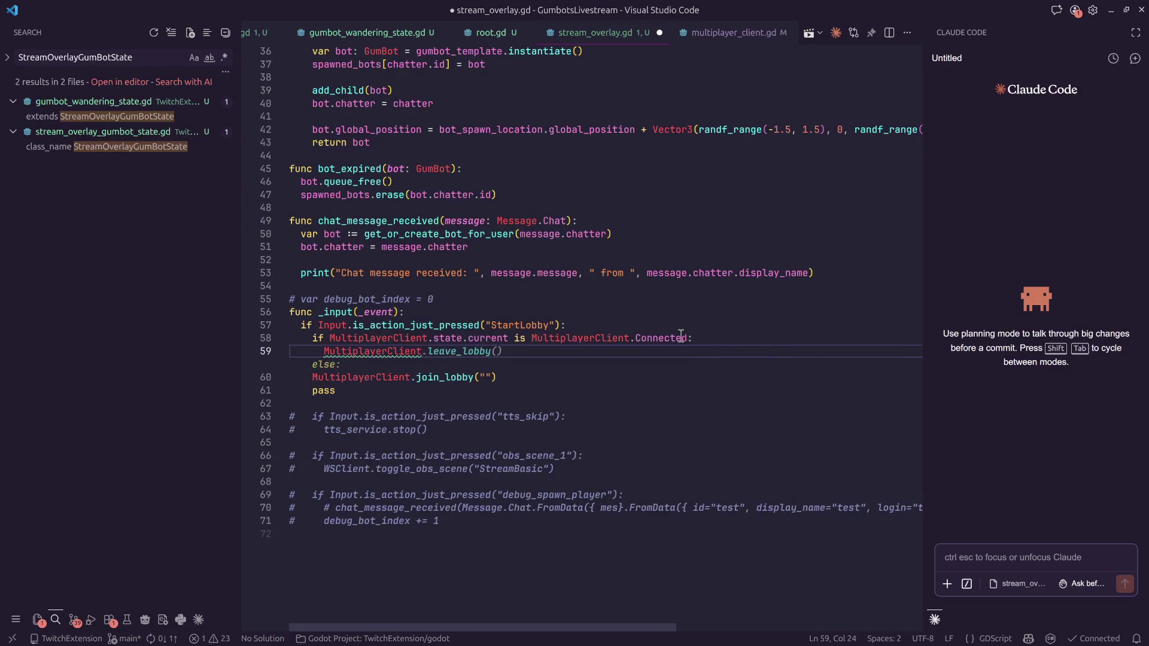
{"action": "type", "text": "t"}
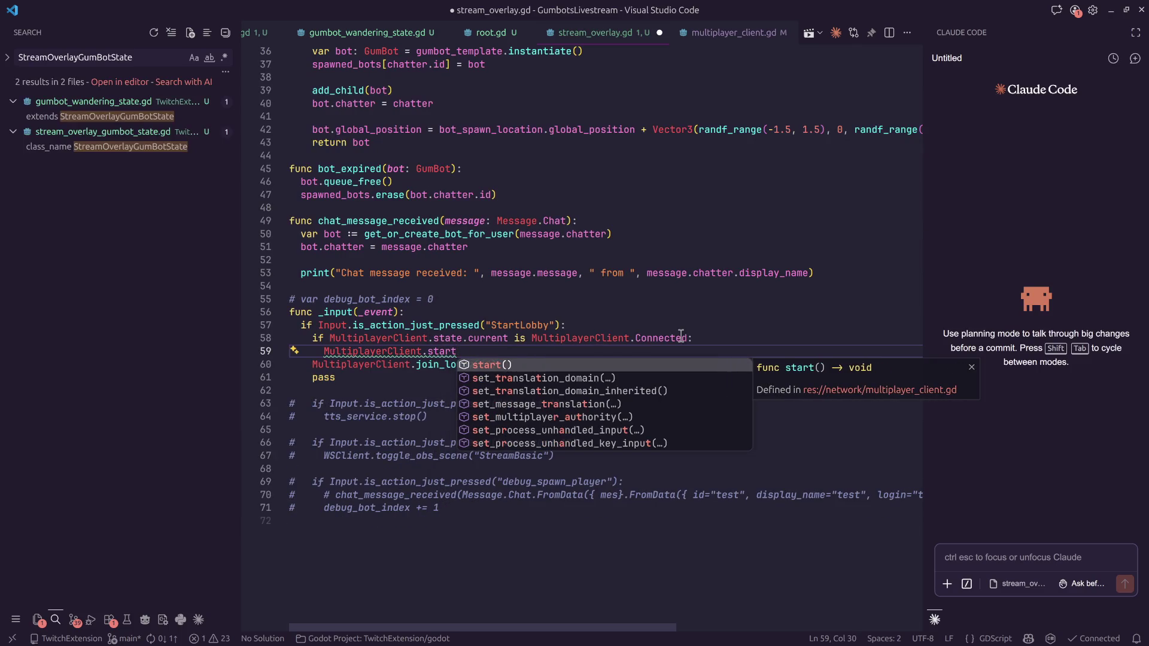
{"action": "type", "text": "_lobby("}
{"action": "key", "text": "shift+End"}
{"action": "key", "text": "Delete"}
{"action": "key", "text": "BackSpace"}
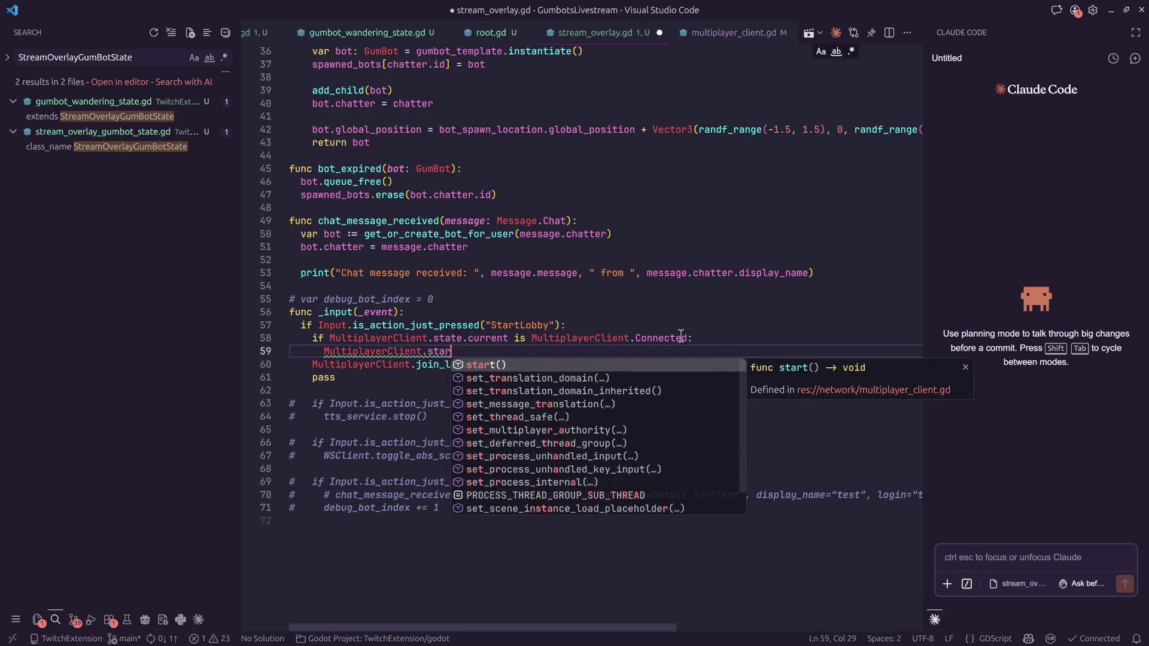
{"action": "key", "text": "ctrl+d"}
{"action": "left_click", "coordinate": [637, 362]}
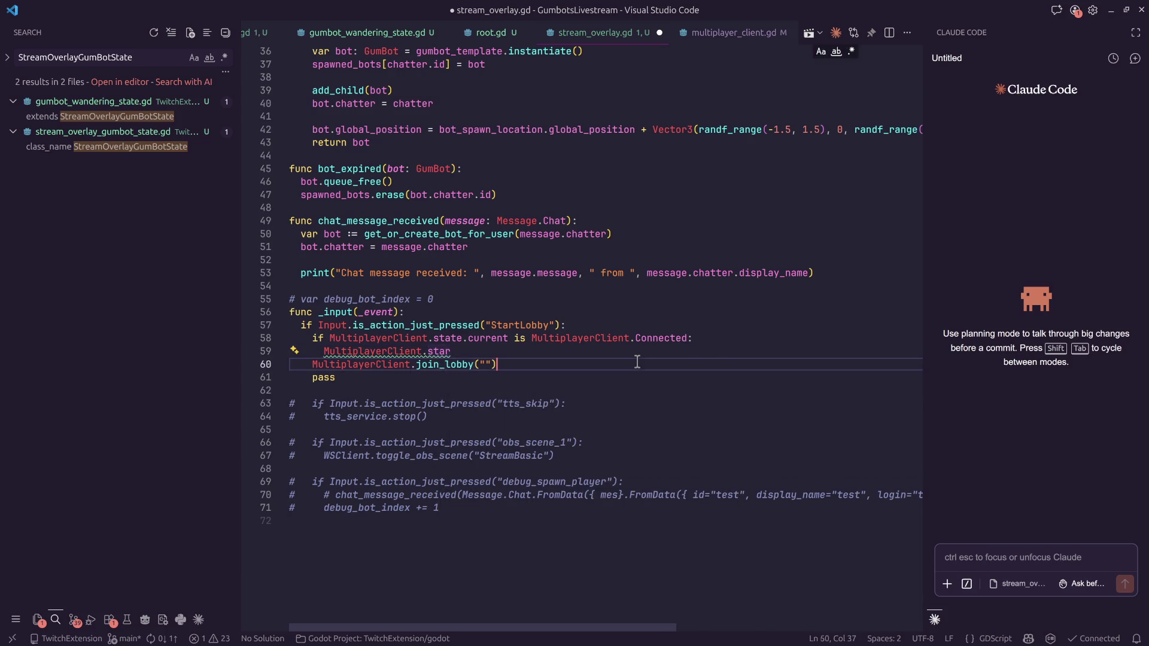
{"action": "key", "text": "F12"}
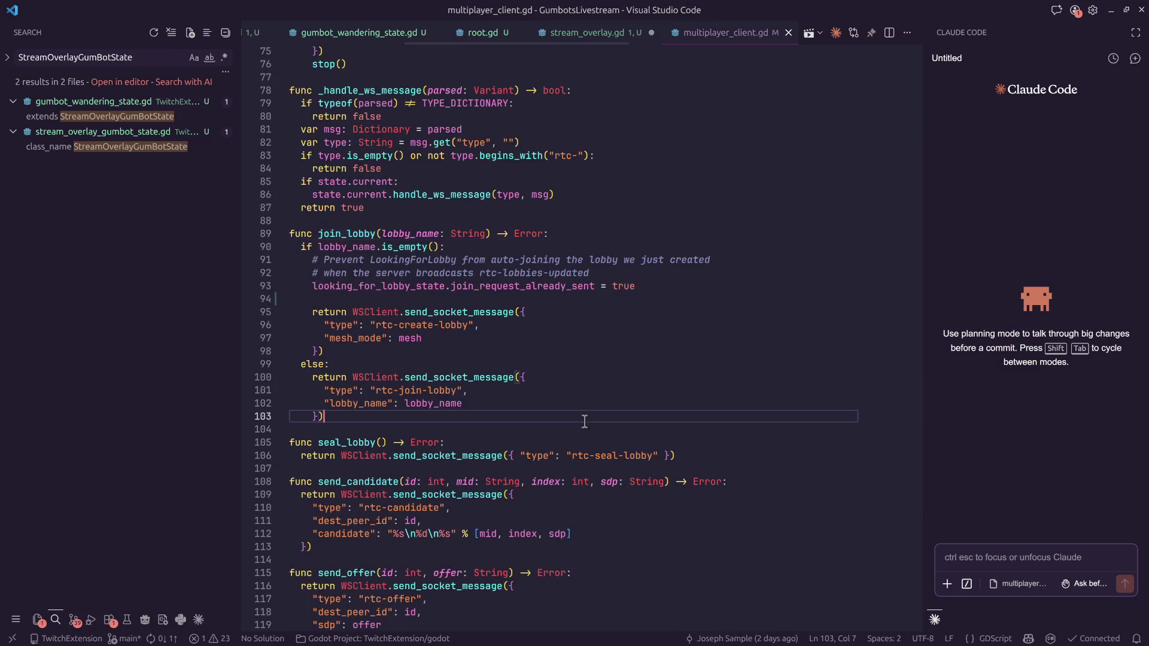
Open game_page.gd, search for start_ matches, and select the _start_game handler occurrences.
{"action": "key", "text": "ctrl+p"}
{"action": "type", "text": "game"}
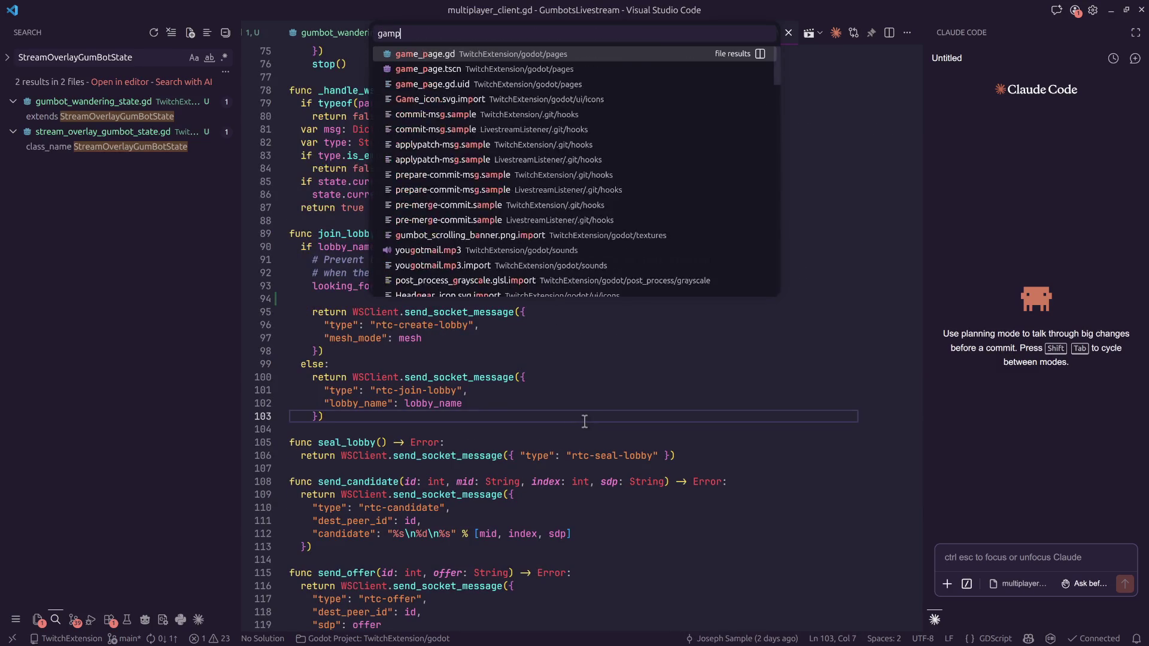
{"action": "key", "text": "Return"}
{"action": "key", "text": "ctrl+f"}
{"action": "type", "text": "tart"}
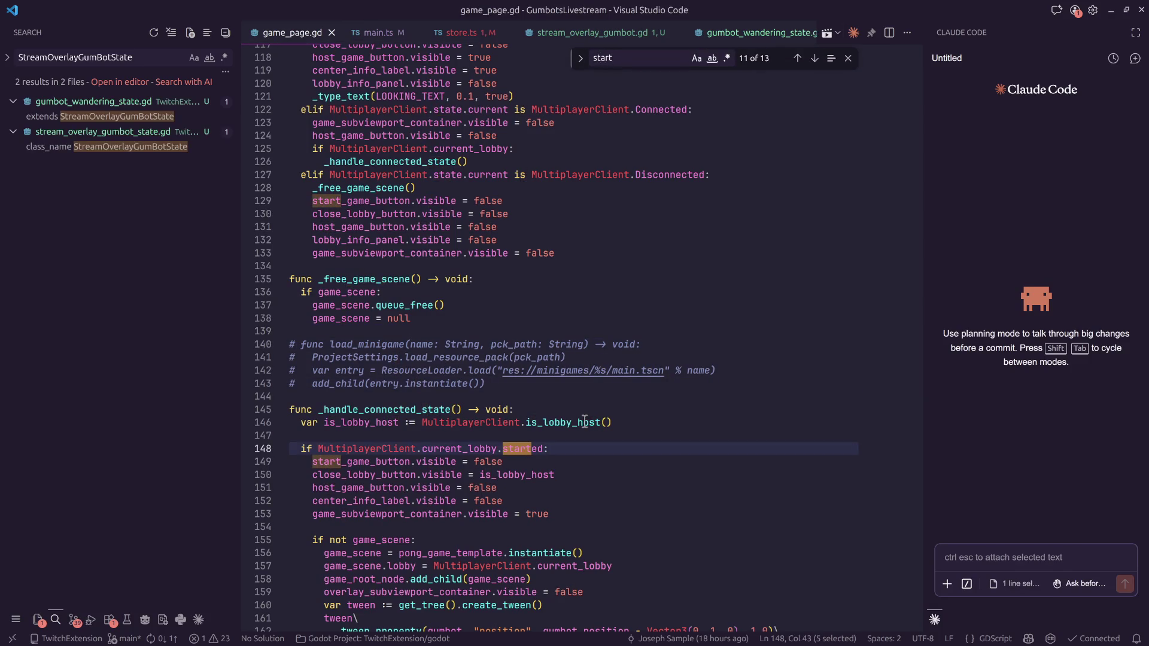
{"action": "type", "text": "_"}
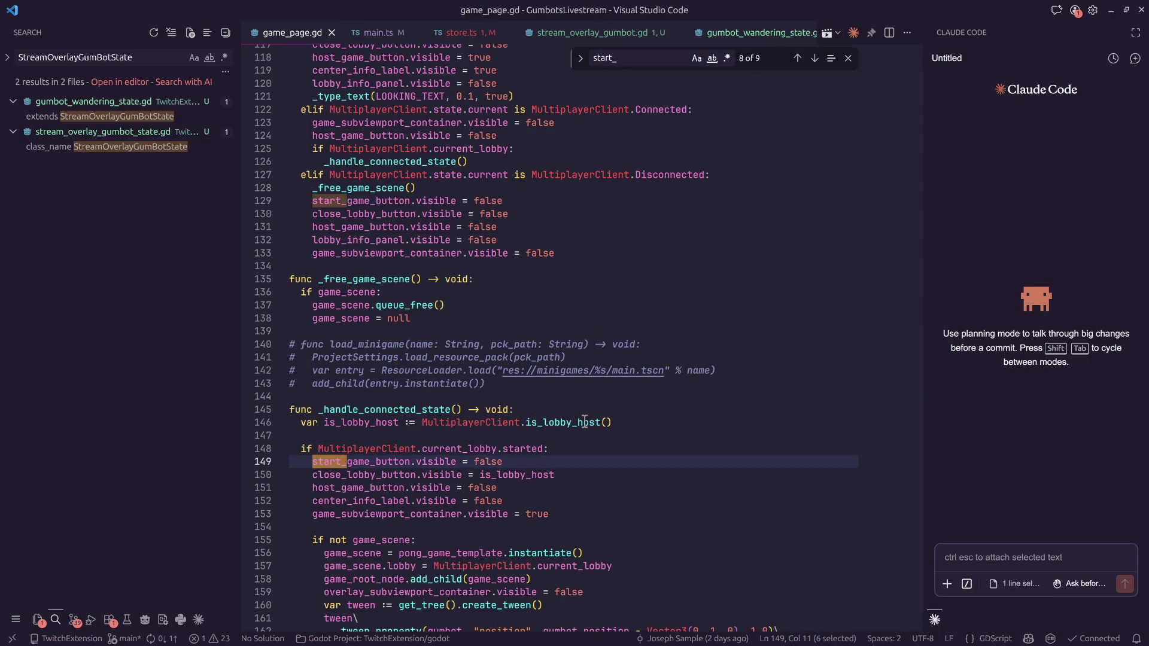
{"action": "key", "text": "Return"}
{"action": "key", "text": "Return"}
{"action": "key", "text": "Return"}
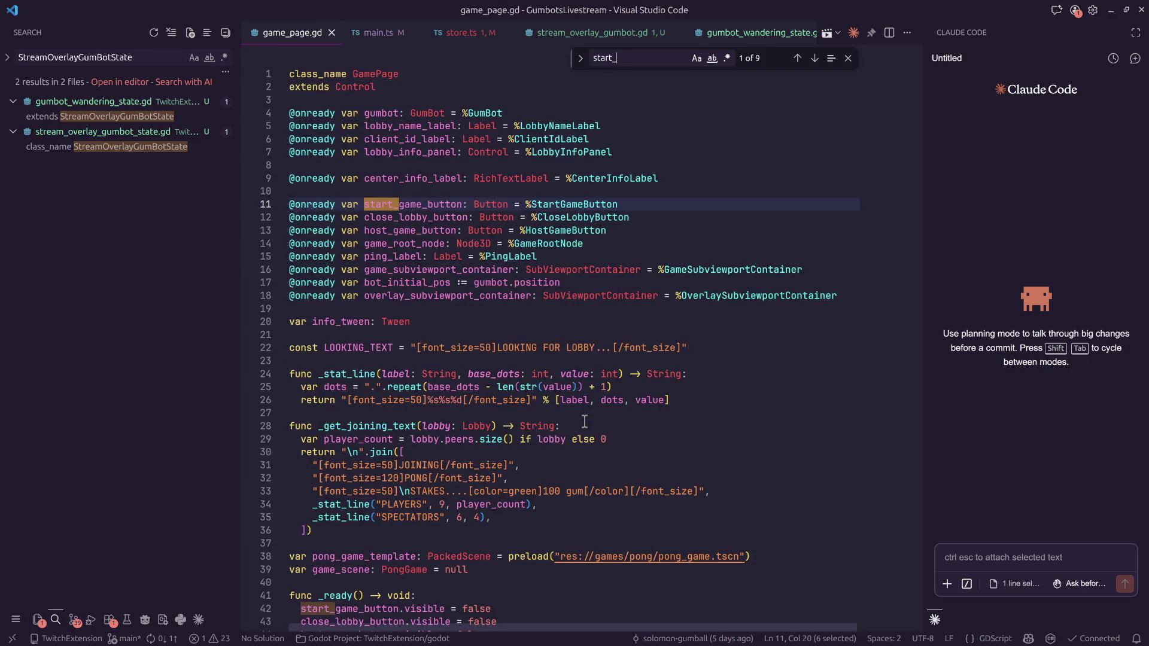
{"action": "key", "text": "Return"}
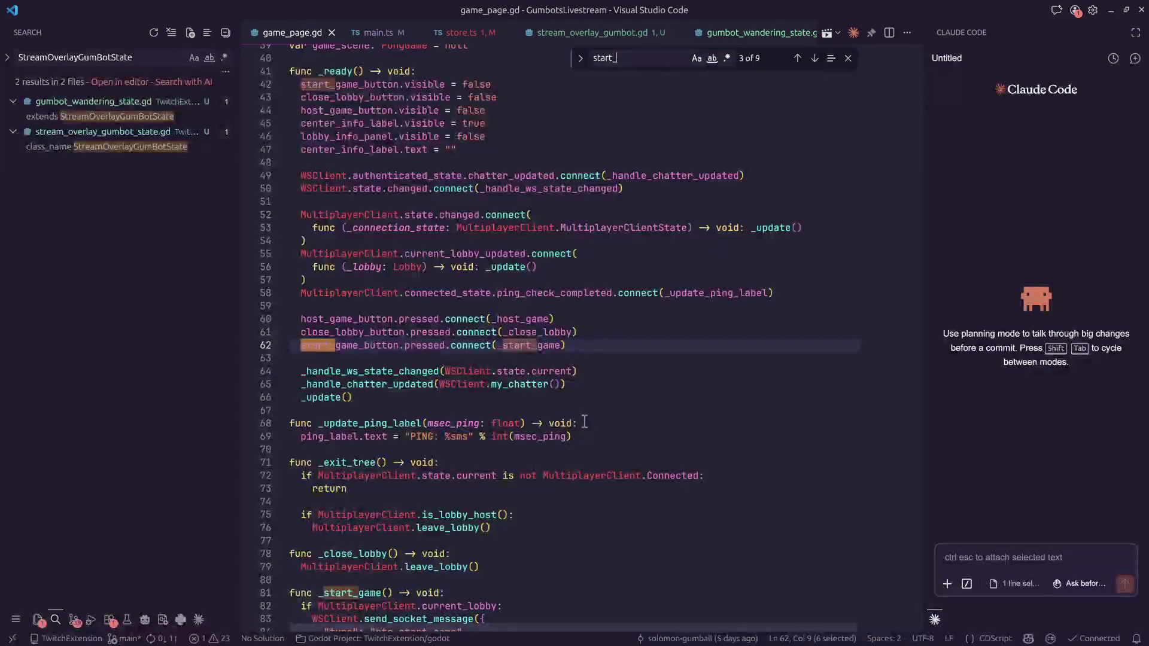
{"action": "key", "text": "Return"}
{"action": "left_click", "coordinate": [559, 347]}
{"action": "double_click", "coordinate": [558, 347]}
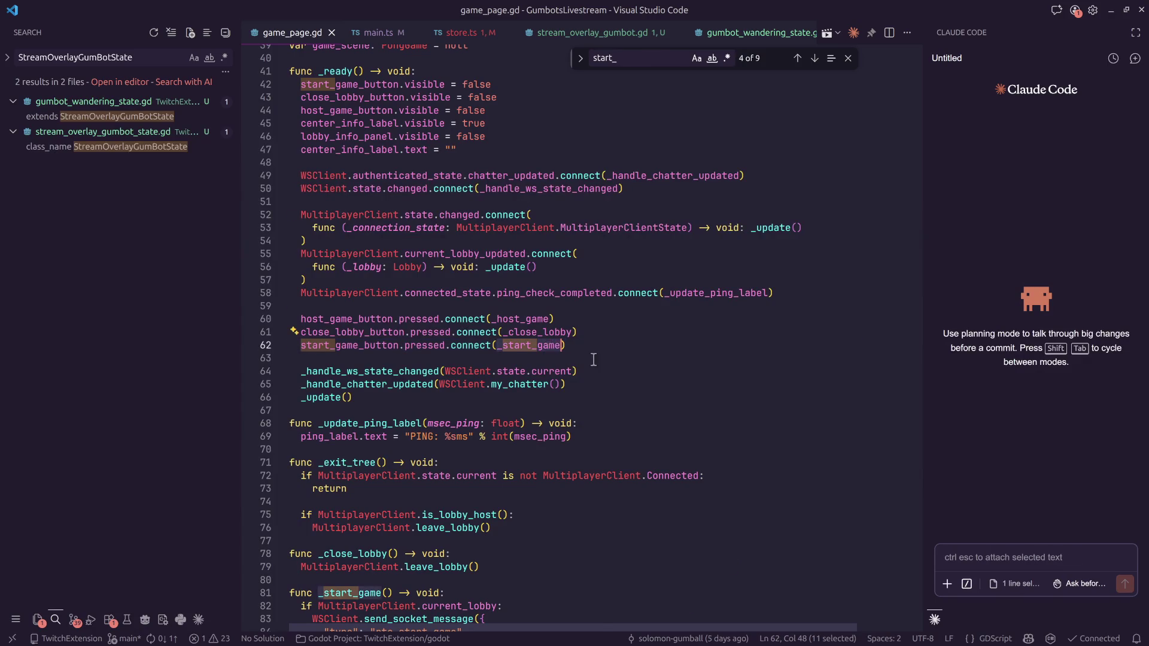
{"action": "key", "text": "ctrl+d"}
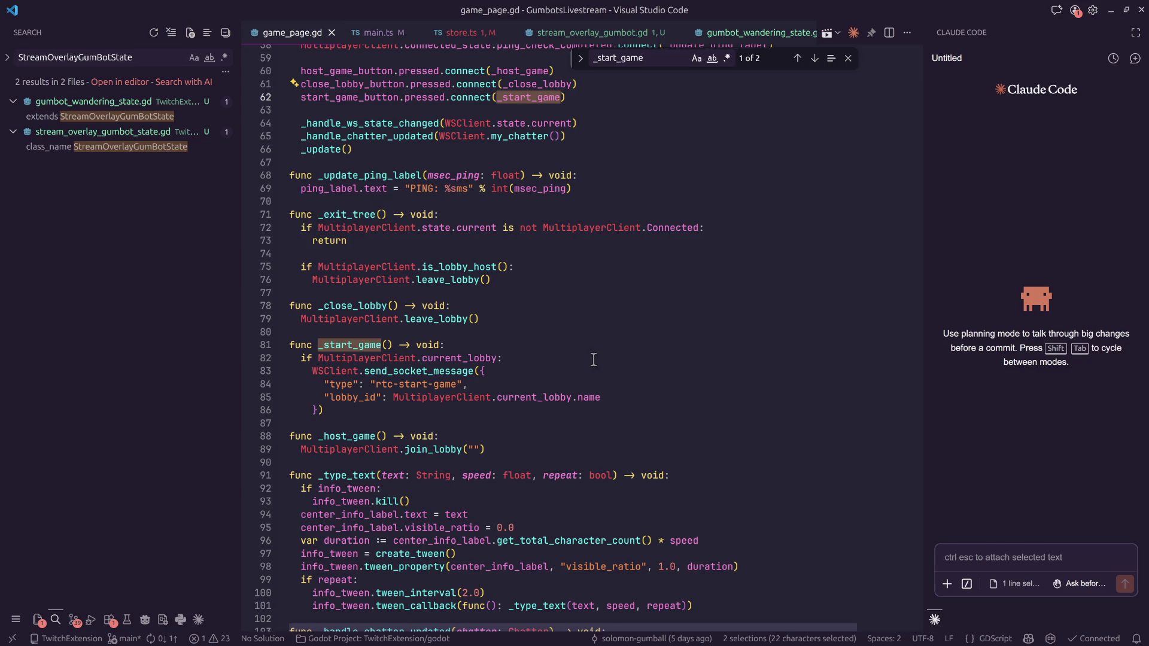
Replace _start_game's socket-message body in game_page.gd with MultiplayerClient.start_lobby().
{"action": "left_click_drag", "start_coordinate": [423, 419], "coordinate": [252, 359]}
{"action": "left_click", "coordinate": [413, 419]}
{"action": "left_click_drag", "start_coordinate": [371, 413], "coordinate": [253, 371]}
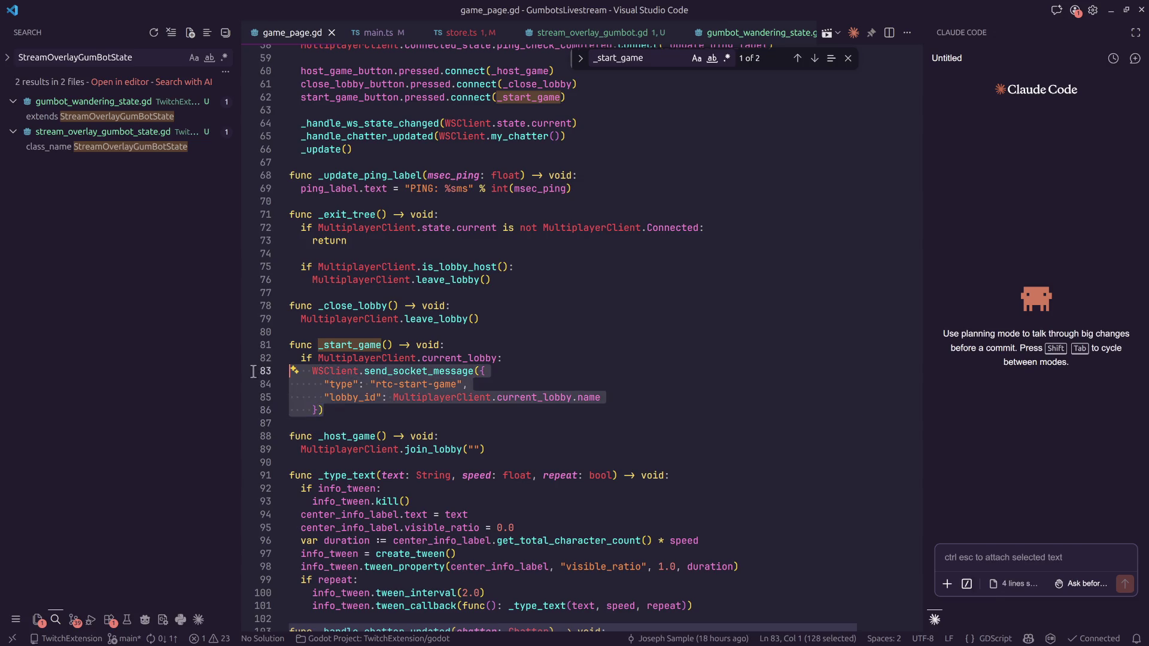
{"action": "left_click", "coordinate": [424, 411]}
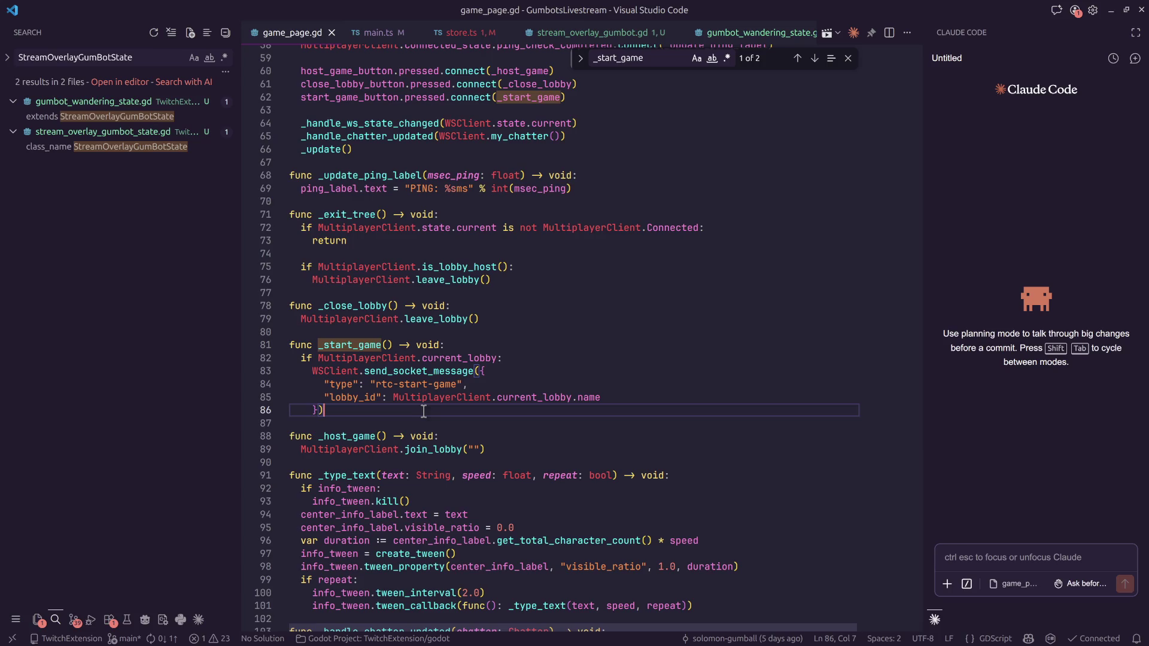
{"action": "left_click_drag", "start_coordinate": [424, 412], "coordinate": [267, 374]}
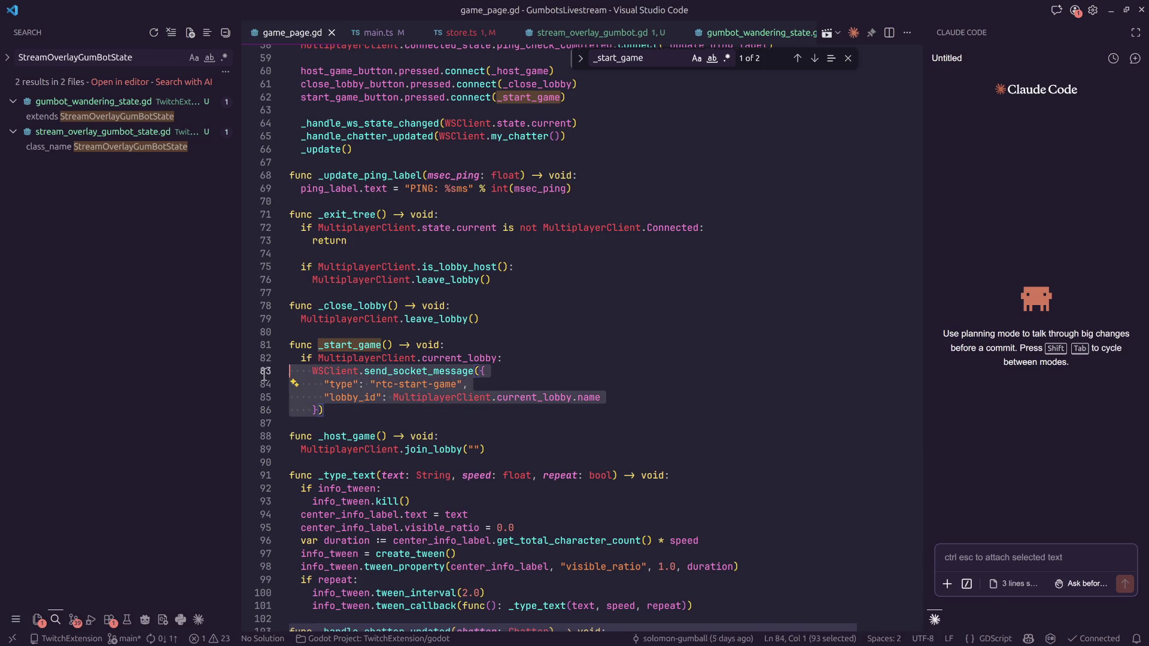
{"action": "left_click", "coordinate": [368, 410]}
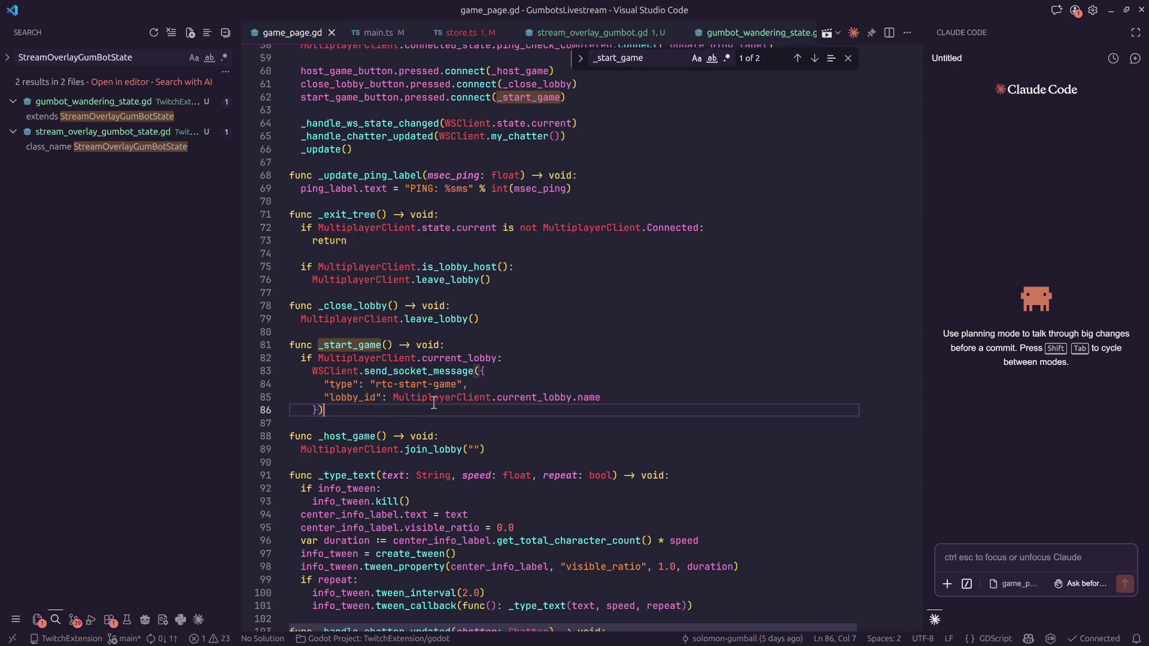
{"action": "double_click", "coordinate": [365, 346]}
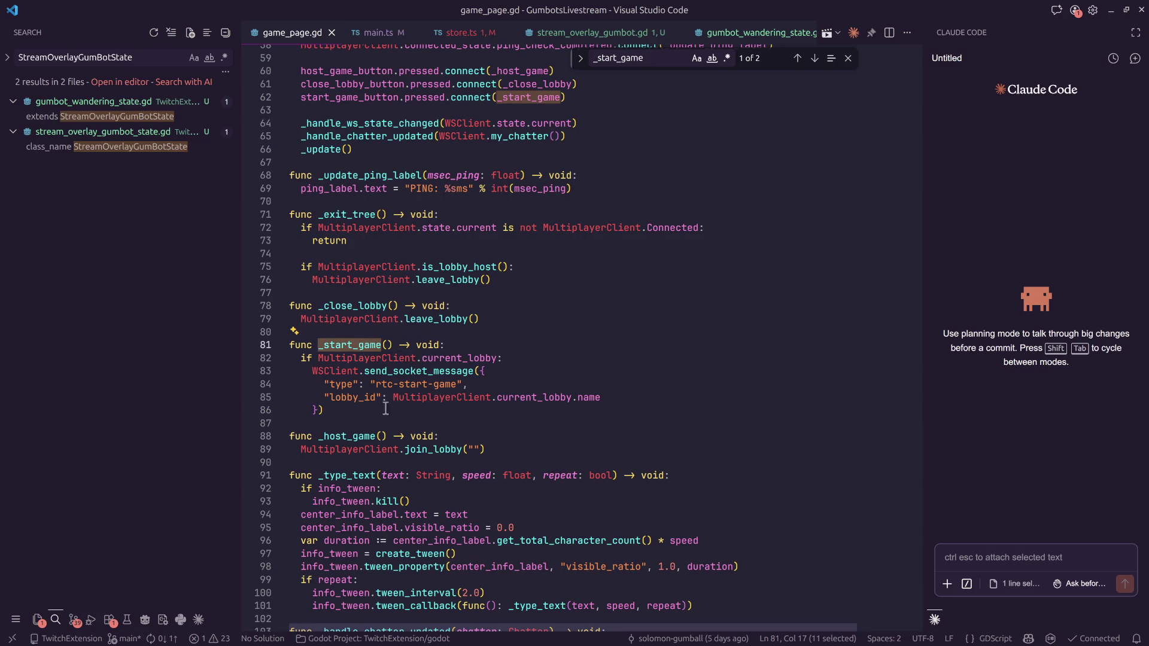
{"action": "left_click_drag", "start_coordinate": [388, 413], "coordinate": [289, 358]}
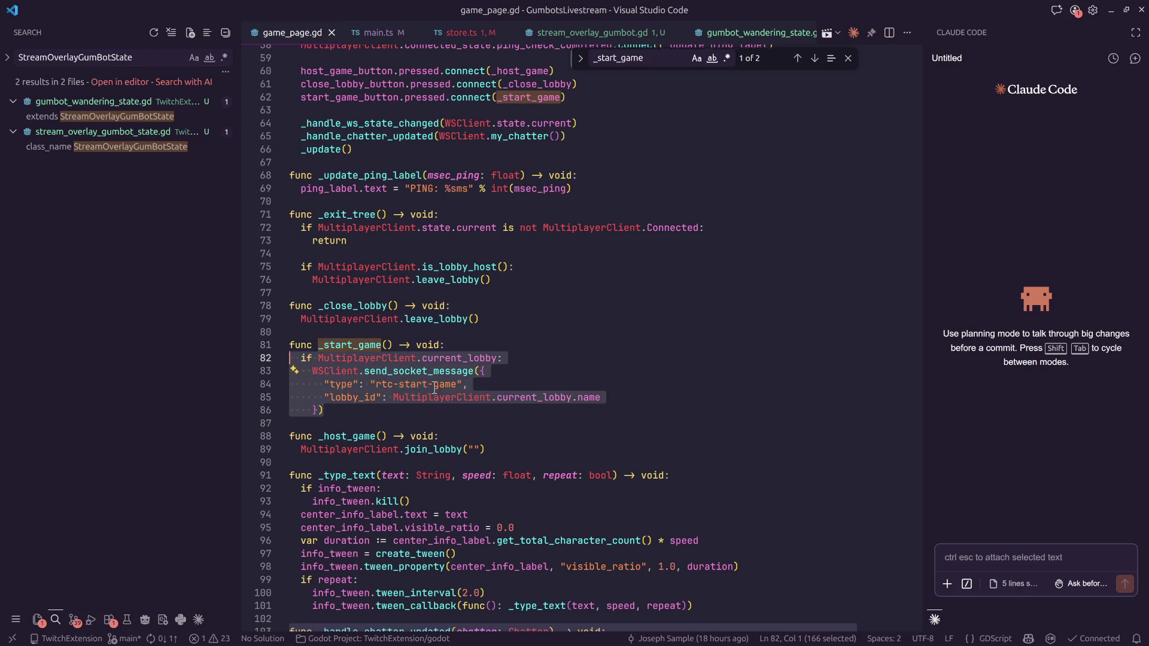
{"action": "key", "text": "BackSpace"}
{"action": "key", "text": "Tab"}
{"action": "type", "text": "Mult"}
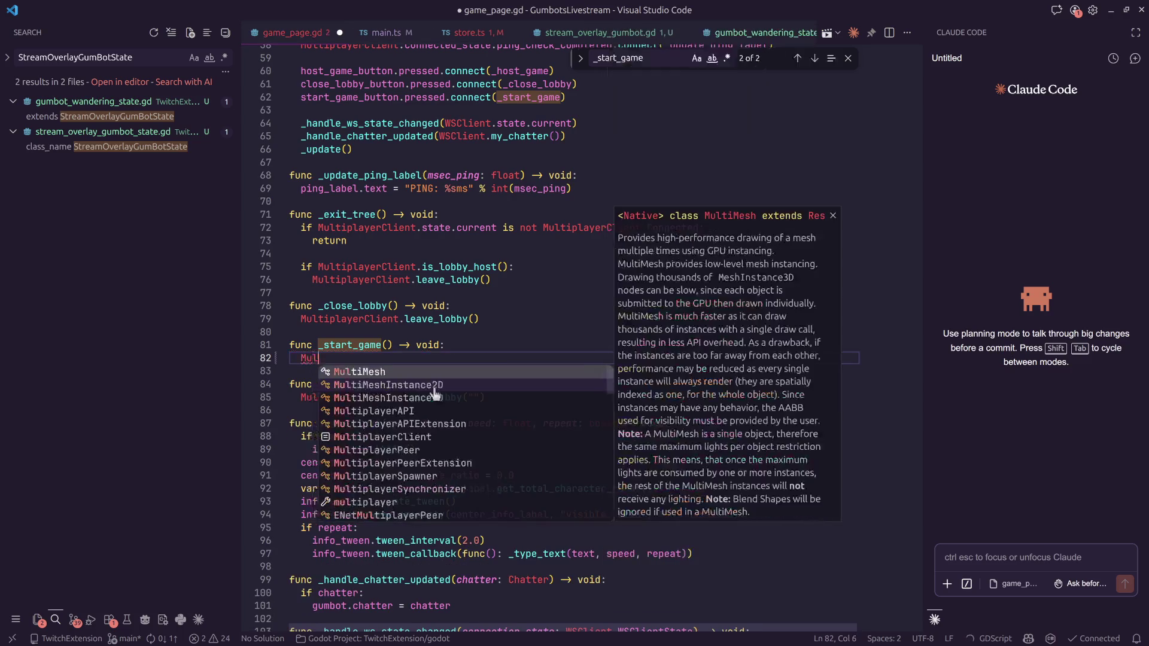
{"action": "type", "text": "iplayerCl"}
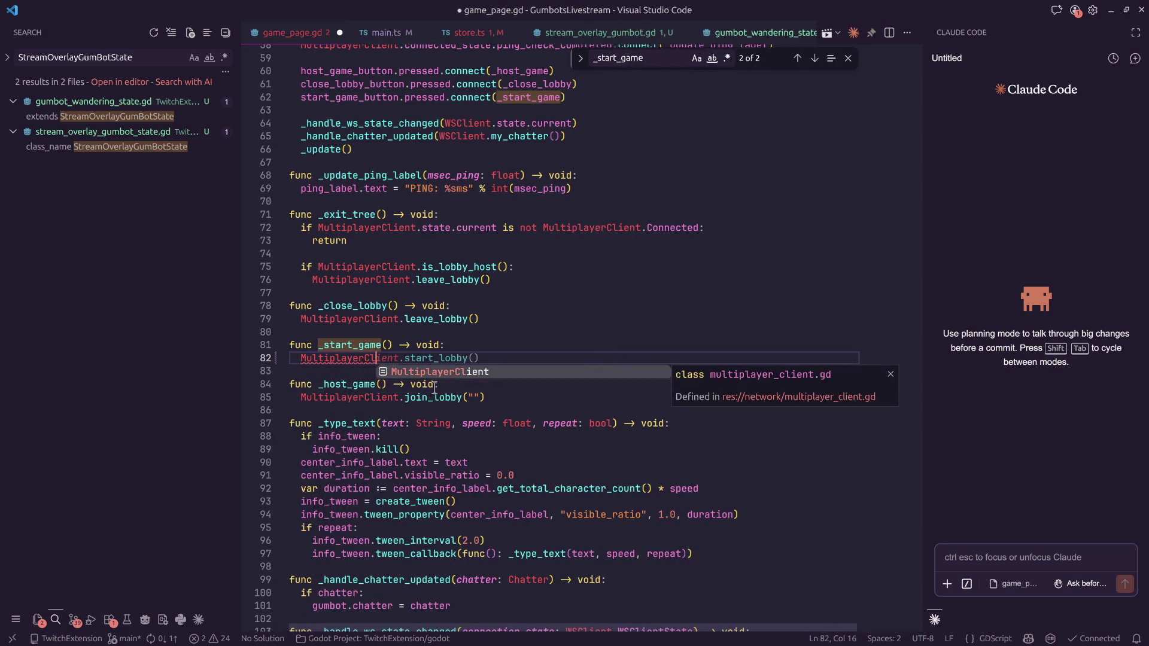
{"action": "key", "text": "Tab"}
{"action": "key", "text": "Tab"}
{"action": "left_click", "coordinate": [515, 344]}
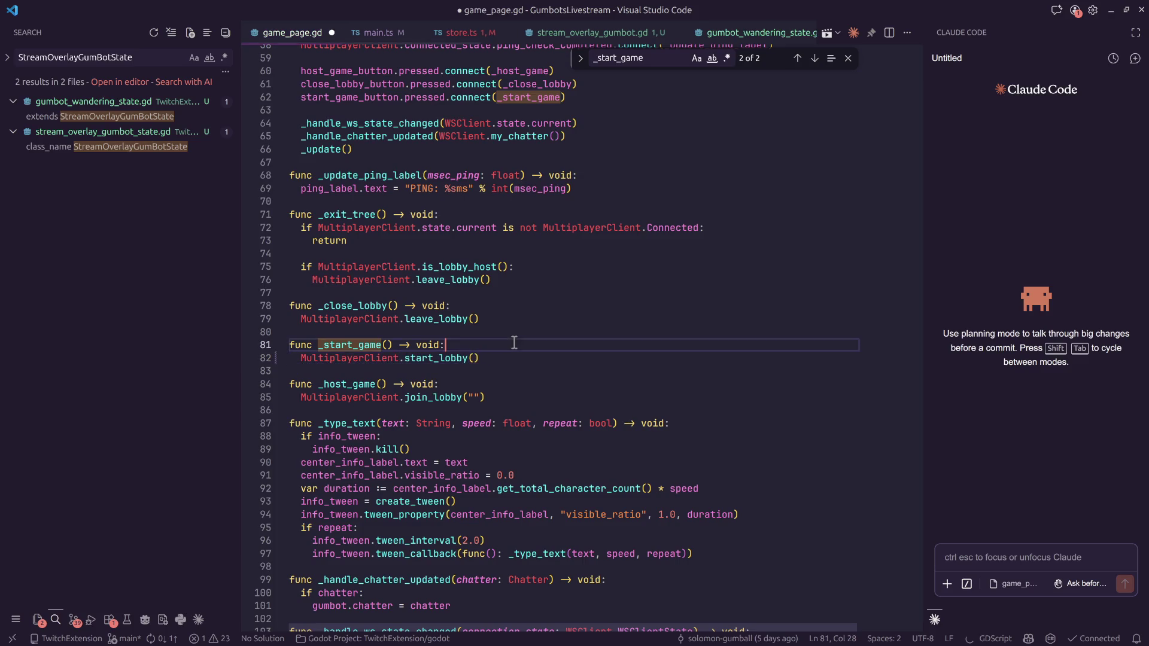
Add a start_lobby() function sending rtc-start-game to multiplayer_client.gd and save it.
{"action": "left_click", "coordinate": [451, 320], "text": "ctrl"}
{"action": "left_click", "coordinate": [418, 322]}
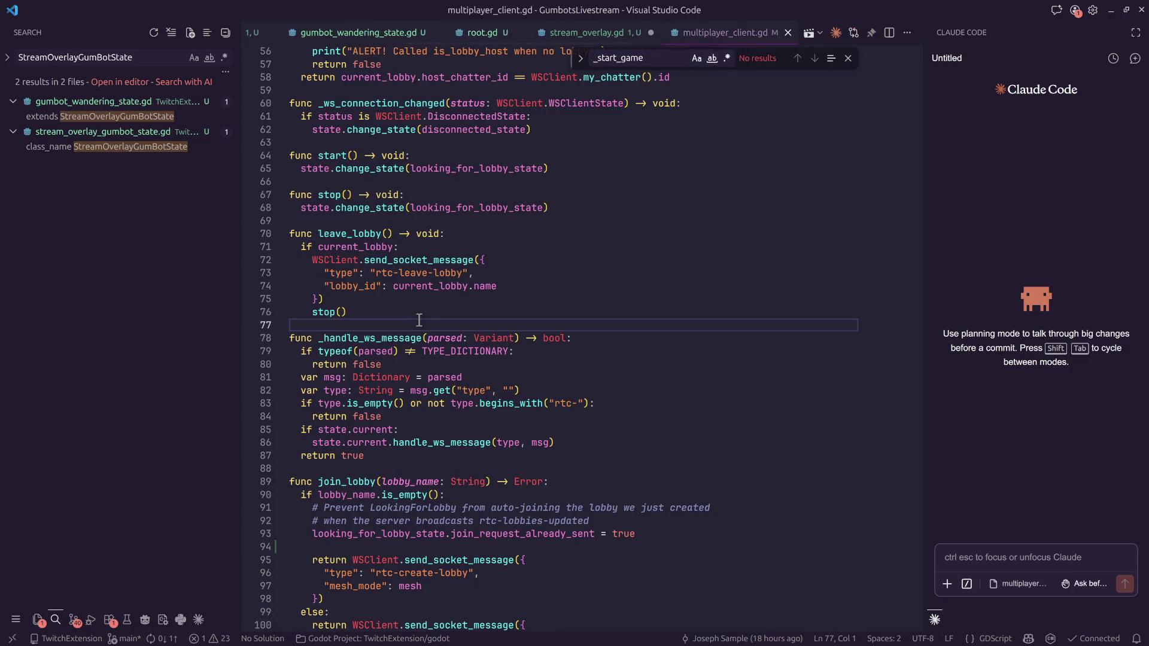
{"action": "key", "text": "Tab"}
{"action": "left_click", "coordinate": [289, 233]}
{"action": "left_click_drag", "start_coordinate": [289, 233], "coordinate": [429, 233]}
{"action": "key", "text": "ctrl+c"}
{"action": "left_click", "coordinate": [315, 326]}
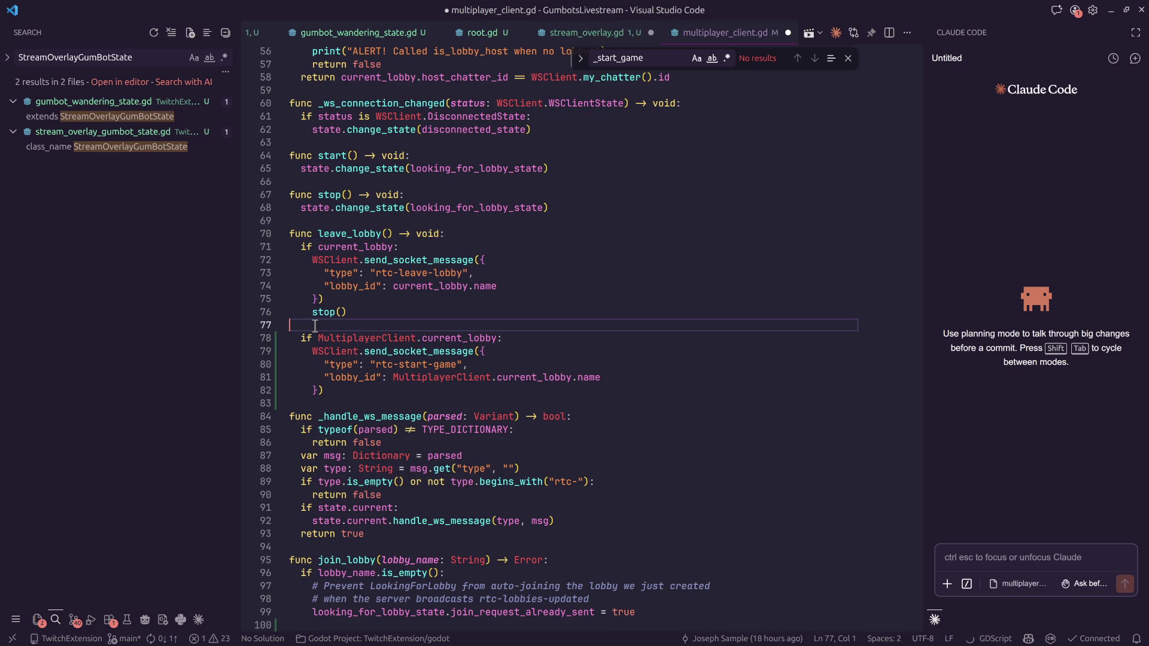
{"action": "key", "text": "Return"}
{"action": "key", "text": "ctrl+v"}
{"action": "left_click_drag", "start_coordinate": [335, 338], "coordinate": [319, 338]}
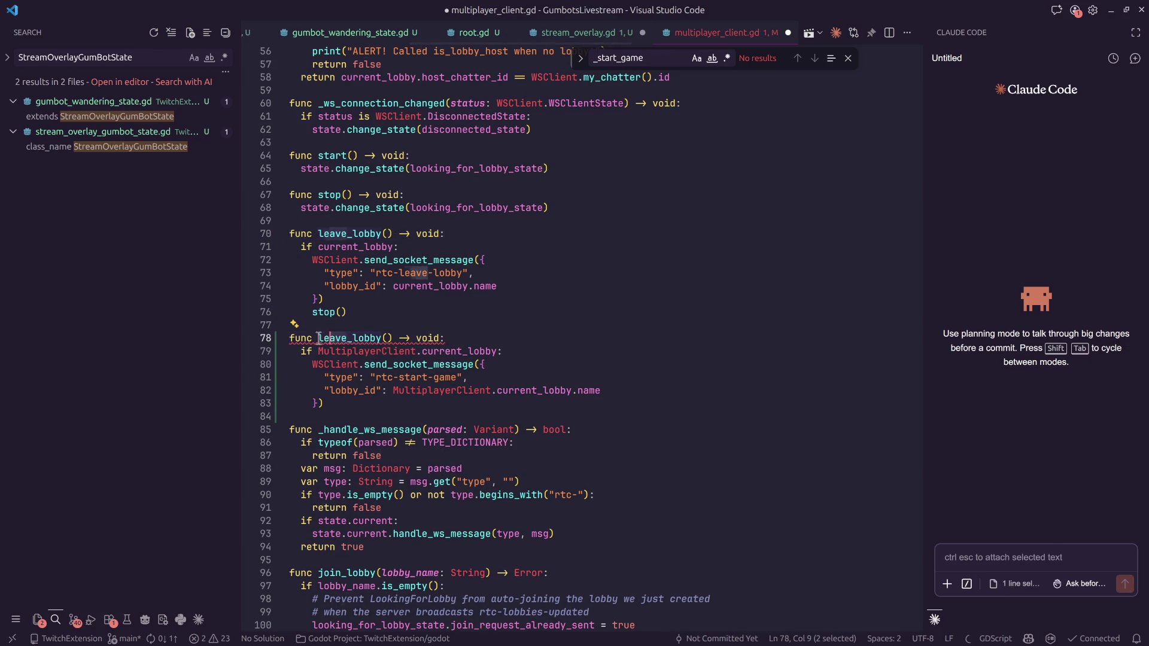
{"action": "type", "text": "start"}
{"action": "left_click", "coordinate": [525, 313]}
{"action": "key", "text": "ctrl+s"}
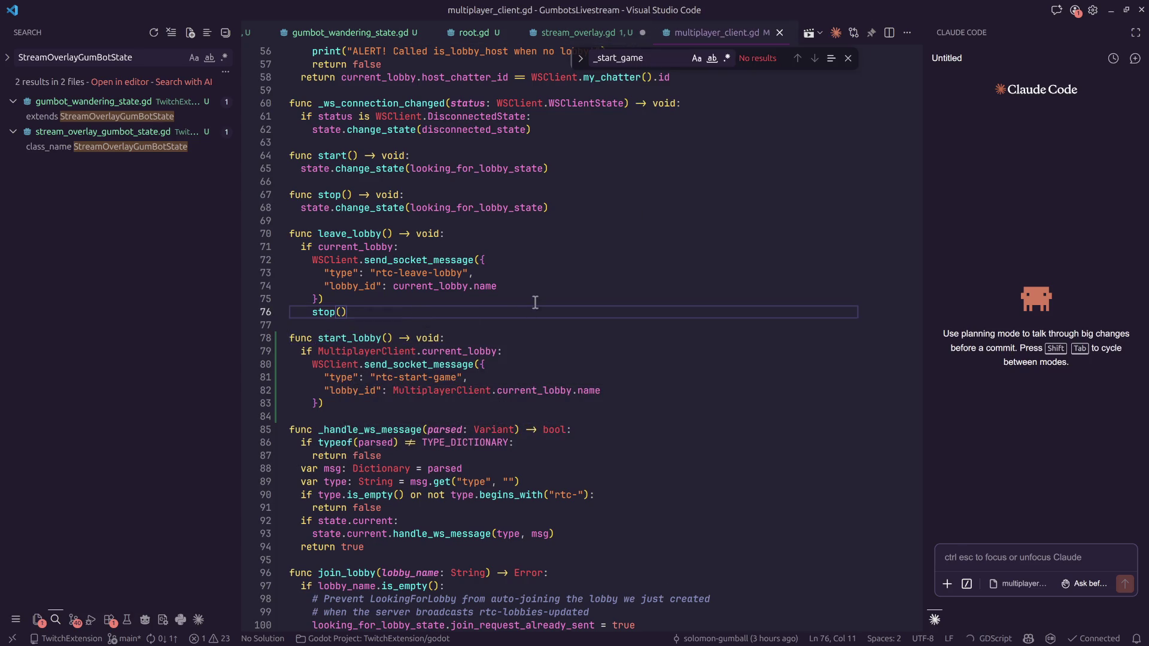
{"action": "left_click", "coordinate": [577, 32]}
Complete start_lobby() under the Connected check, put join_lobby("") under a new else:, and save.
{"action": "left_click", "coordinate": [514, 354]}
{"action": "type", "text": "t_"}
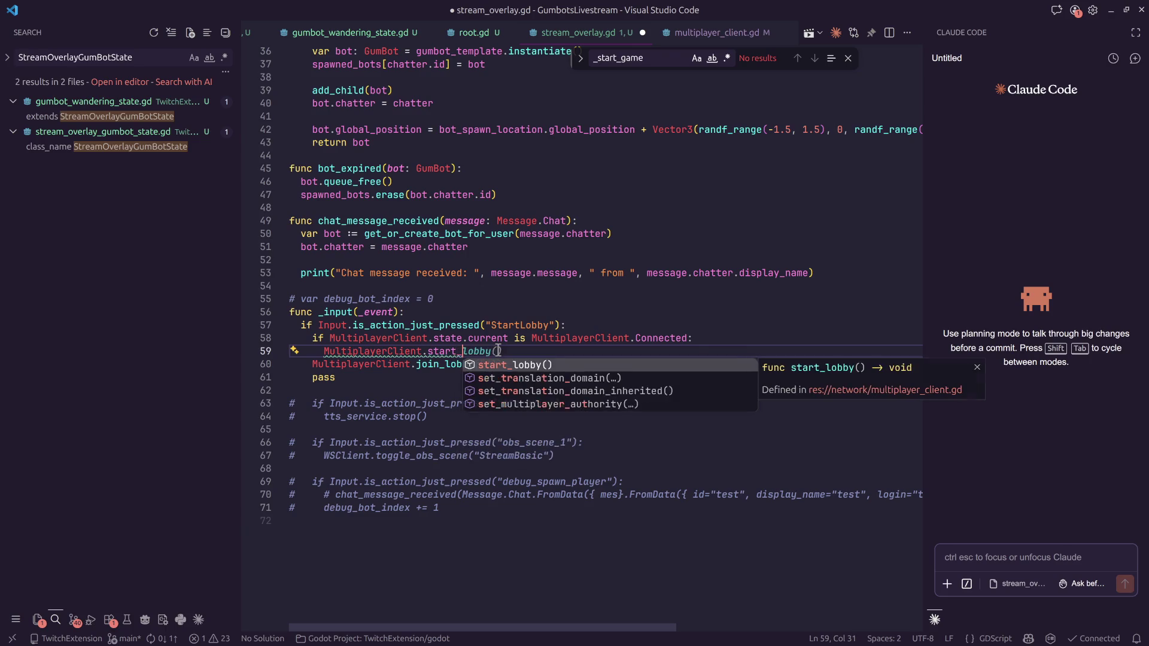
{"action": "key", "text": "Tab"}
{"action": "key", "text": "Escape"}
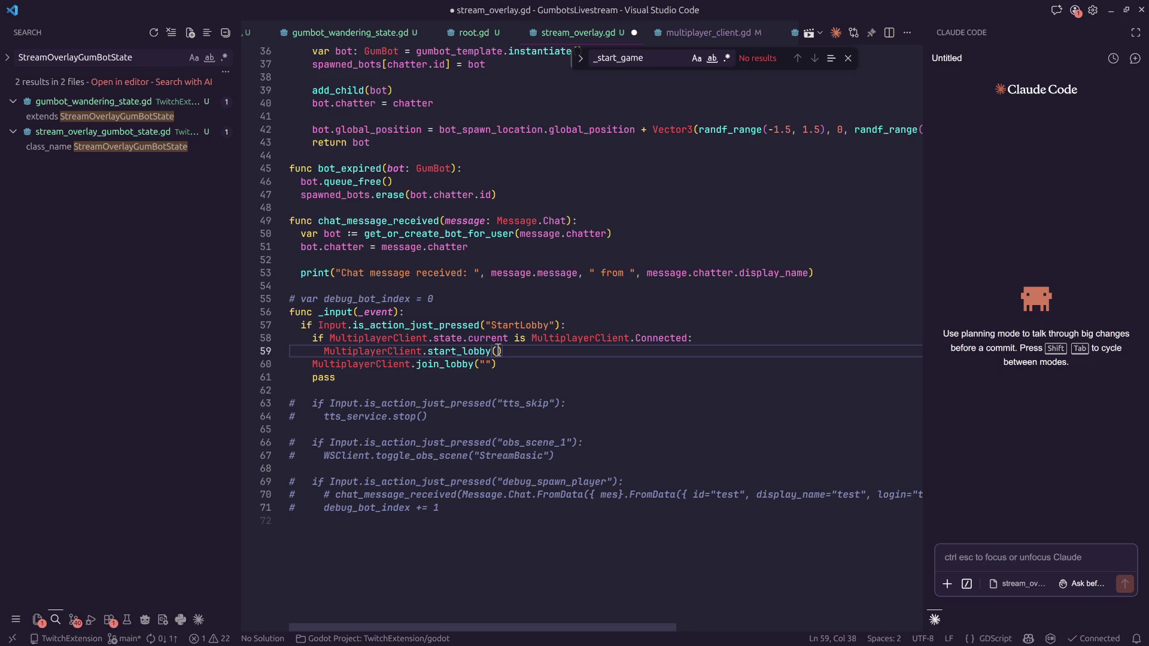
{"action": "key", "text": "Escape"}
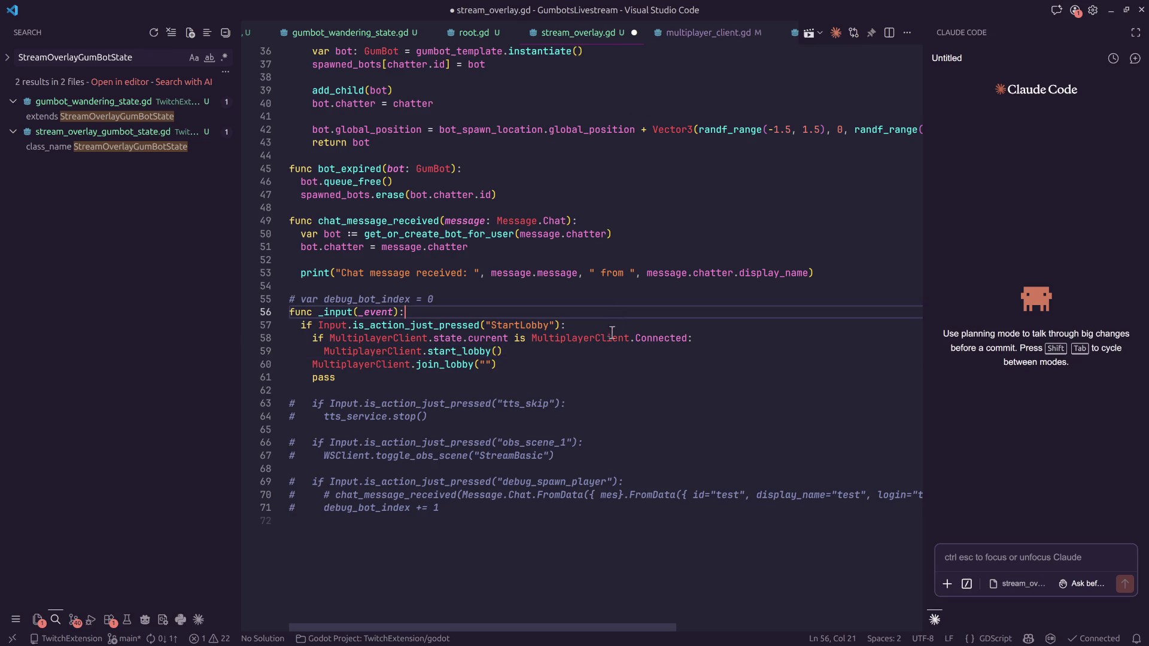
{"action": "key", "text": "Return"}
{"action": "type", "text": "else:"}
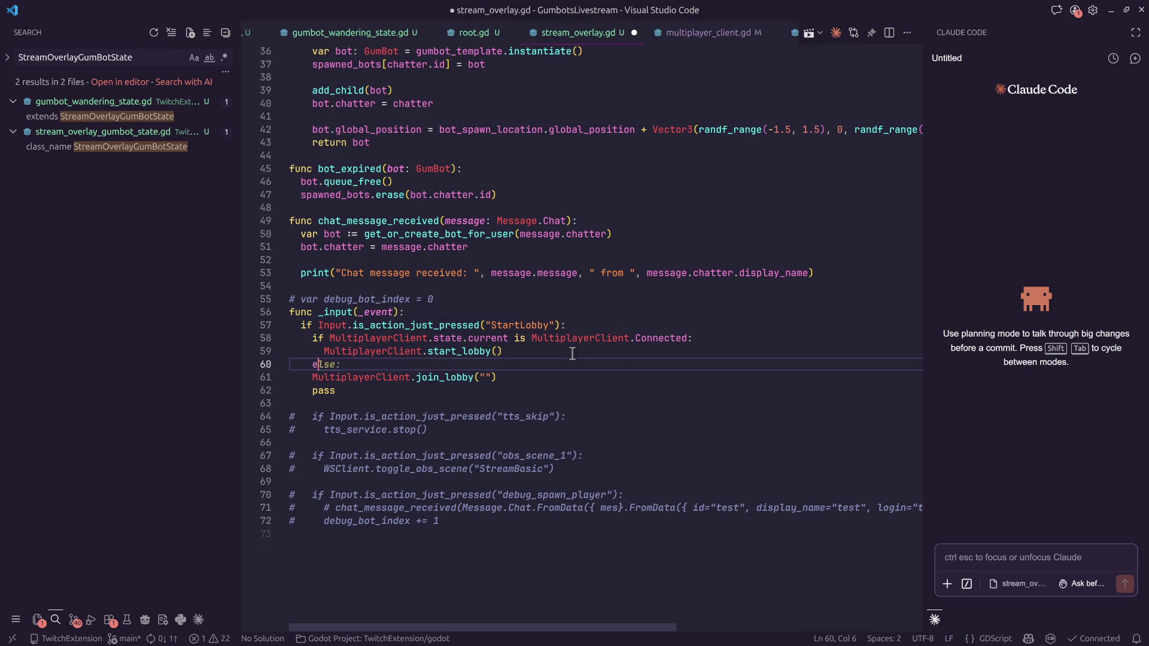
{"action": "key", "text": "Down"}
{"action": "key", "text": "ctrl+bracketright"}
{"action": "left_click", "coordinate": [570, 353]}
{"action": "left_click", "coordinate": [609, 314]}
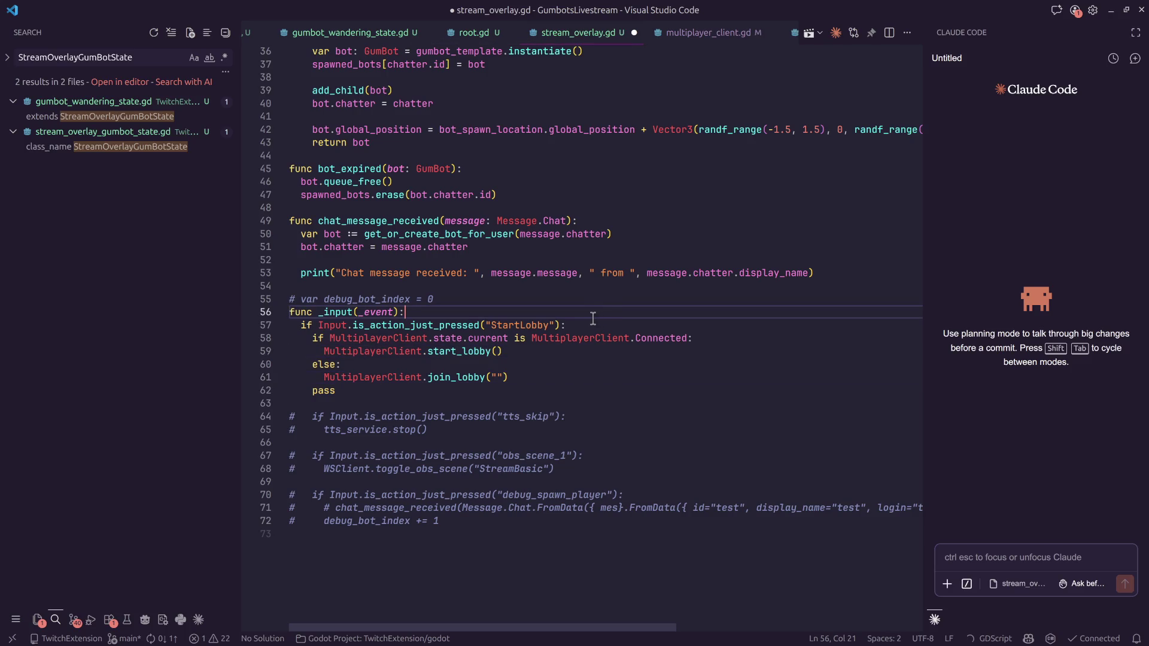
{"action": "key", "text": "ctrl+s"}
Run the project in Godot until it reaches the JOINING PONG lobby, then stop it.
{"action": "key", "text": "alt+Tab"}
{"action": "left_click", "coordinate": [409, 328]}
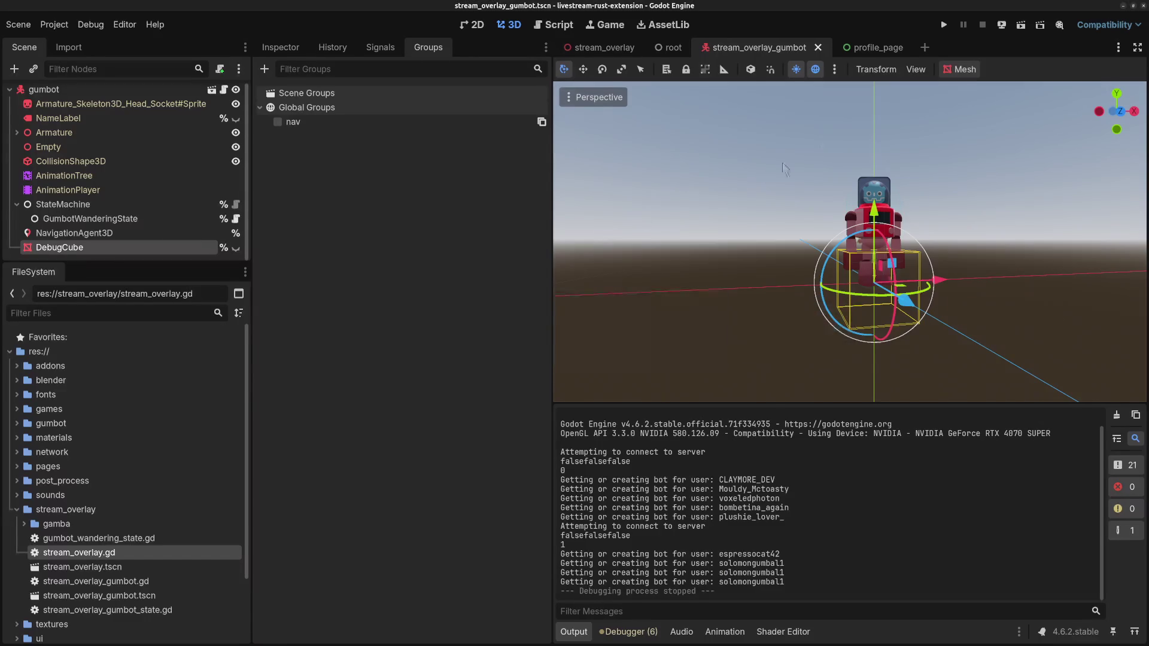
{"action": "left_click", "coordinate": [944, 24]}
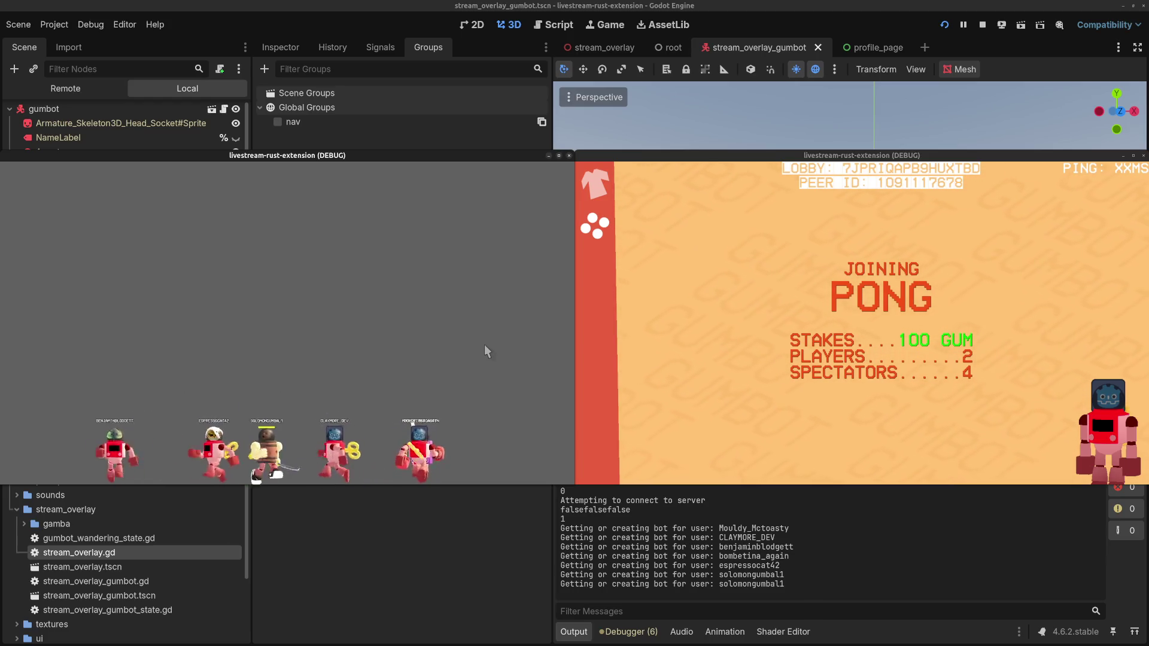
{"action": "left_click", "coordinate": [982, 27]}
{"action": "key", "text": "alt+Tab"}
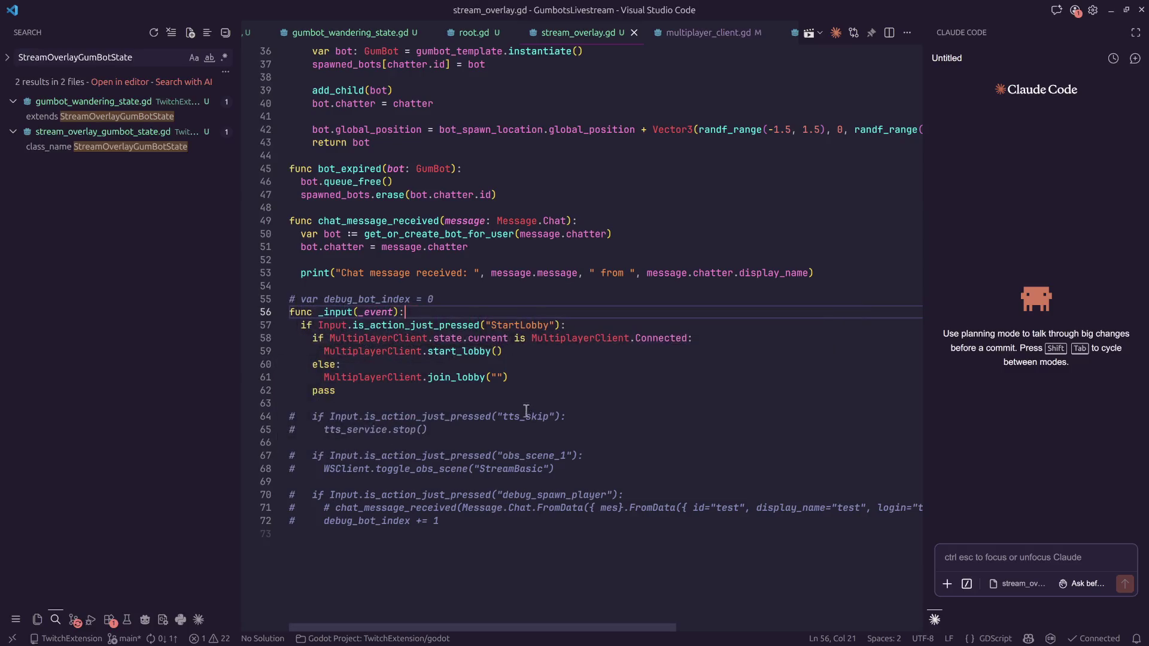
Write a print("joining lobby!") line under else:, then cut it.
{"action": "left_click", "coordinate": [537, 378]}
{"action": "left_click", "coordinate": [517, 370]}
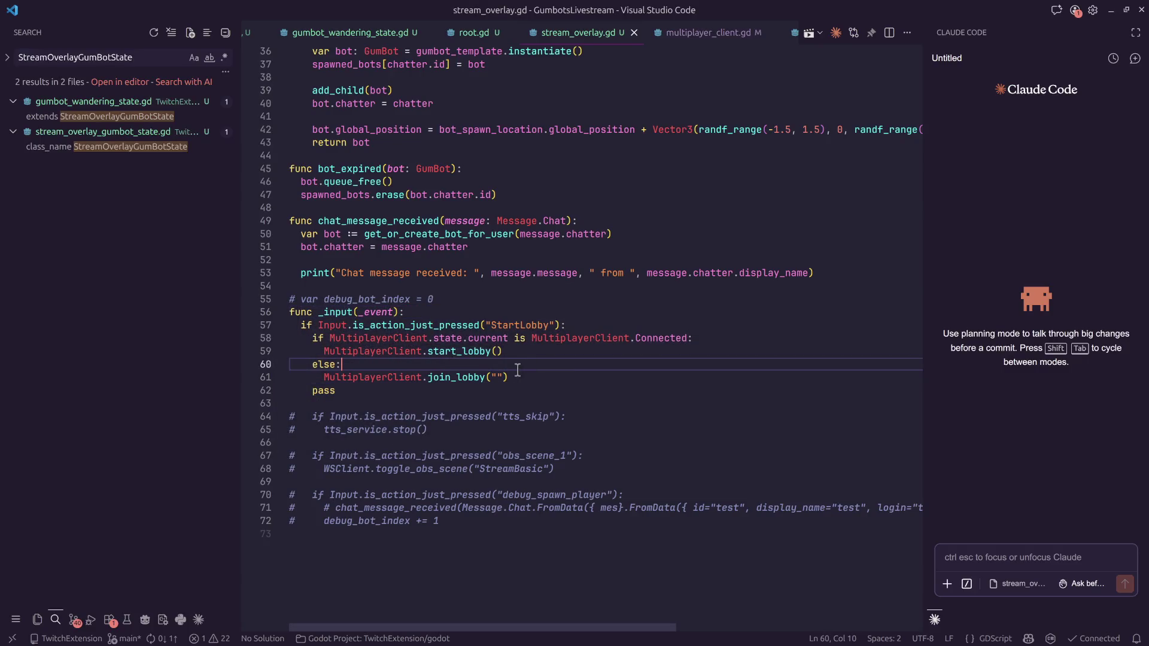
{"action": "key", "text": "Return"}
{"action": "type", "text": "print(\""}
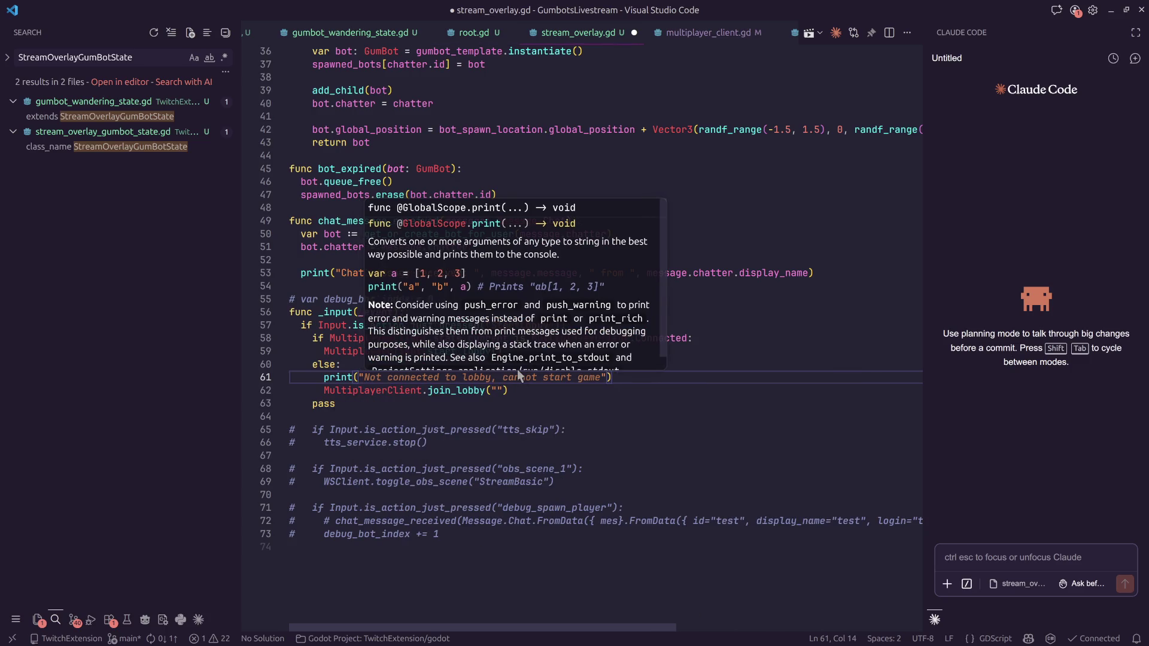
{"action": "type", "text": "joining!"}
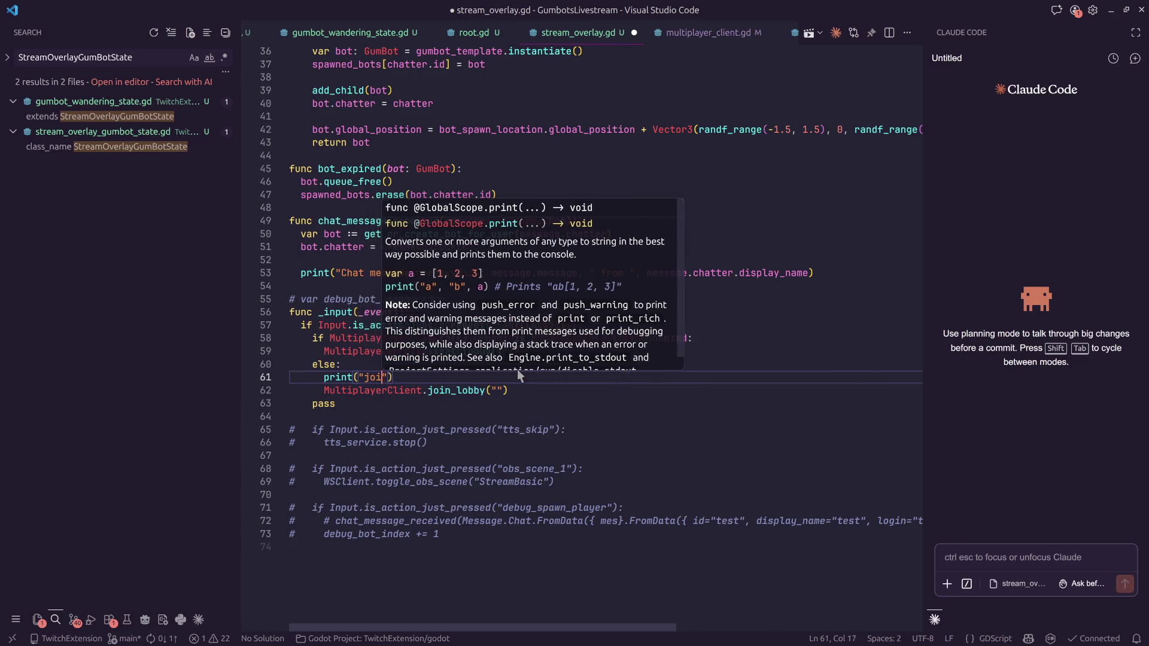
{"action": "key", "text": "BackSpace"}
{"action": "type", "text": "lobby!"}
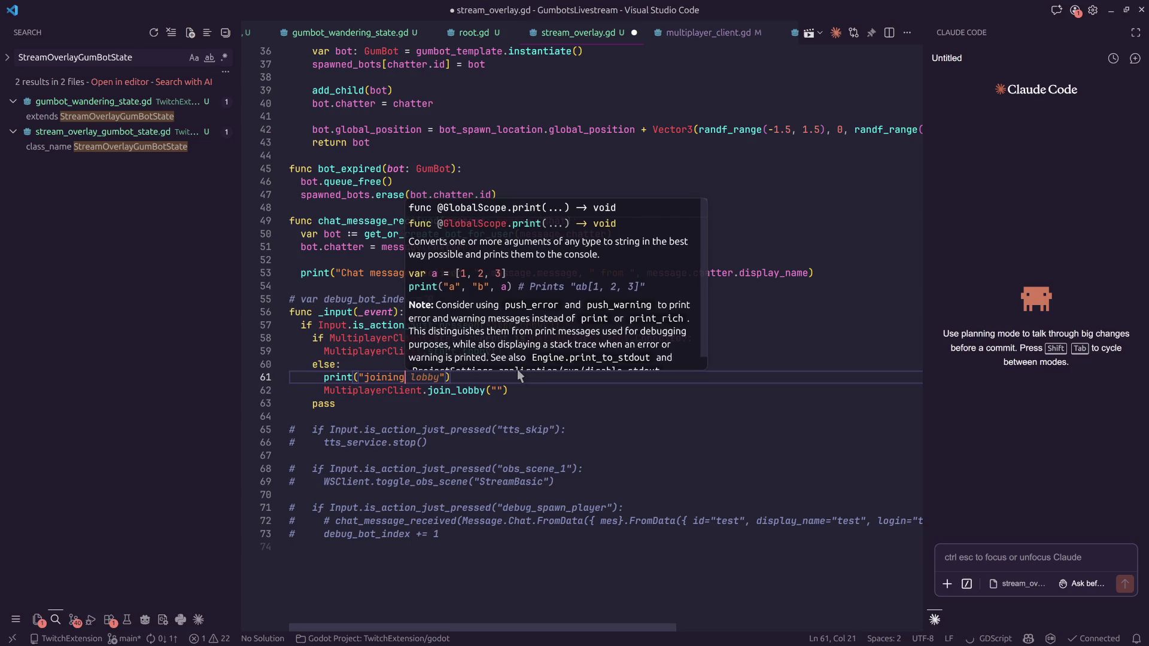
{"action": "key", "text": "Escape"}
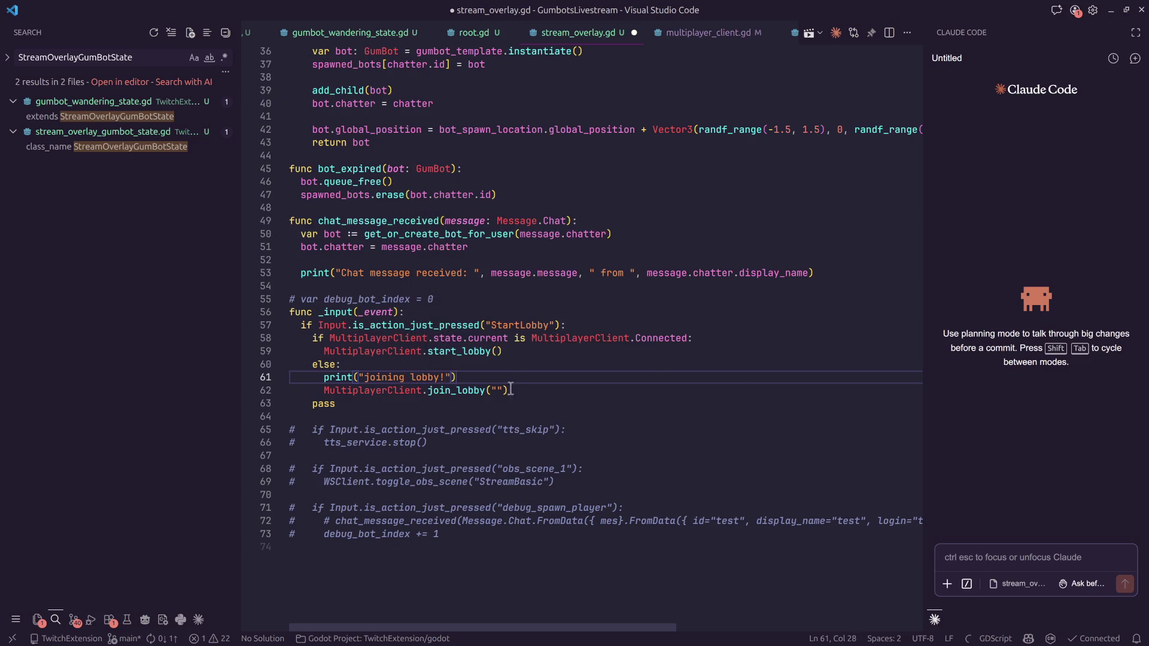
{"action": "key", "text": "ctrl+shift+k"}
Paste it under the Connected check as print("starting lobby!"), drop the blank line, and open start_lobby's definition.
{"action": "left_click", "coordinate": [567, 339]}
{"action": "left_click", "coordinate": [770, 338]}
{"action": "key", "text": "Return"}
{"action": "type", "text": "print(\"joining lobby!\")"}
{"action": "double_click", "coordinate": [380, 351]}
{"action": "type", "text": "starting"}
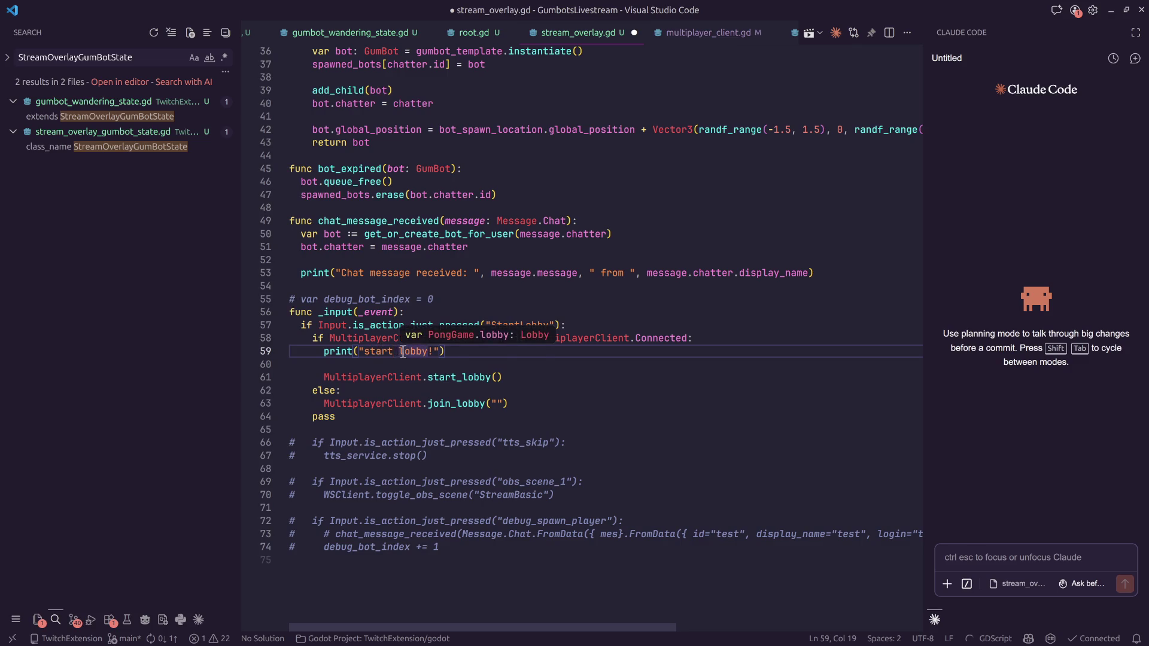
{"action": "left_click", "coordinate": [518, 363]}
{"action": "key", "text": "Delete"}
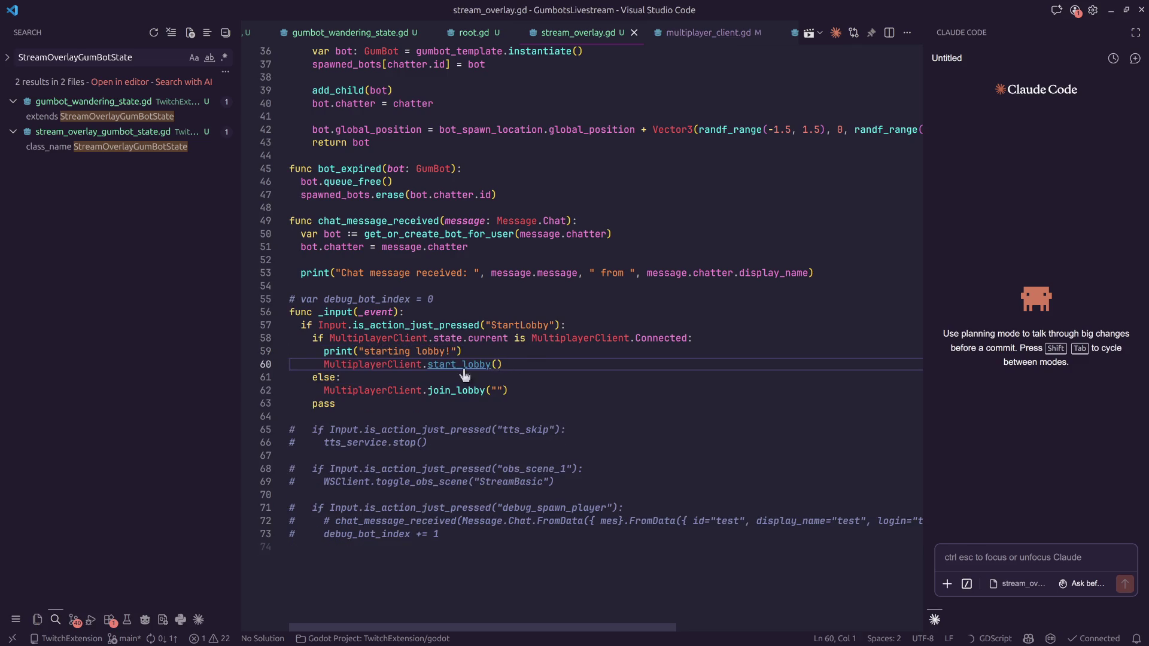
{"action": "left_click", "coordinate": [473, 365], "text": "ctrl"}
{"action": "left_click", "coordinate": [557, 390]}
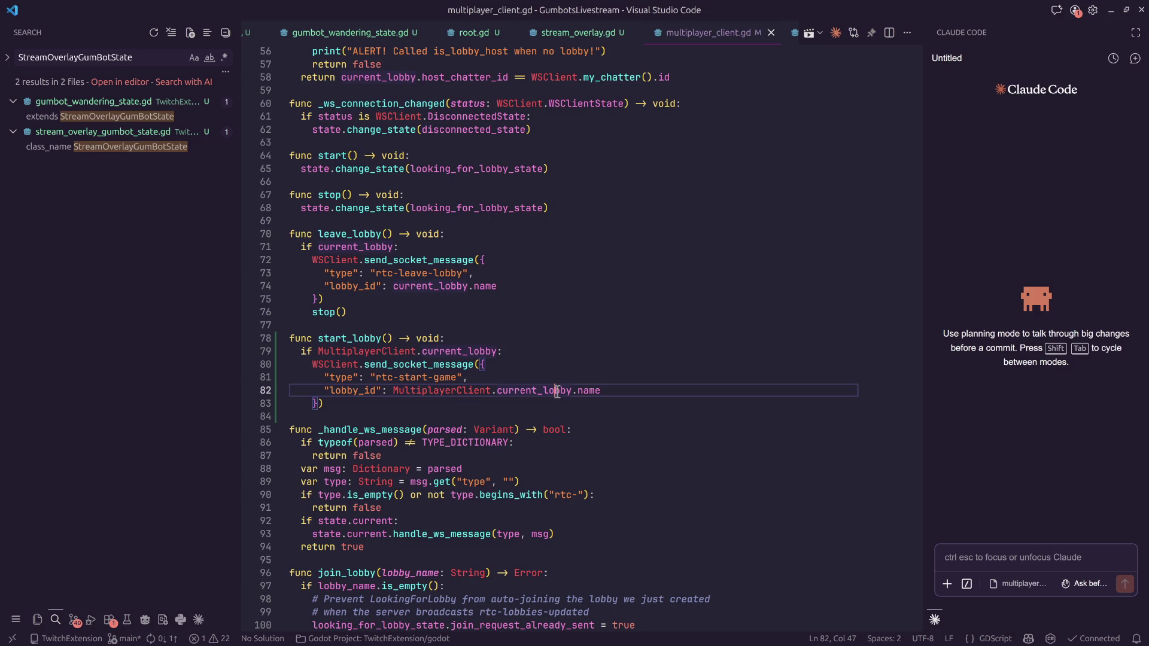
Make start_lobby print only "Sending start lobby message for lobby: " without the lobby name, and save multiplayer_client.gd.
{"action": "key", "text": "Up"}
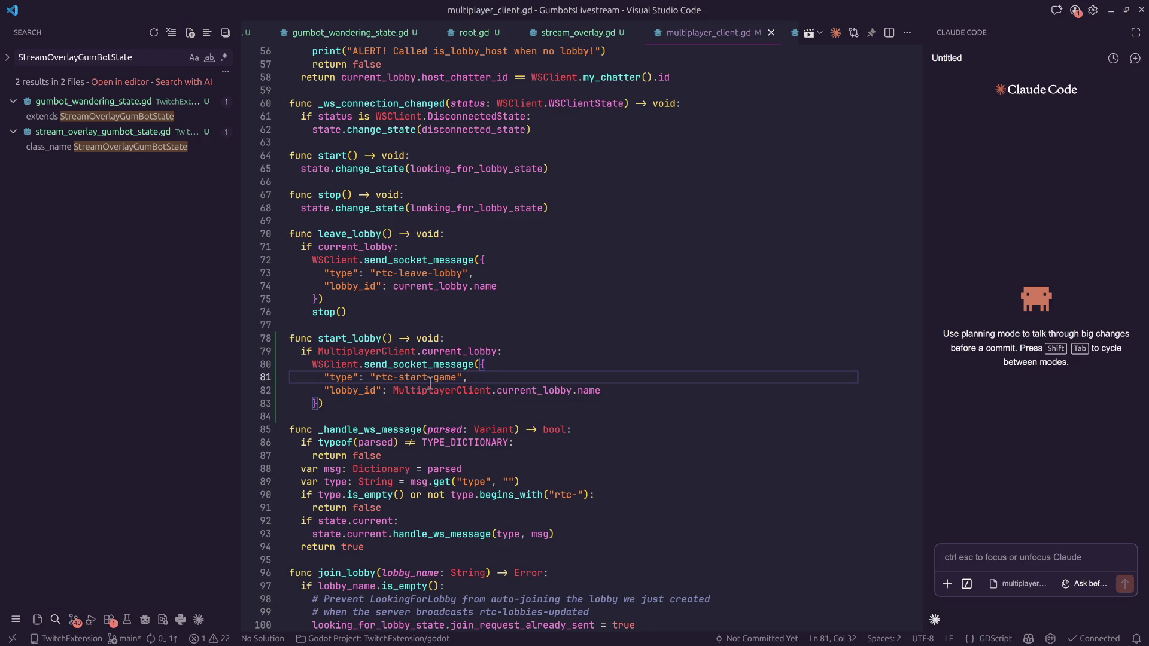
{"action": "left_click", "coordinate": [501, 357]}
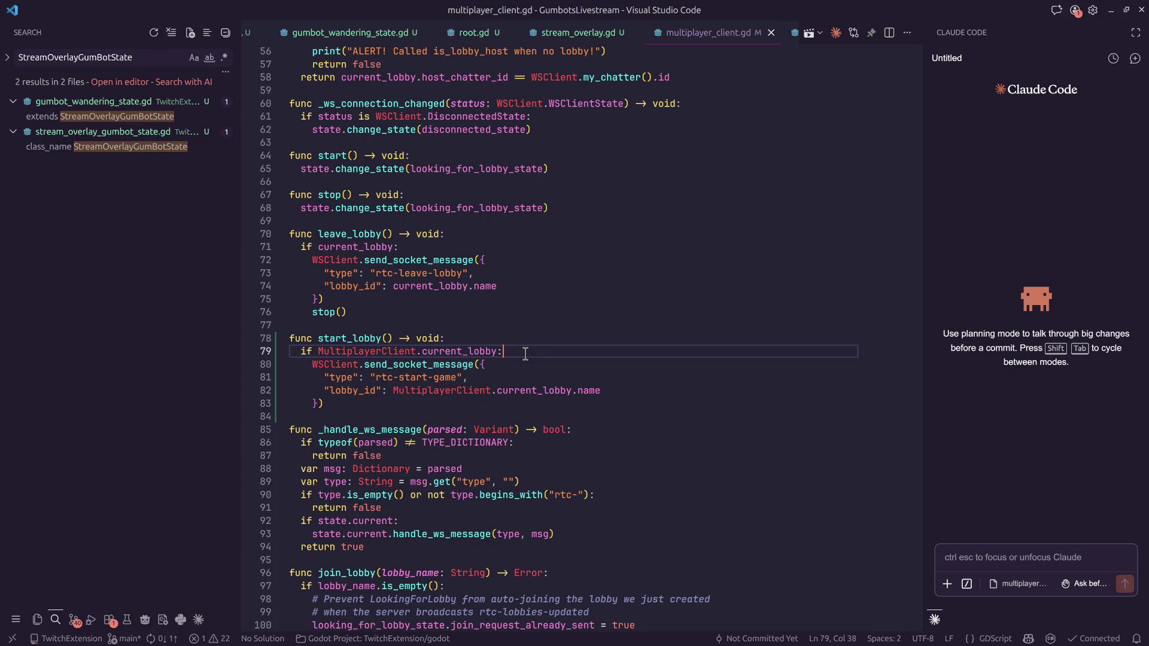
{"action": "key", "text": "Return"}
{"action": "type", "text": "print(\""}
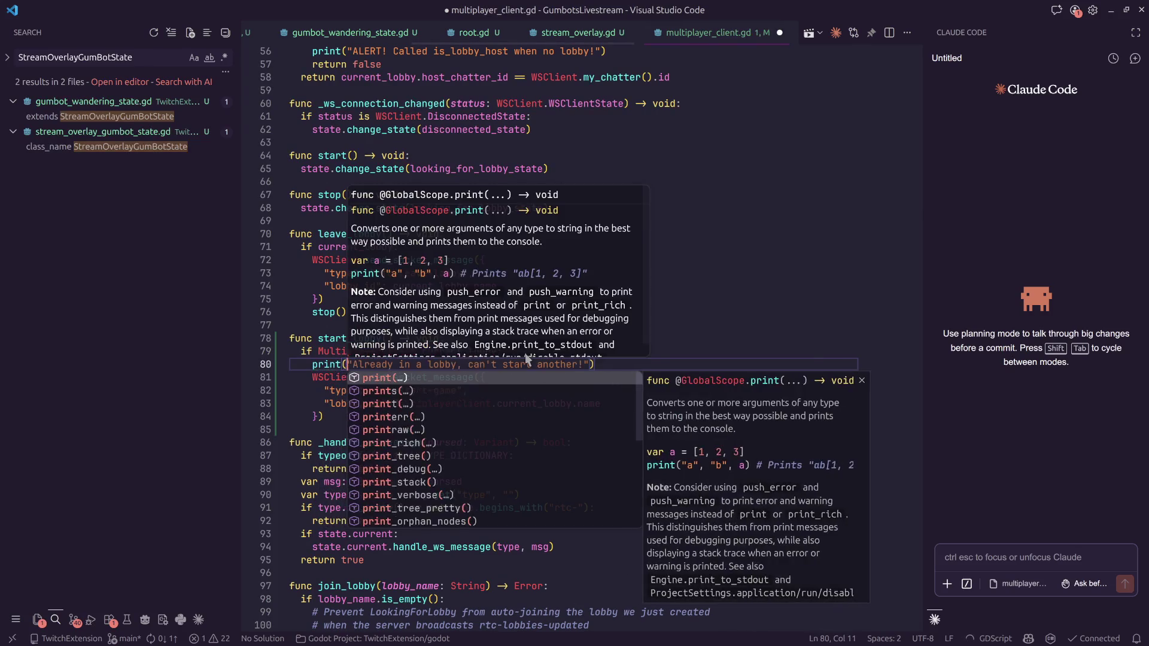
{"action": "type", "text": "S"}
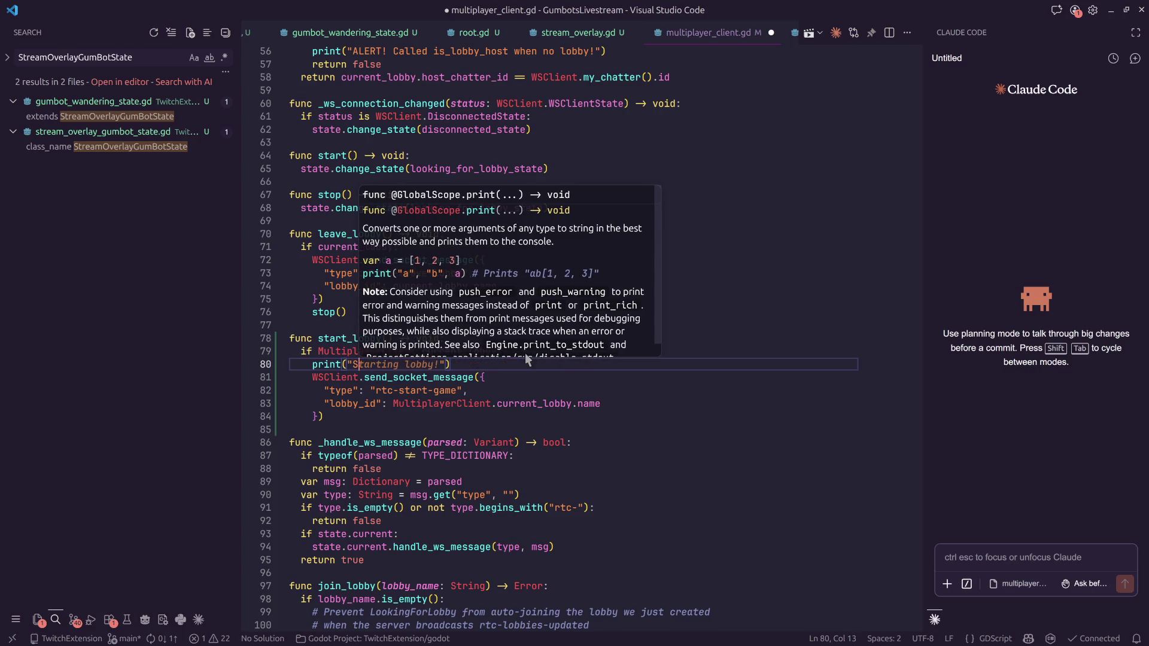
{"action": "type", "text": "end"}
{"action": "key", "text": "Tab"}
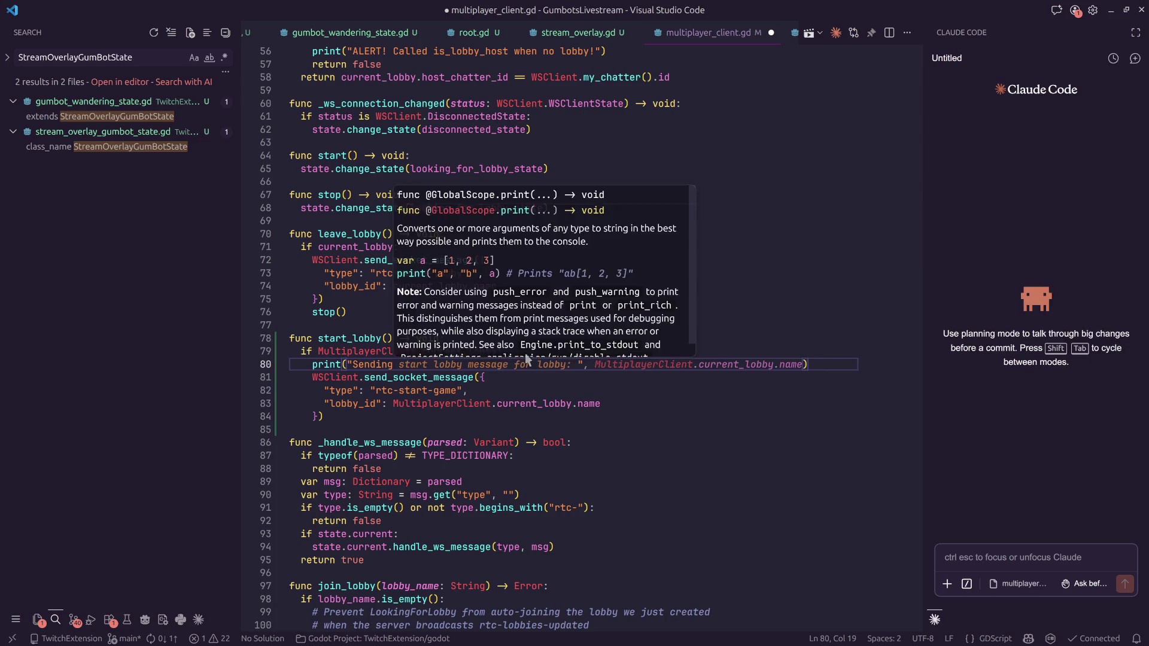
{"action": "left_click", "coordinate": [578, 353]}
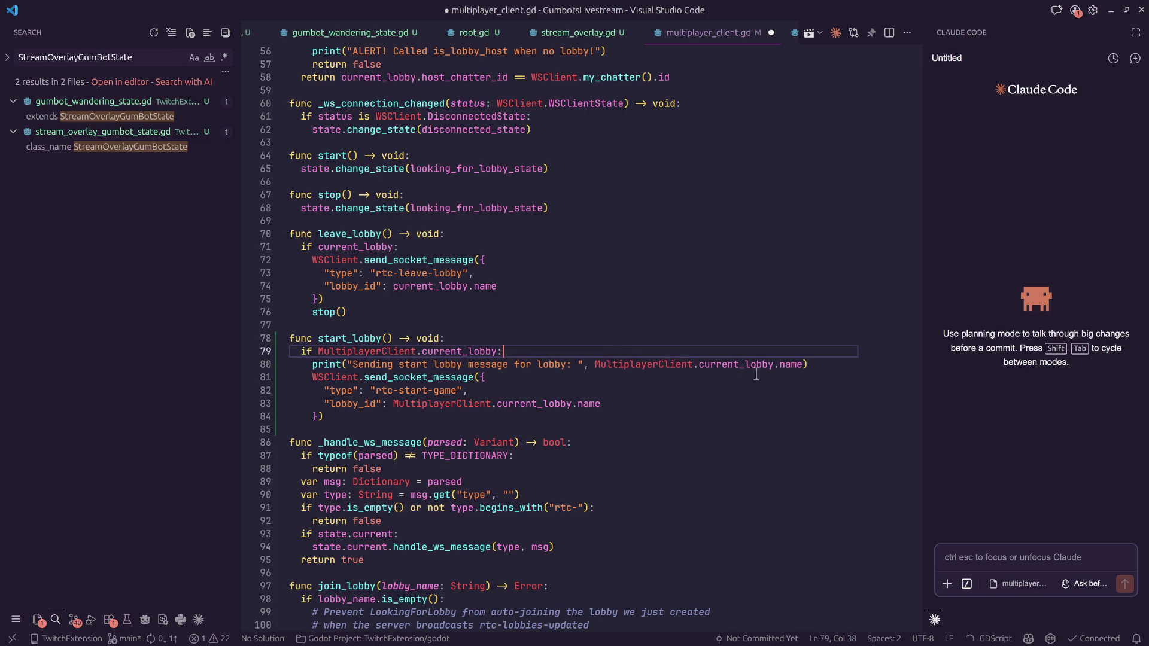
{"action": "left_click_drag", "start_coordinate": [801, 366], "coordinate": [589, 366]}
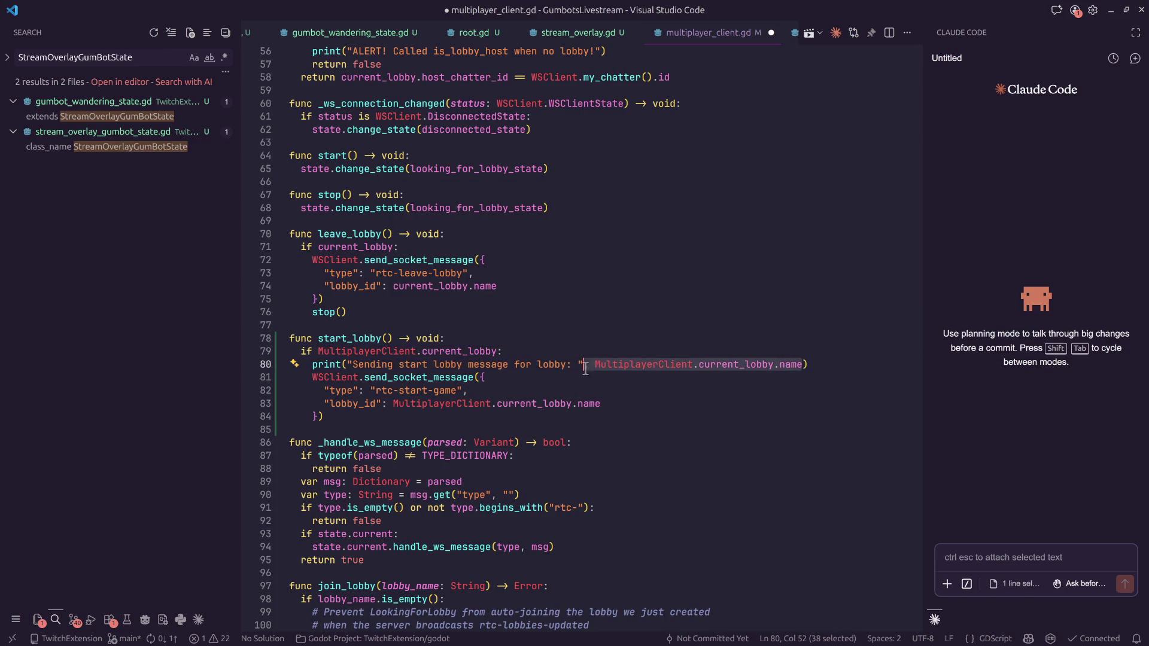
{"action": "key", "text": "BackSpace"}
{"action": "left_click", "coordinate": [609, 344]}
{"action": "key", "text": "ctrl+s"}
{"action": "key", "text": "alt+Tab"}
{"action": "key", "text": "alt+Tab"}
{"action": "key", "text": "alt+Tab"}
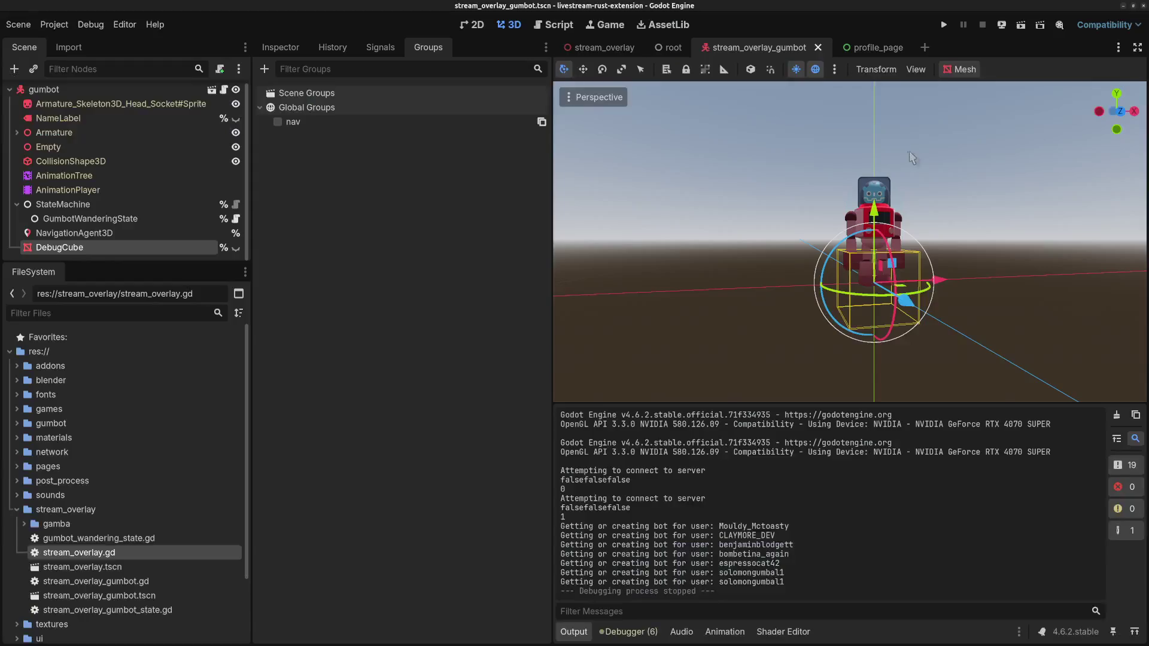
Run the project, trigger the lobby in the left game window until it joins Pong, then stop.
{"action": "left_click", "coordinate": [943, 27]}
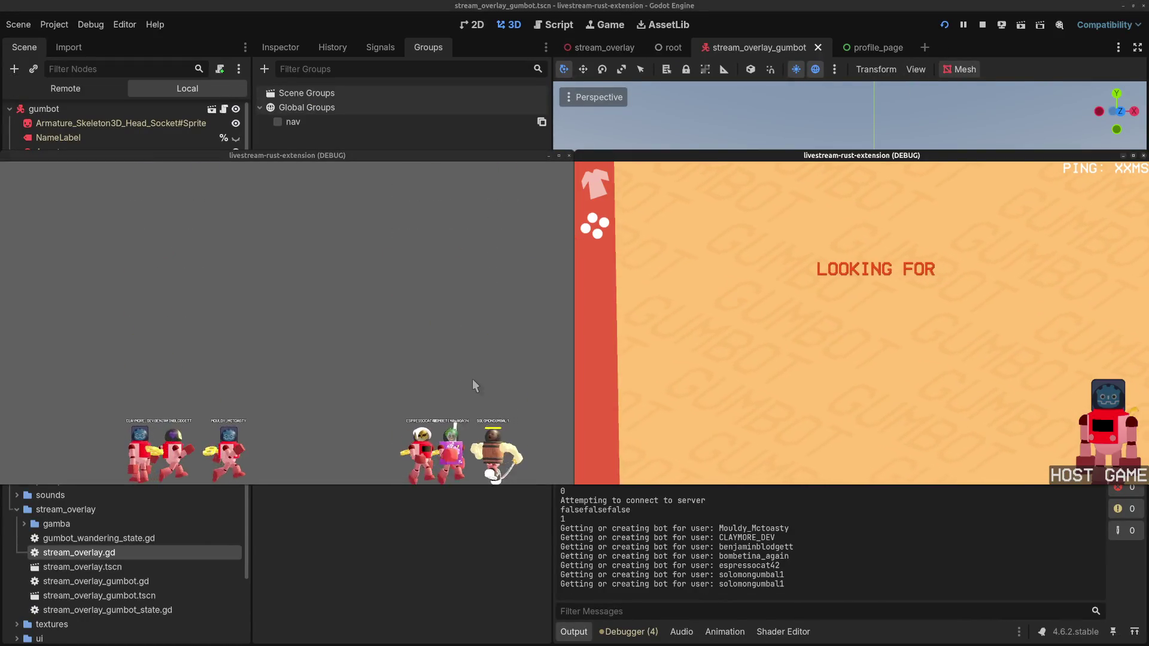
{"action": "left_click", "coordinate": [474, 384]}
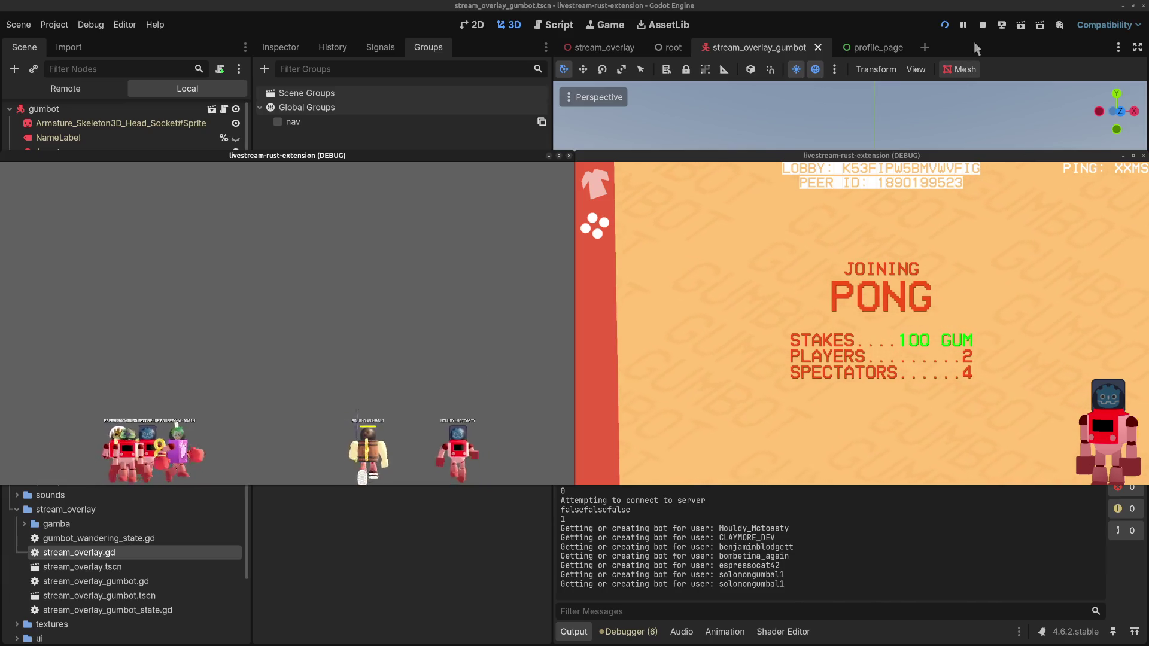
{"action": "left_click", "coordinate": [982, 24]}
{"action": "key", "text": "alt+Tab"}
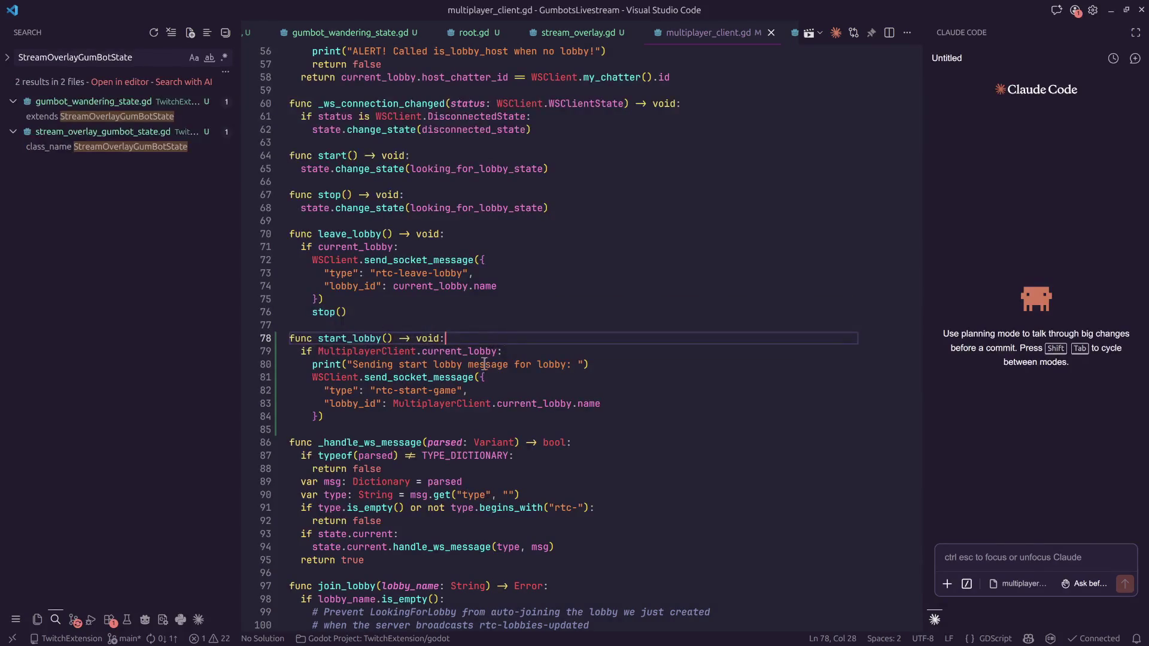
Delete the empty line 12 in root.gd and save it.
{"action": "double_click", "coordinate": [362, 339]}
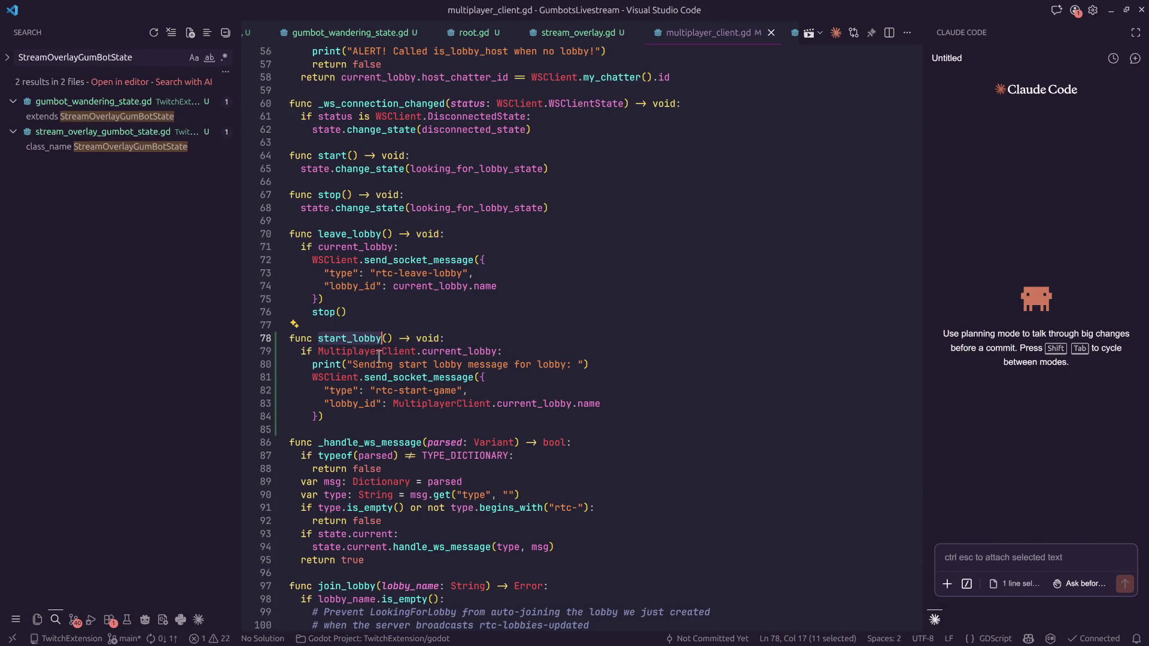
{"action": "left_click", "coordinate": [473, 32]}
{"action": "left_click", "coordinate": [442, 273]}
{"action": "left_click", "coordinate": [394, 195]}
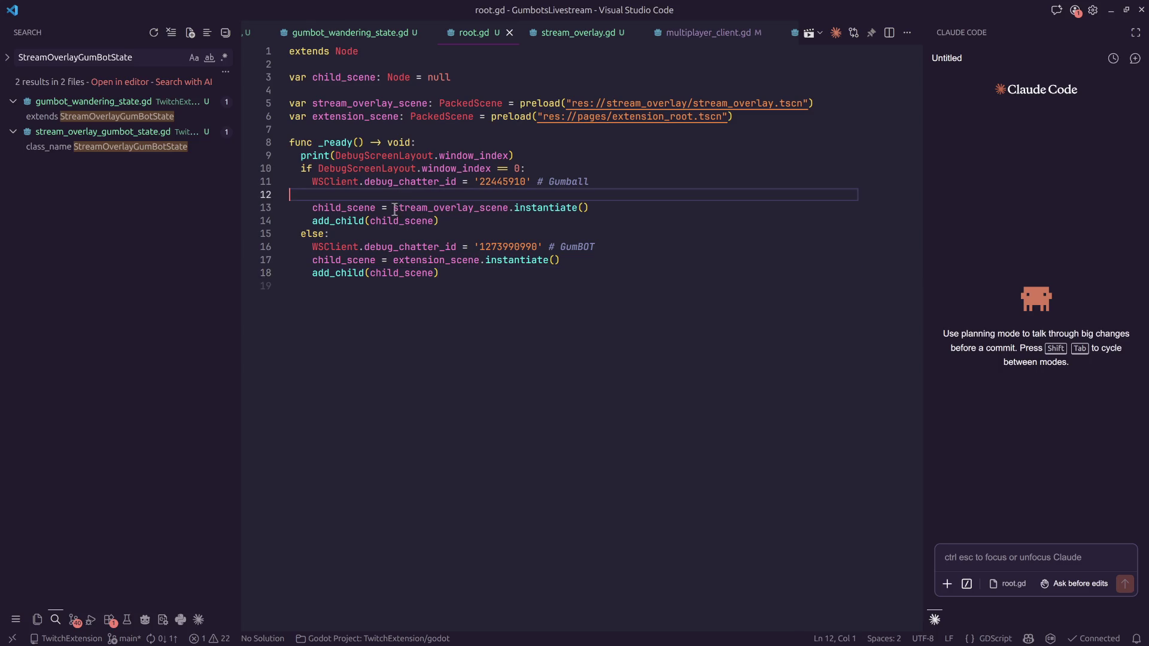
{"action": "key", "text": "Delete"}
{"action": "left_click", "coordinate": [479, 217]}
{"action": "key", "text": "ctrl+s"}
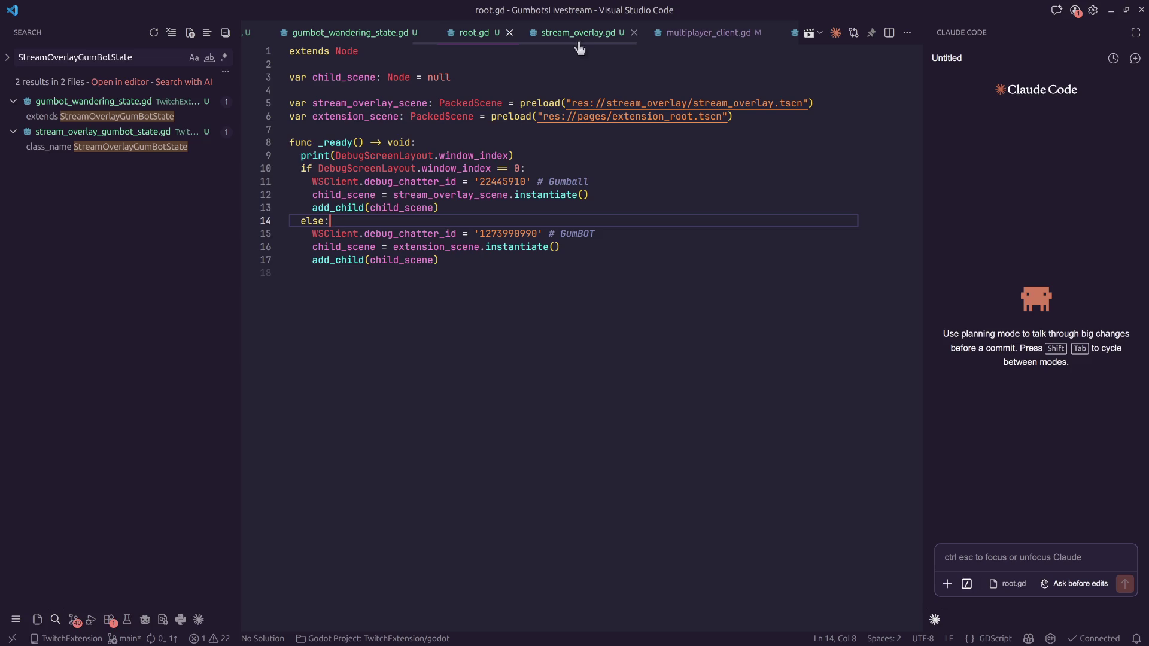
Add print(MultiplayerClient.state.current) under the StartLobby check in stream_overlay.gd and save.
{"action": "left_click", "coordinate": [576, 37]}
{"action": "left_click", "coordinate": [505, 355]}
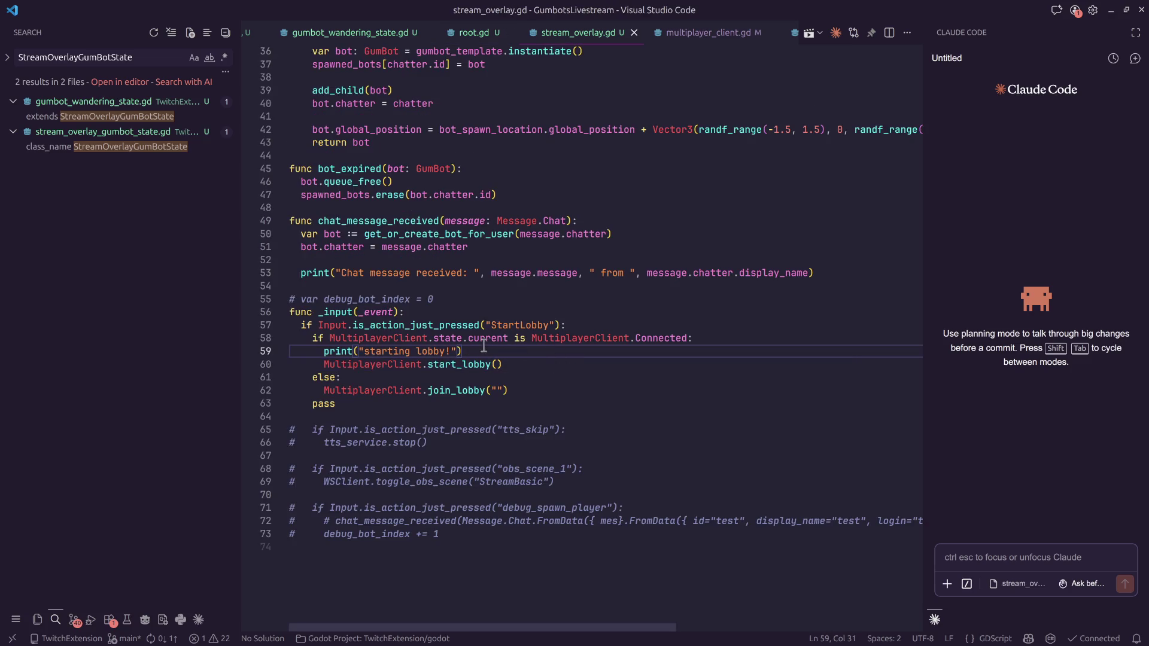
{"action": "left_click", "coordinate": [593, 324]}
{"action": "key", "text": "Return"}
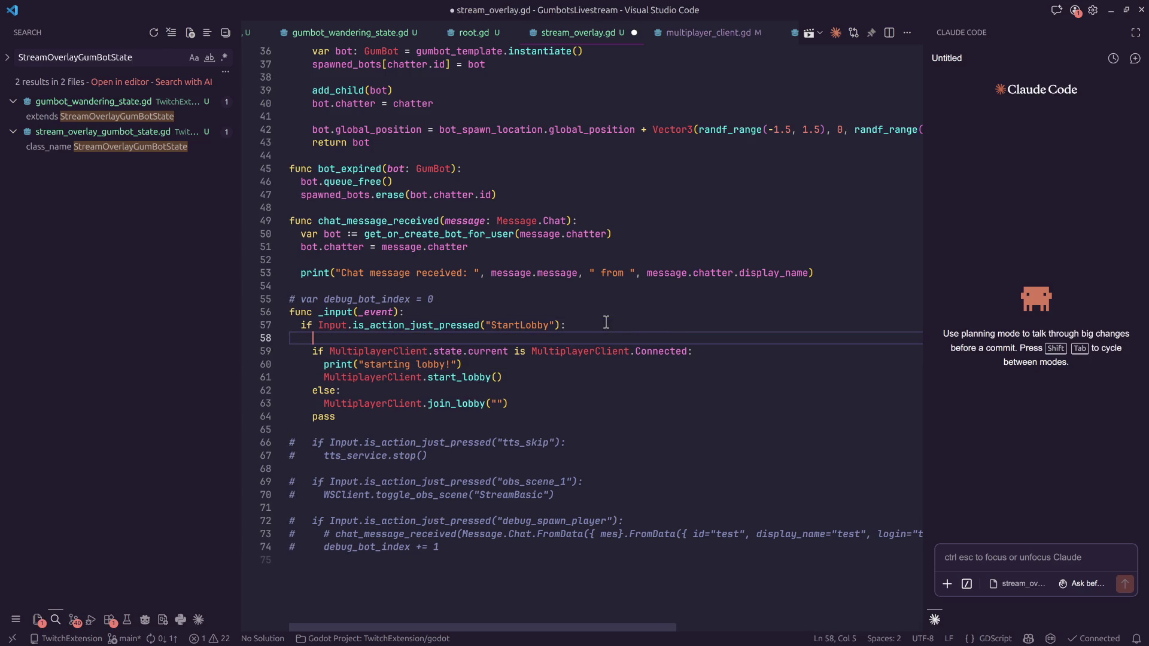
{"action": "type", "text": "pr"}
{"action": "key", "text": "Escape"}
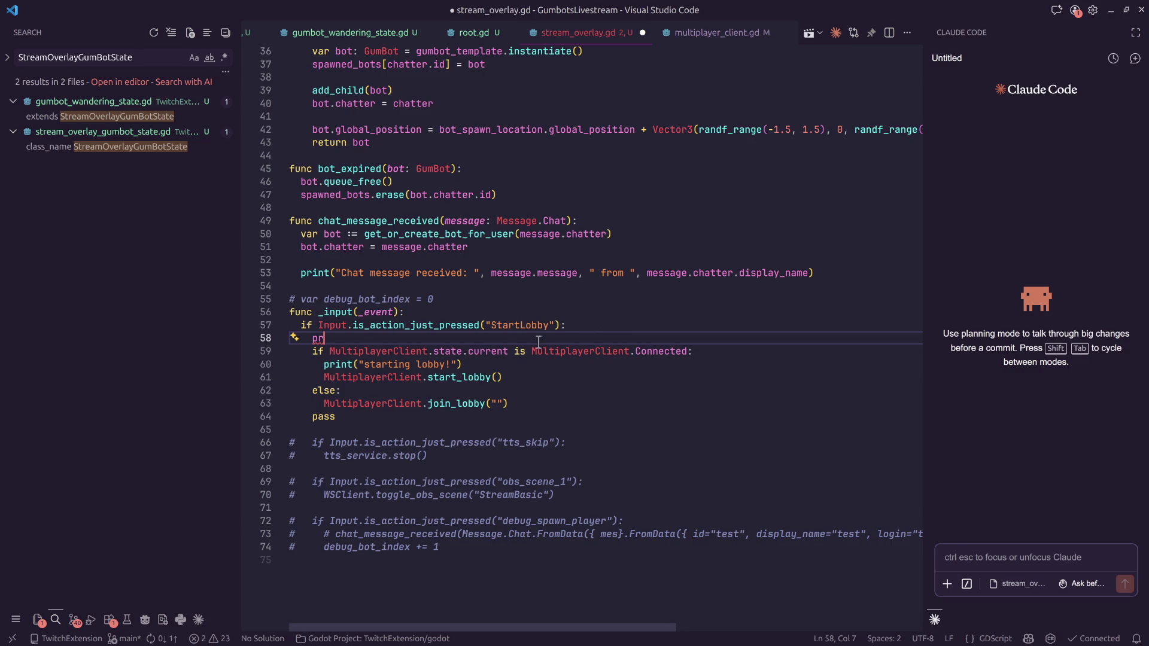
{"action": "left_click_drag", "start_coordinate": [510, 352], "coordinate": [331, 352]}
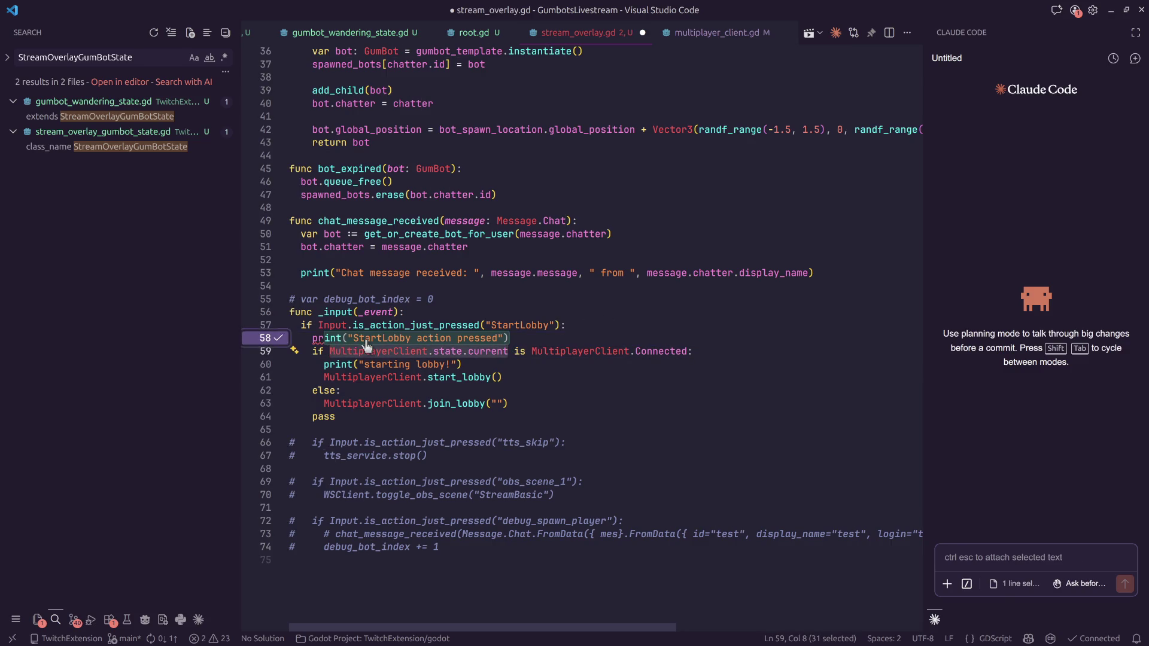
{"action": "key", "text": "Tab"}
{"action": "key", "text": "Down"}
{"action": "key", "text": "Down"}
{"action": "left_click_drag", "start_coordinate": [506, 339], "coordinate": [346, 339]}
{"action": "key", "text": "ctrl+v"}
{"action": "left_click", "coordinate": [510, 313]}
{"action": "key", "text": "ctrl+s"}
{"action": "key", "text": "alt+Tab"}
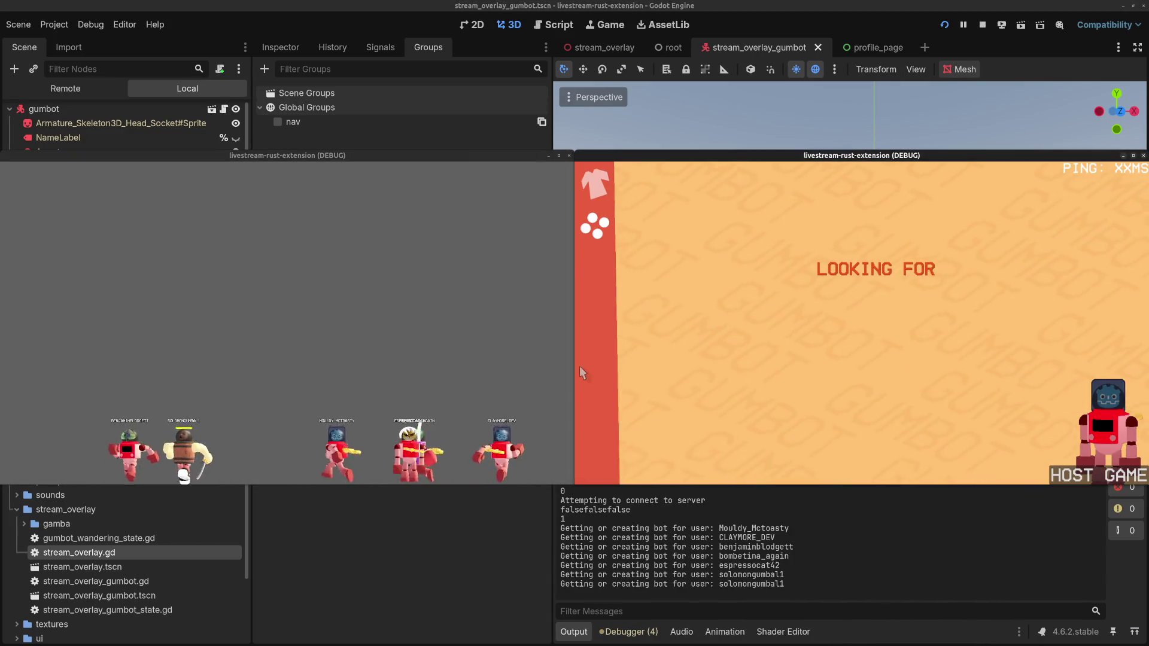
Trigger StartLobby in the left game window, check the logged state, then stop the run.
{"action": "left_click", "coordinate": [522, 340]}
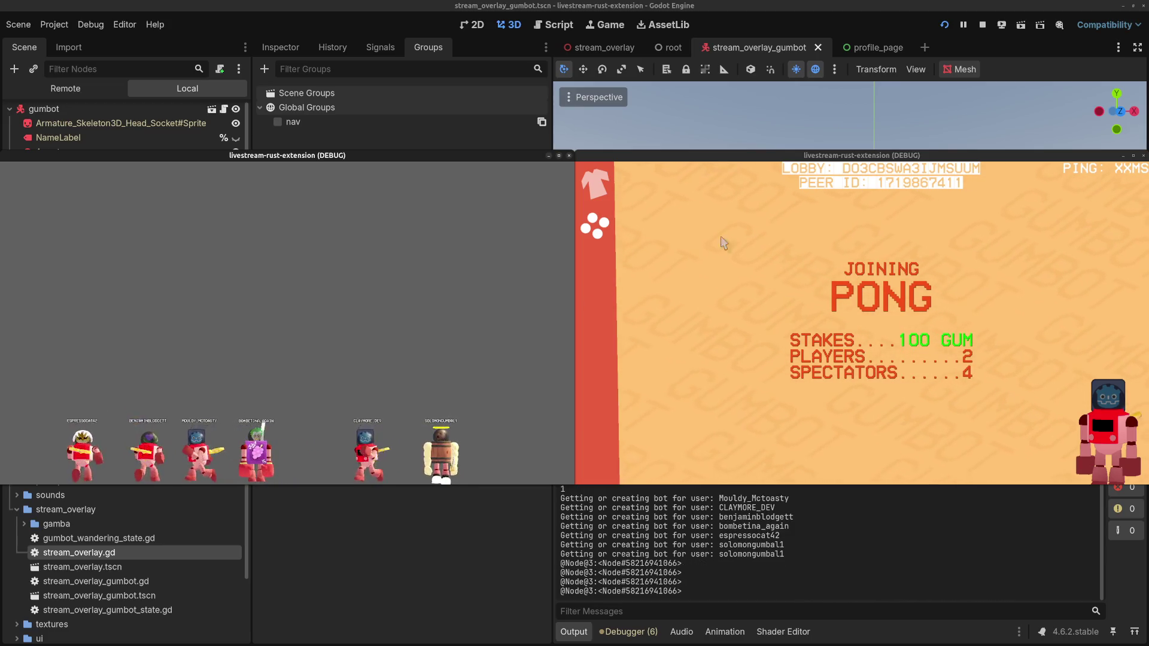
{"action": "left_click", "coordinate": [983, 24]}
{"action": "key", "text": "super"}
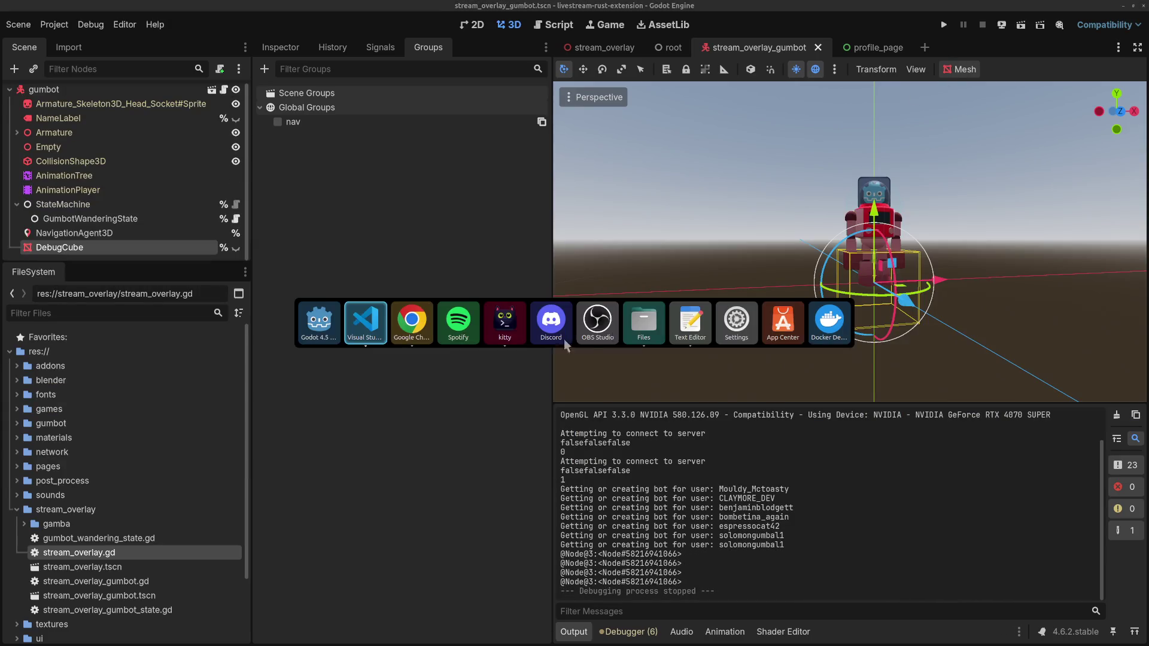
Copy the " is MultiplayerClient.Connected" comparison from line 59 into the line-58 state print.
{"action": "key", "text": "Return"}
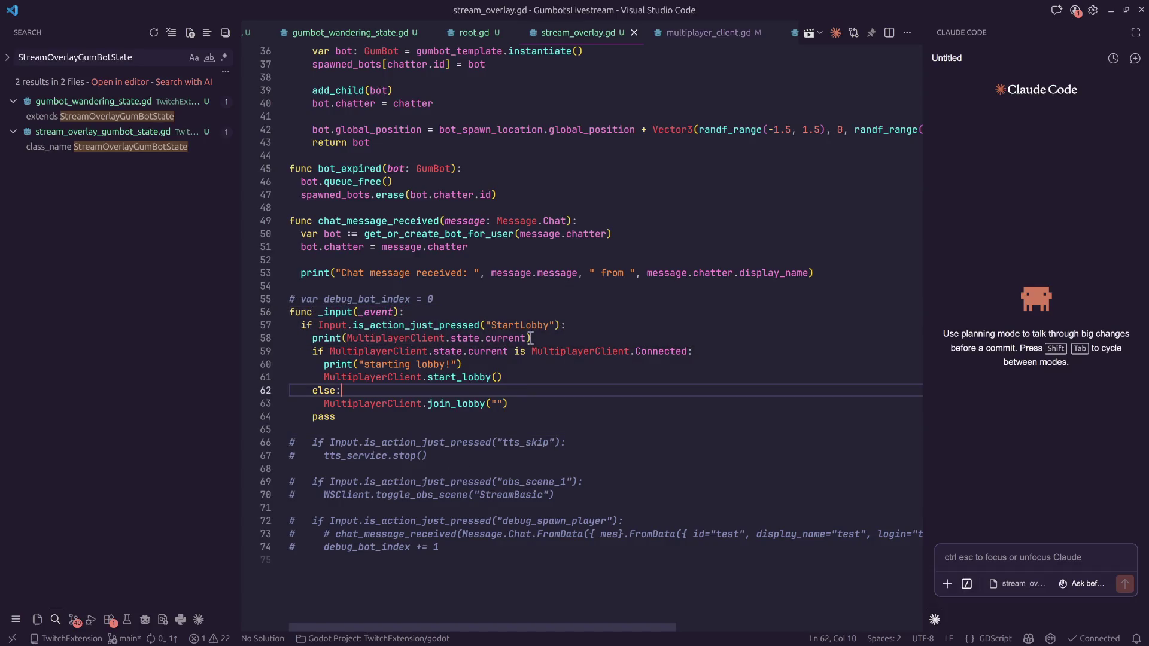
{"action": "left_click", "coordinate": [544, 338]}
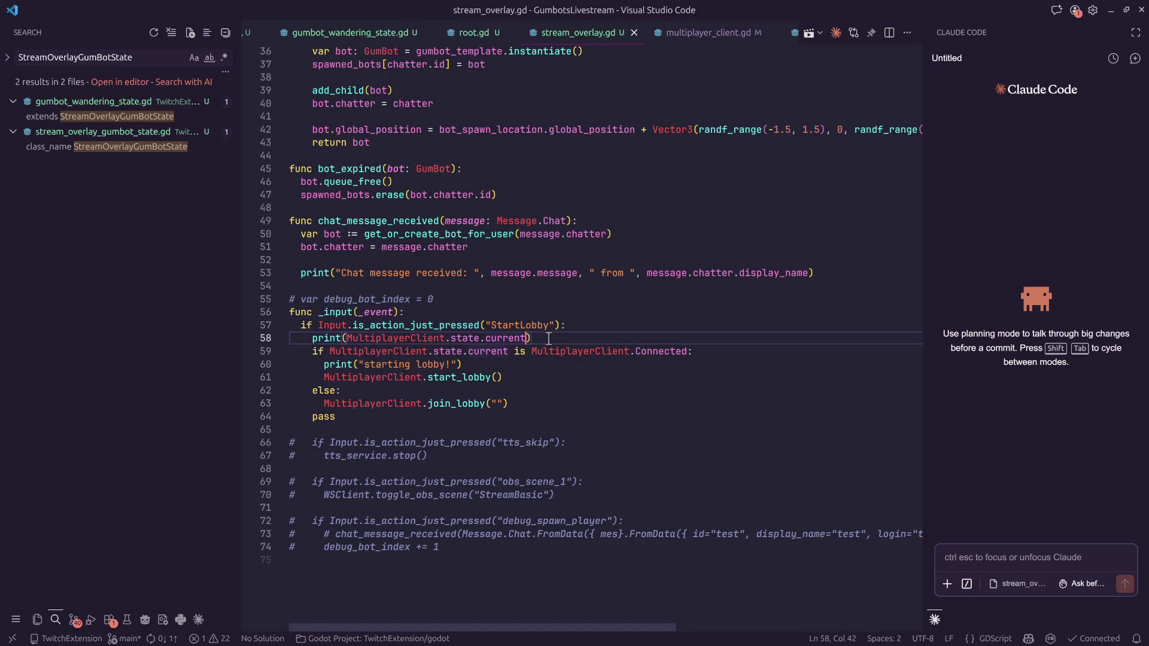
{"action": "left_click", "coordinate": [549, 364]}
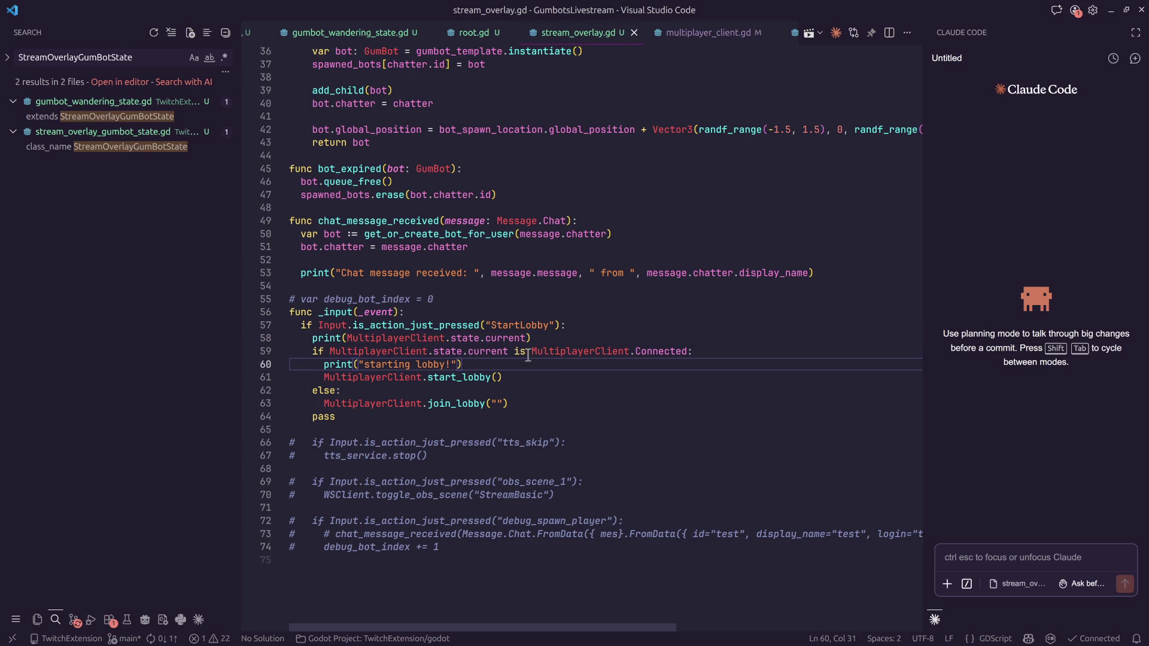
{"action": "left_click_drag", "start_coordinate": [510, 355], "coordinate": [688, 353]}
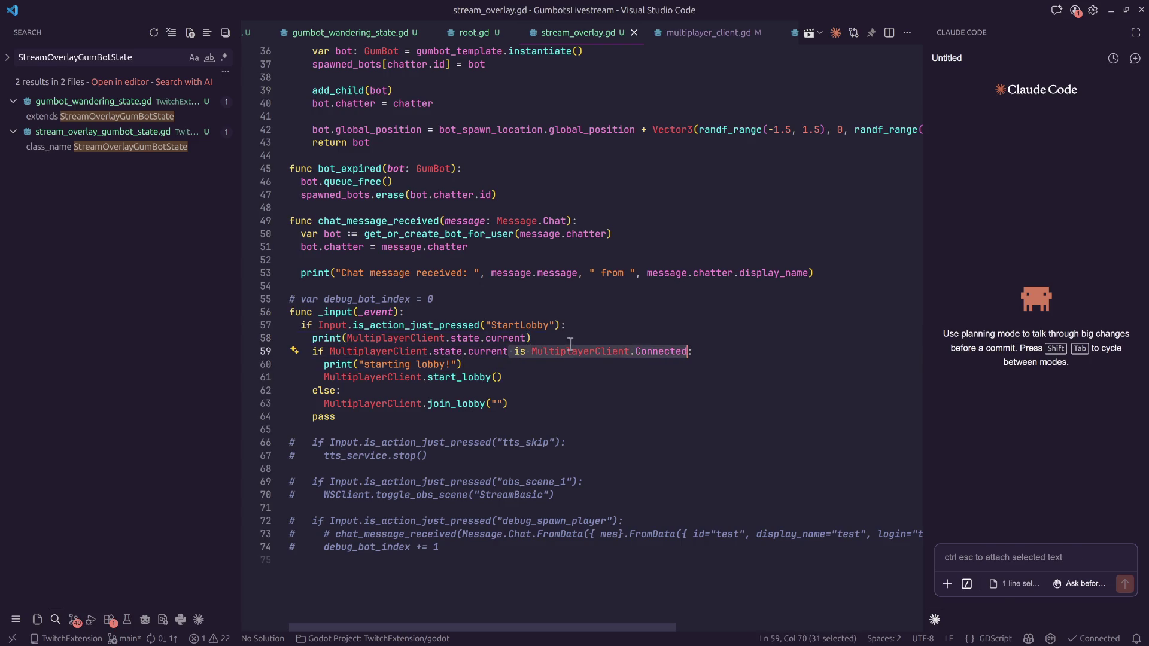
{"action": "key", "text": "ctrl+c"}
{"action": "left_click", "coordinate": [526, 338]}
{"action": "key", "text": "ctrl+v"}
Change Connected to Disconnected in the line-58 print and save stream_overlay.gd.
{"action": "key", "text": "Up"}
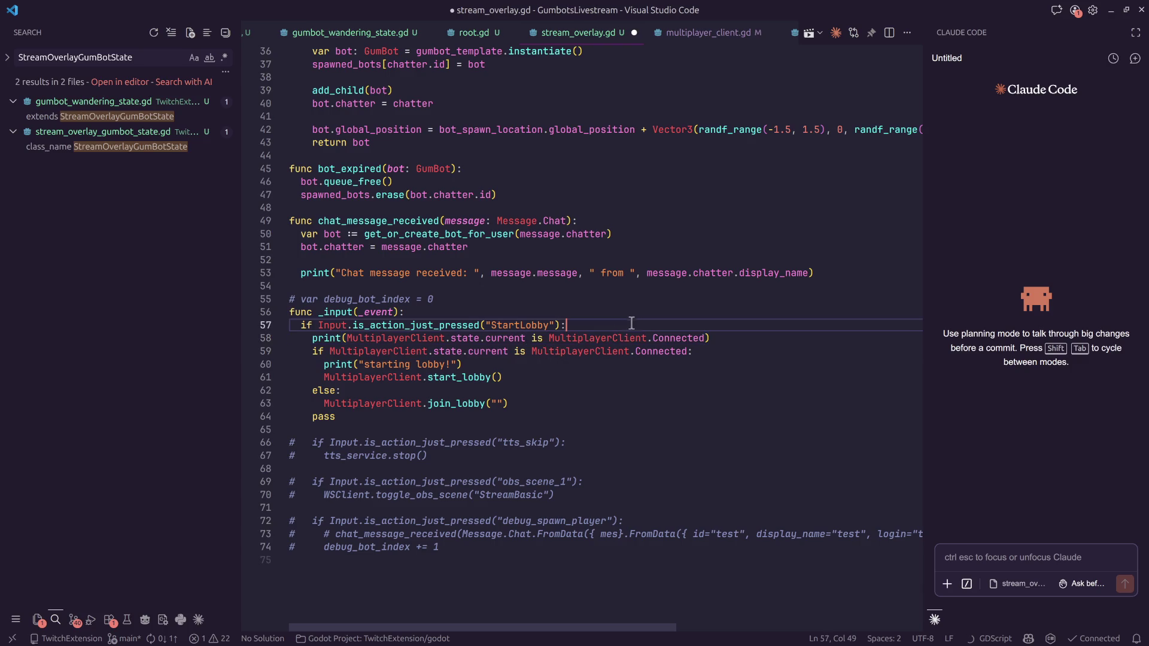
{"action": "double_click", "coordinate": [675, 338]}
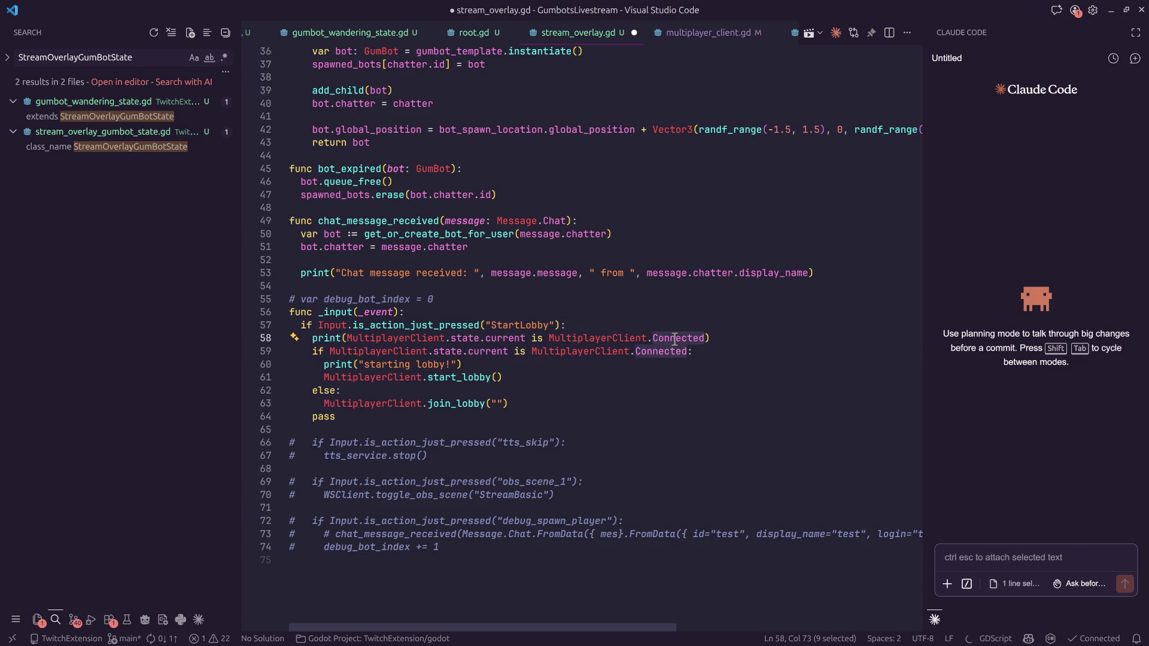
{"action": "type", "text": "Dis"}
{"action": "key", "text": "Return"}
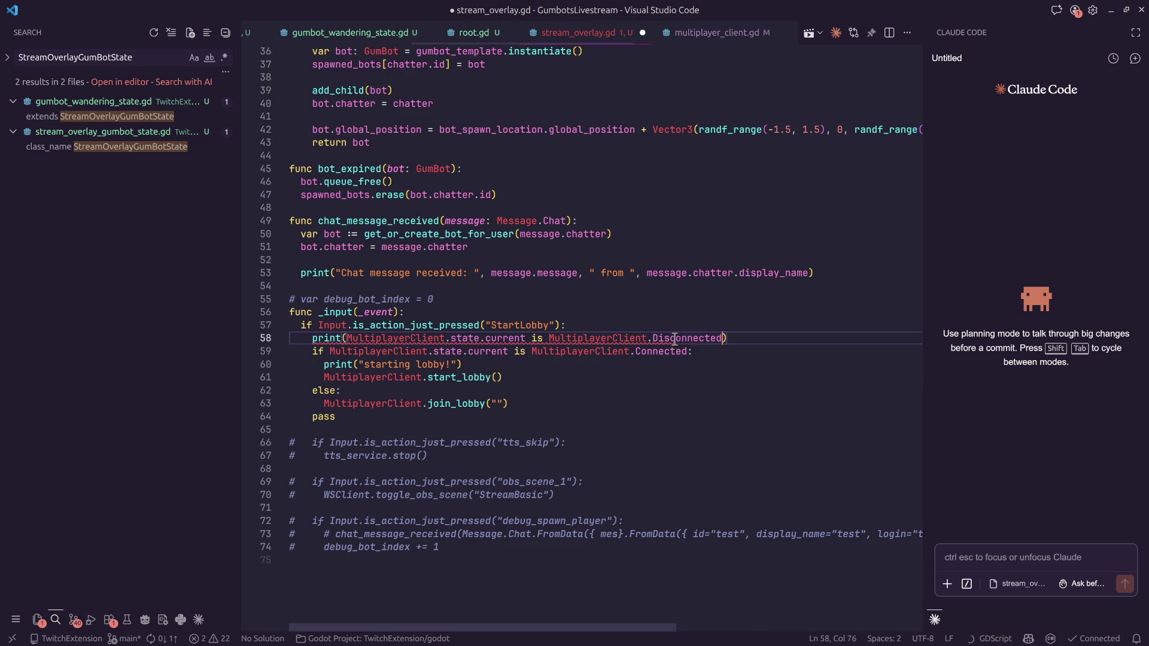
{"action": "key", "text": "ctrl+s"}
{"action": "left_click", "coordinate": [596, 378]}
{"action": "key", "text": "alt+Tab"}
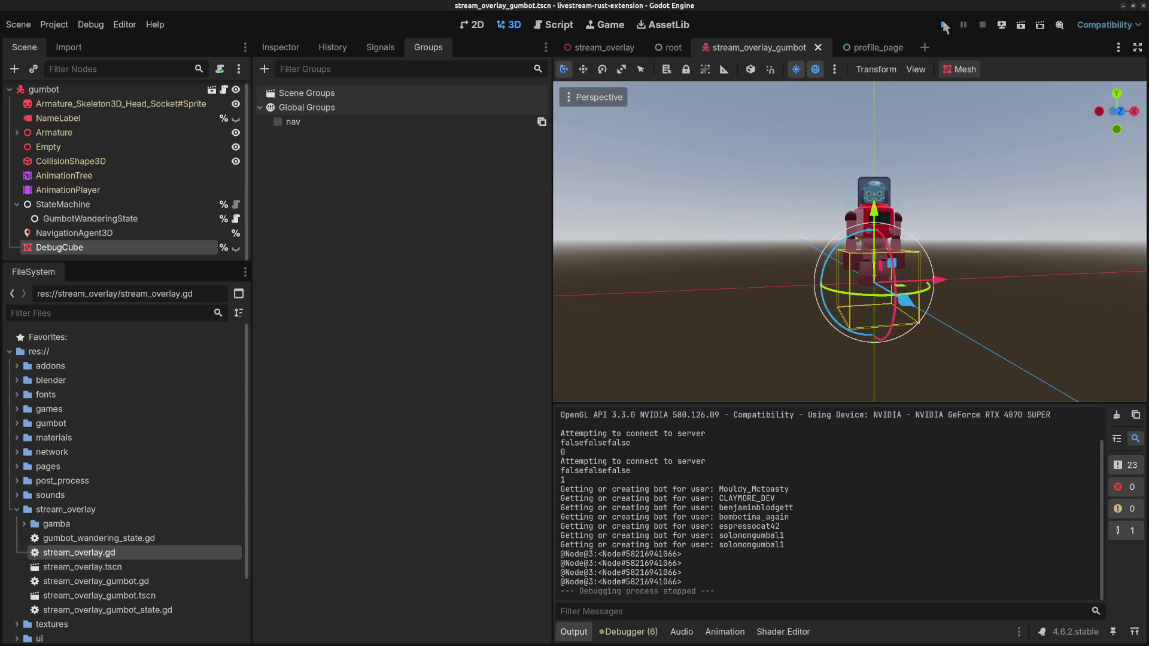
Run the project again, watch the Output log print true while joining Pong, then stop.
{"action": "left_click", "coordinate": [945, 25]}
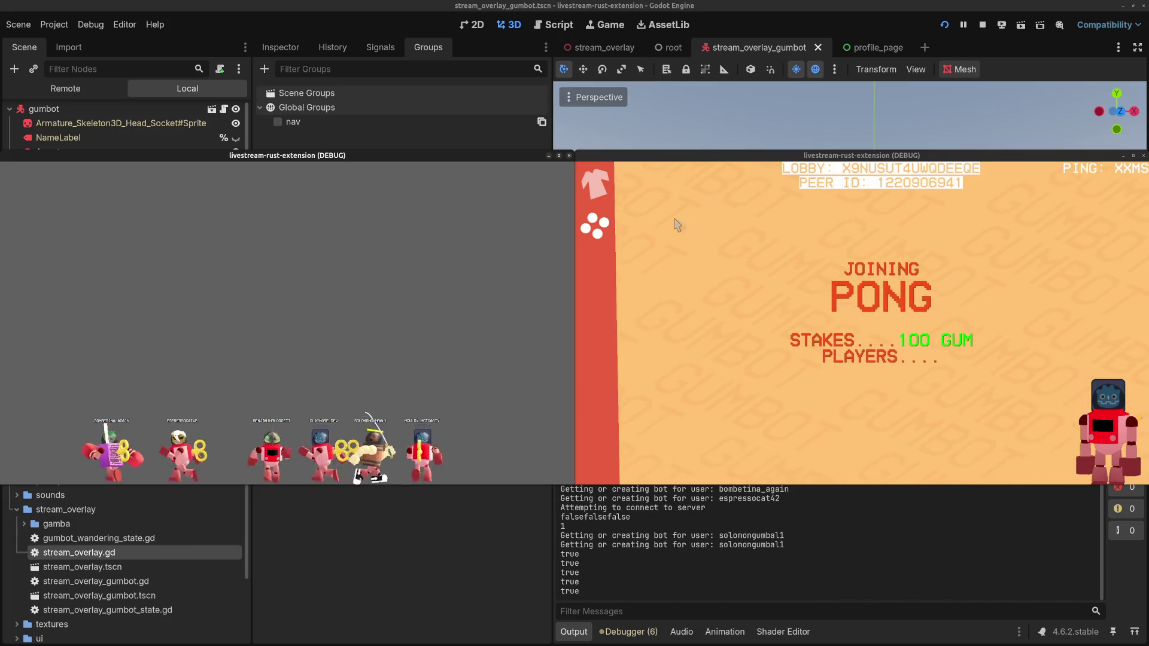
{"action": "left_click", "coordinate": [982, 25]}
{"action": "key", "text": "alt+Tab"}
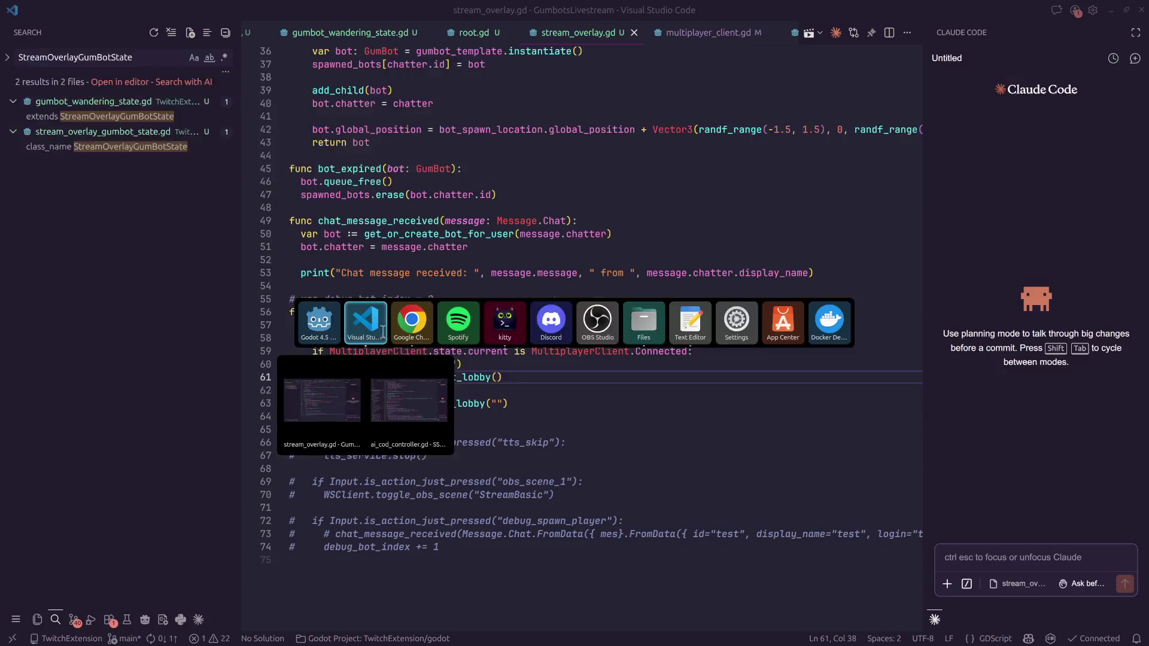
Select the MultiplayerClient.join_lobby("") call on line 63 and search the project for it.
{"action": "left_click", "coordinate": [527, 381]}
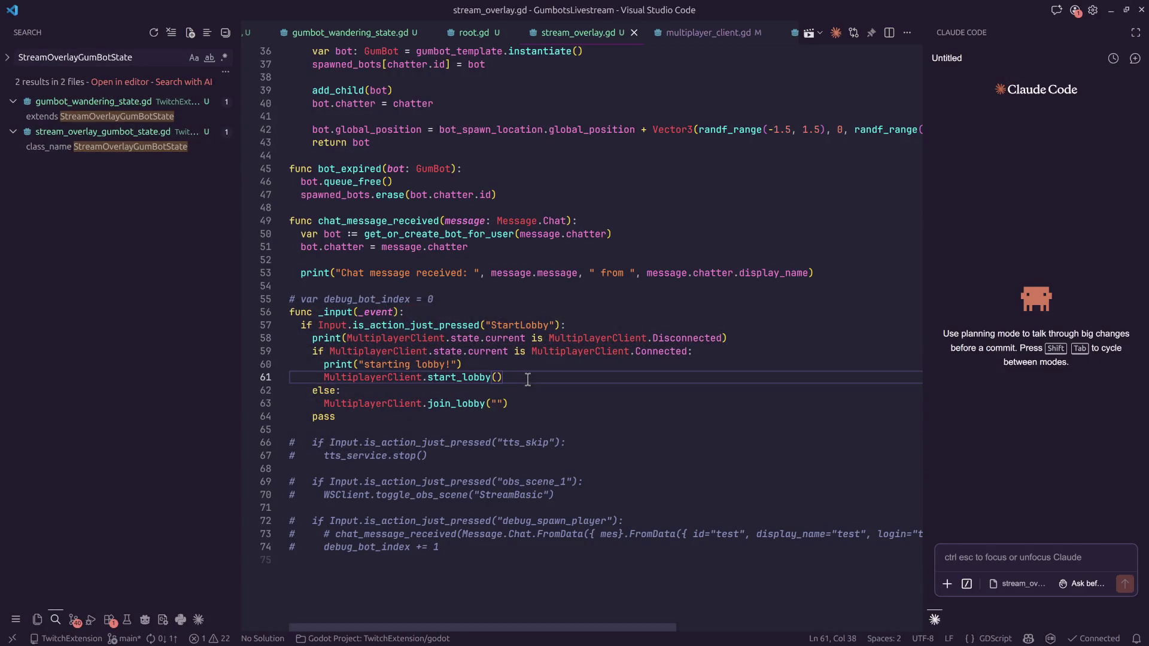
{"action": "left_click_drag", "start_coordinate": [508, 404], "coordinate": [323, 403]}
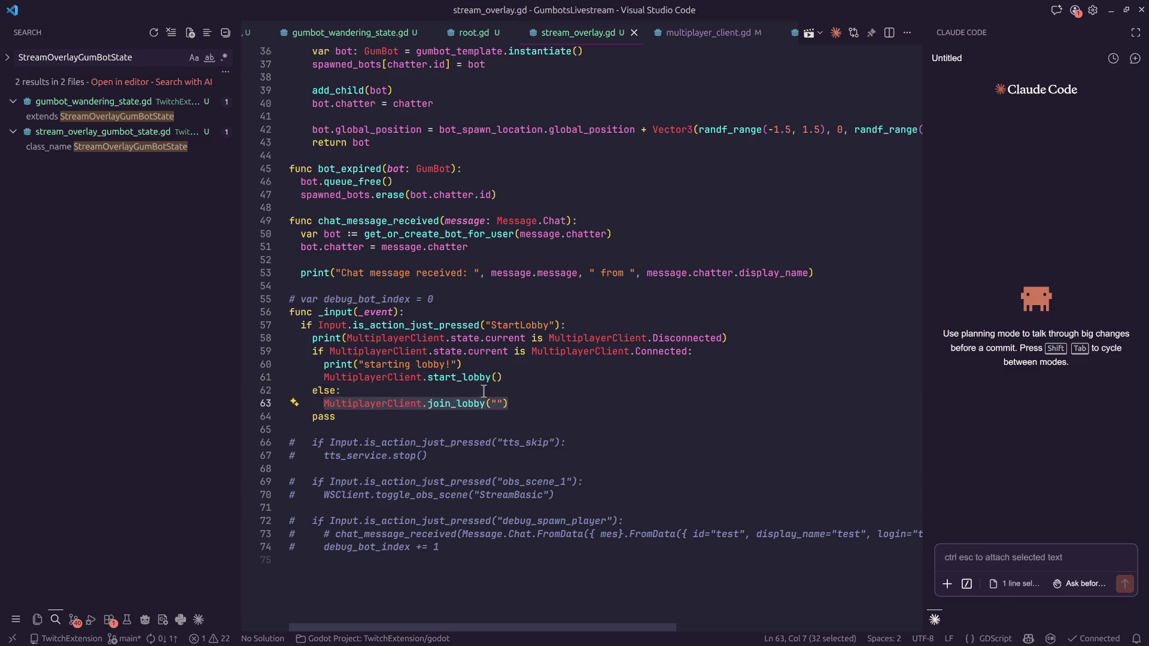
{"action": "key", "text": "ctrl+shift+f"}
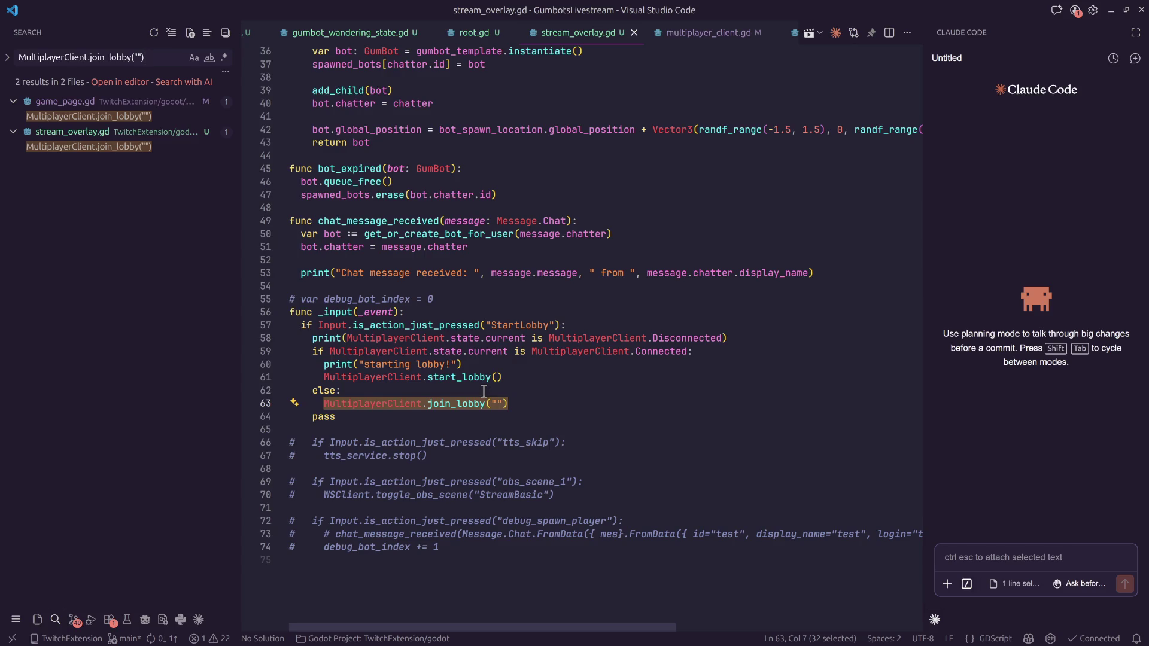
{"action": "left_click_drag", "start_coordinate": [509, 403], "coordinate": [323, 407]}
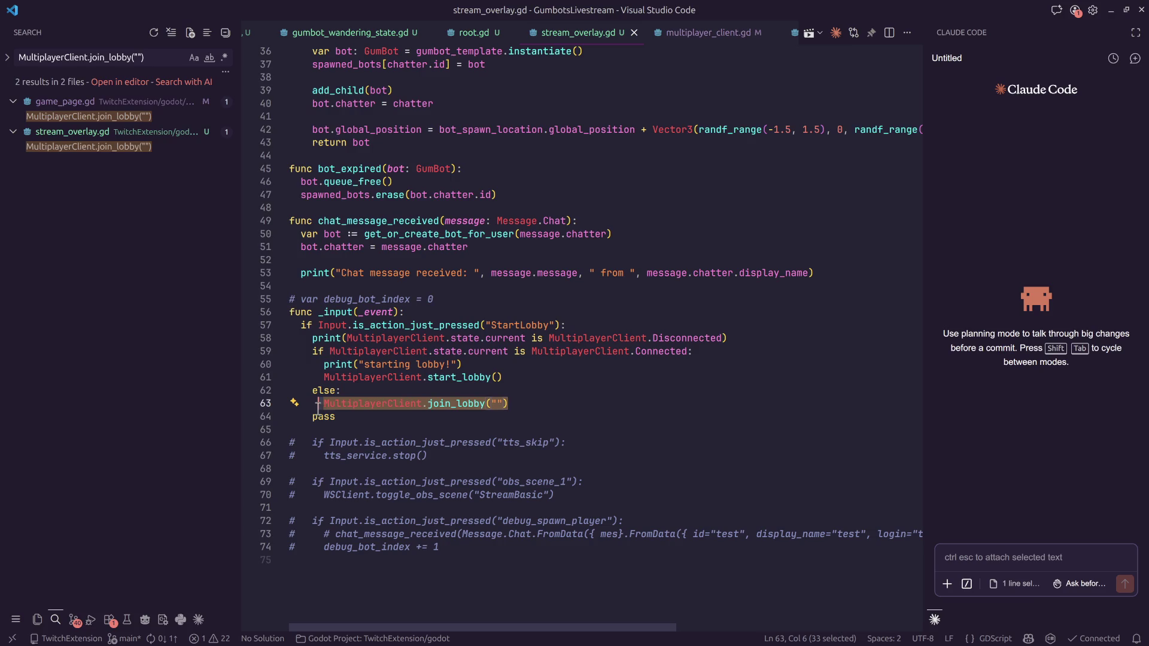
{"action": "left_click", "coordinate": [337, 414]}
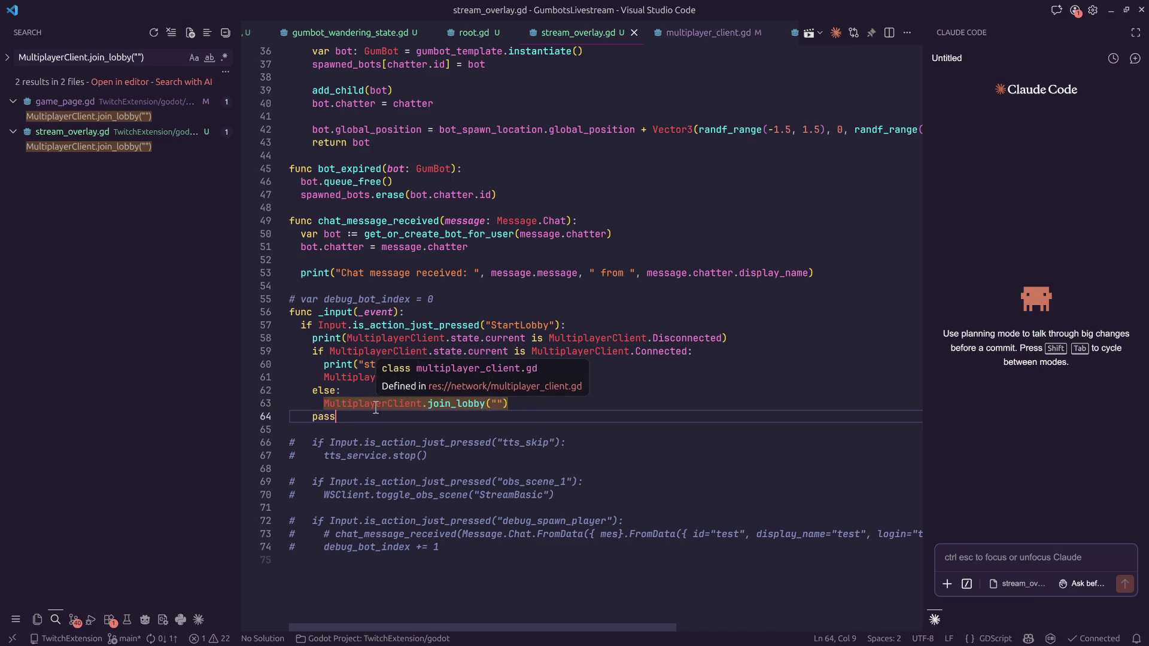
{"action": "scroll", "coordinate": [455, 424], "scroll_direction": "up", "scroll_amount": 2}
{"action": "left_click", "coordinate": [525, 448]}
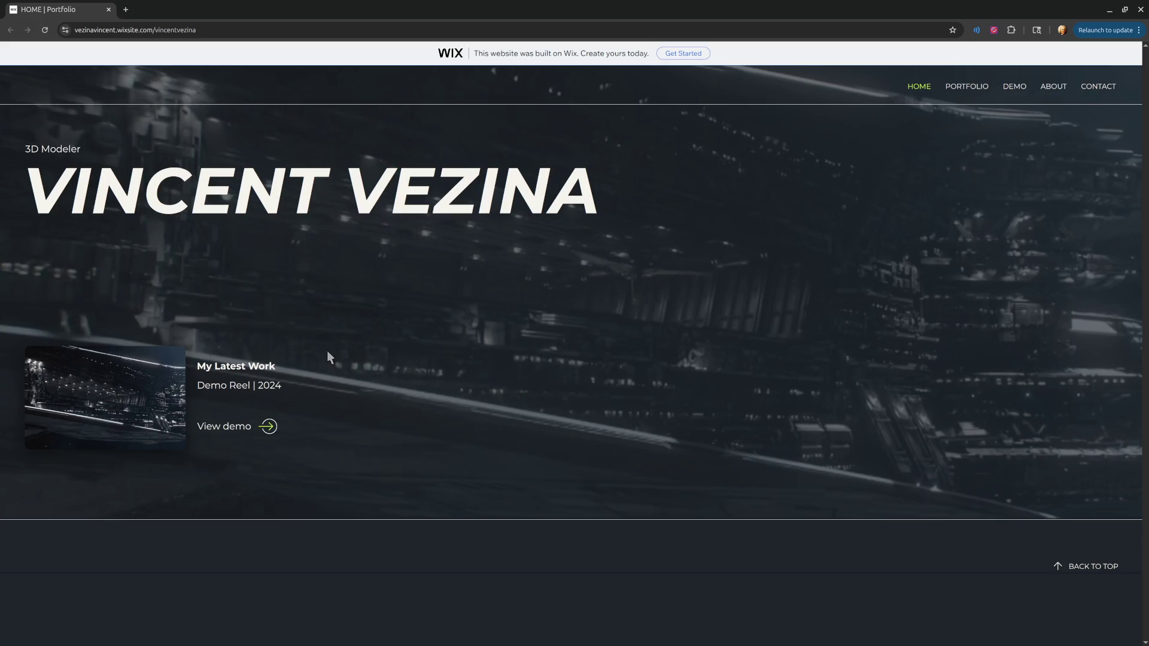
Browse the portfolio grid, view the Abandoned Tower | UE 5 project, and go back.
{"action": "left_click", "coordinate": [970, 88]}
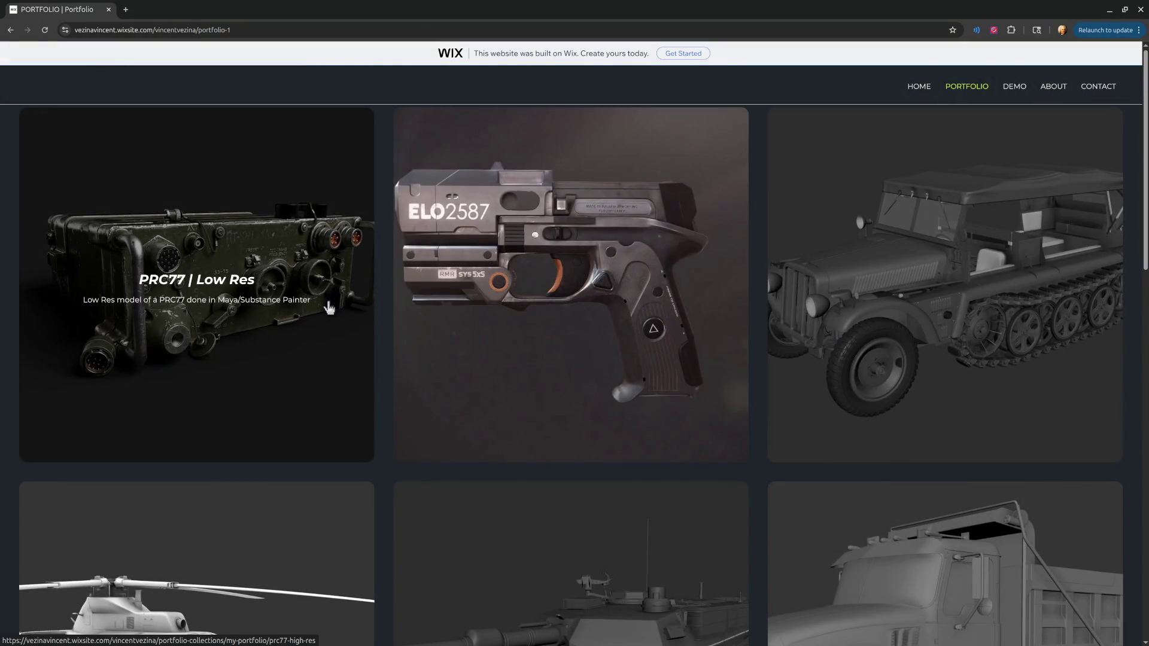
{"action": "scroll", "coordinate": [326, 307], "scroll_direction": "down", "scroll_amount": 5}
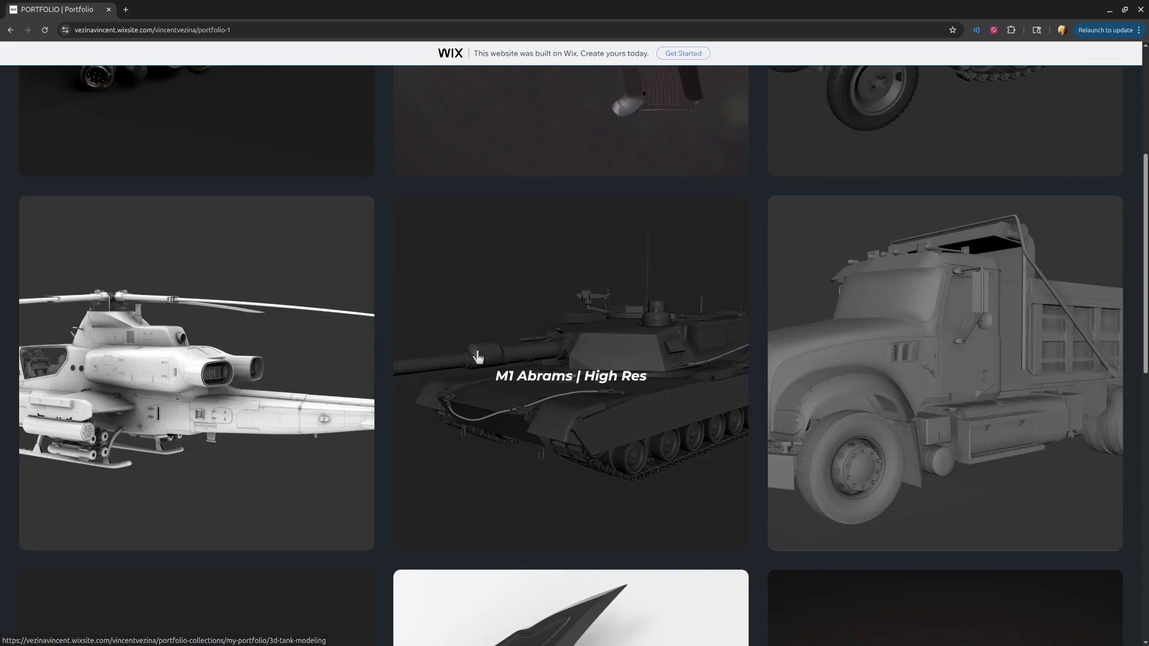
{"action": "scroll", "coordinate": [347, 408], "scroll_direction": "down", "scroll_amount": 2}
{"action": "scroll", "coordinate": [347, 407], "scroll_direction": "down", "scroll_amount": 5}
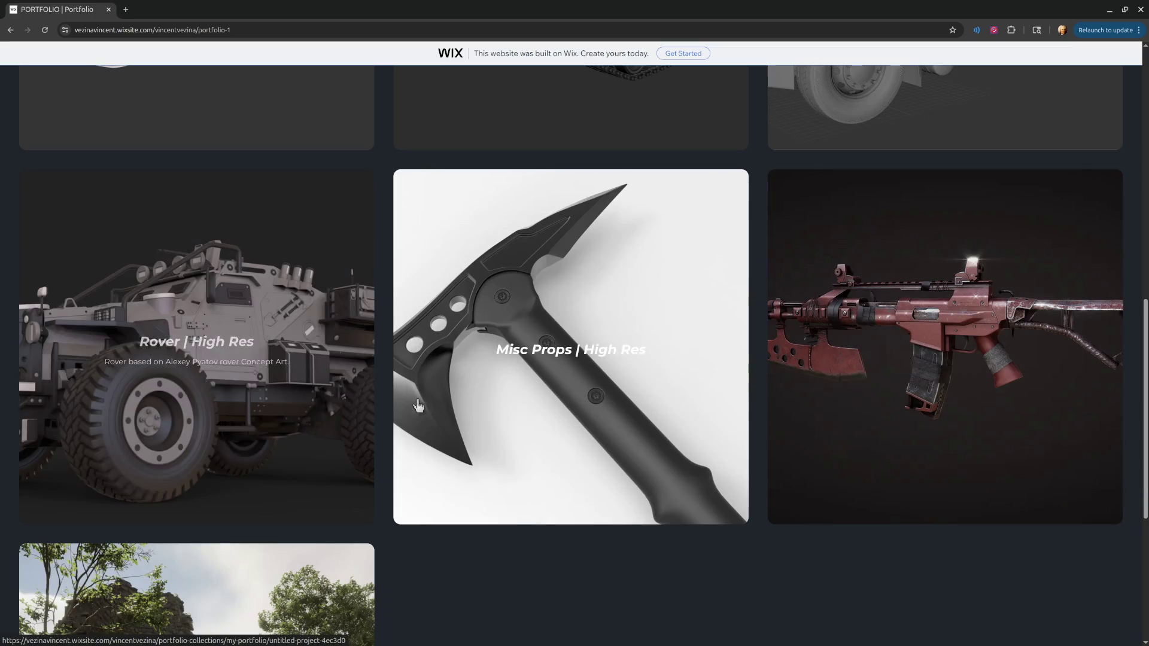
{"action": "scroll", "coordinate": [441, 402], "scroll_direction": "down", "scroll_amount": 5}
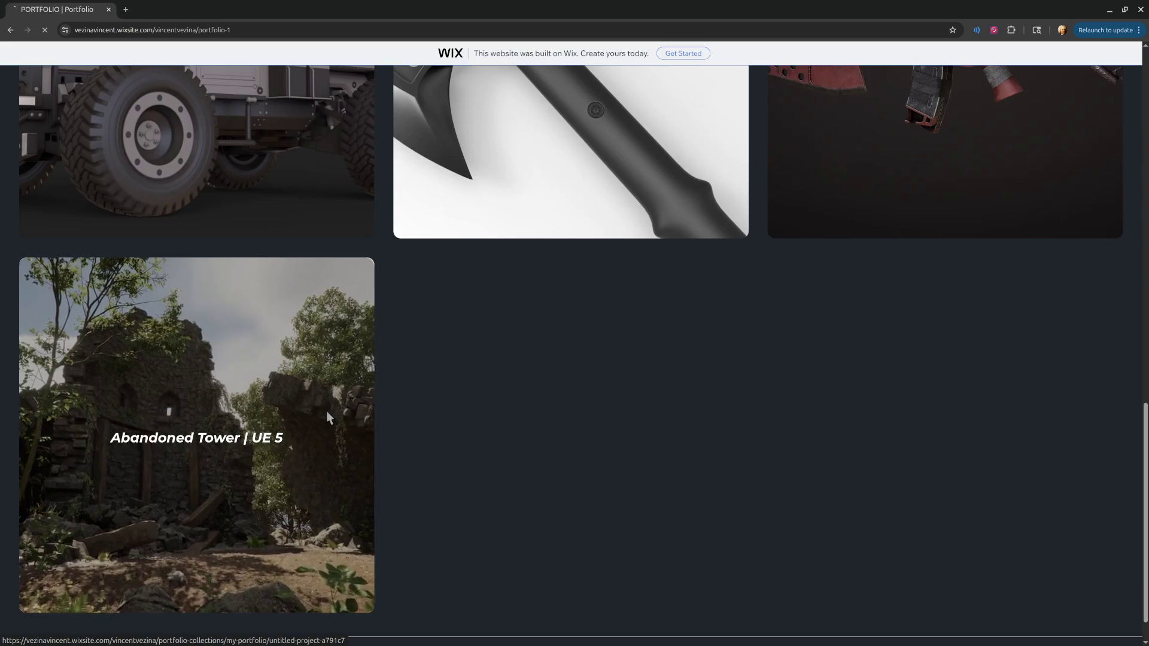
{"action": "left_click", "coordinate": [326, 418]}
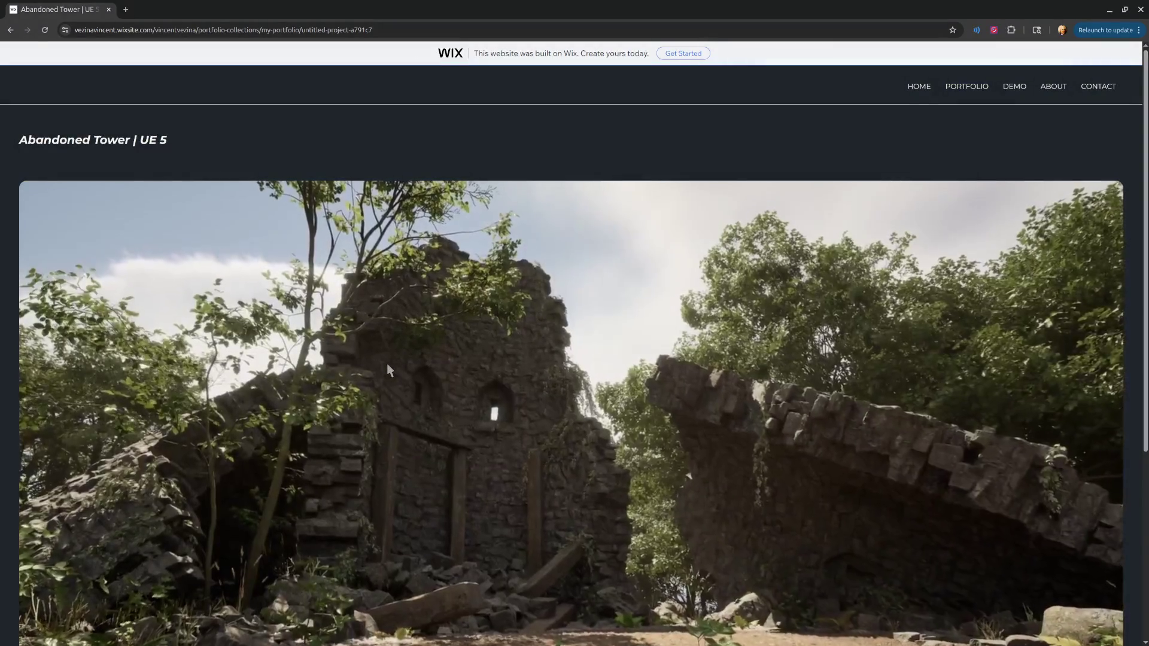
{"action": "scroll", "coordinate": [419, 374], "scroll_direction": "down", "scroll_amount": 4}
{"action": "scroll", "coordinate": [425, 374], "scroll_direction": "up", "scroll_amount": 2}
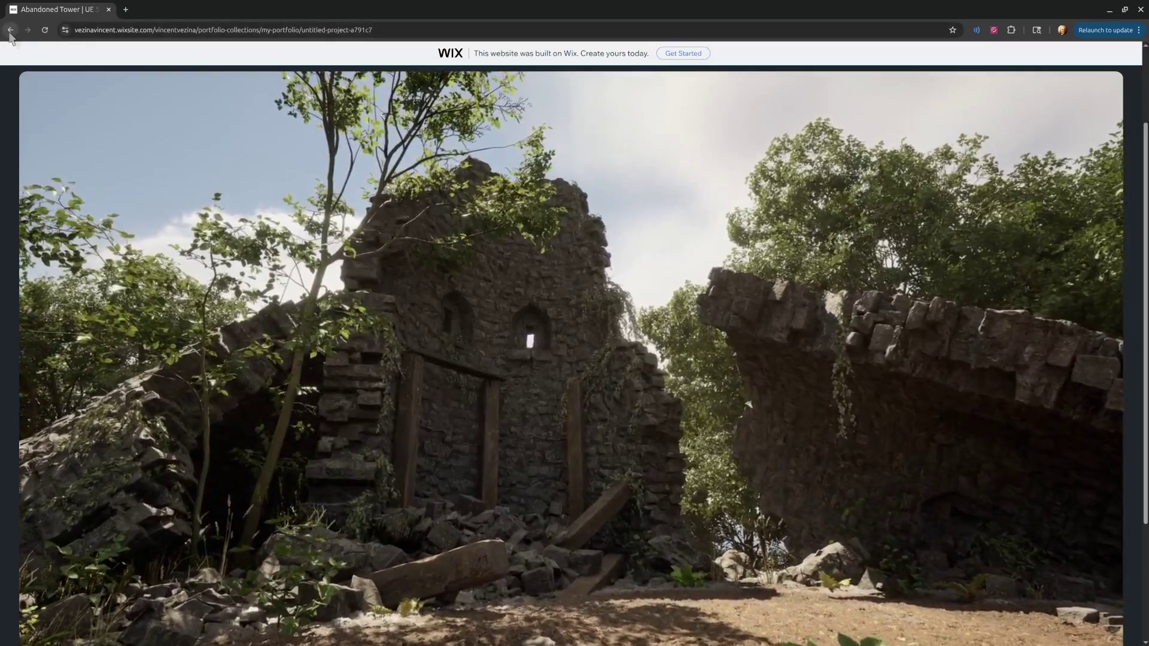
{"action": "left_click", "coordinate": [10, 30]}
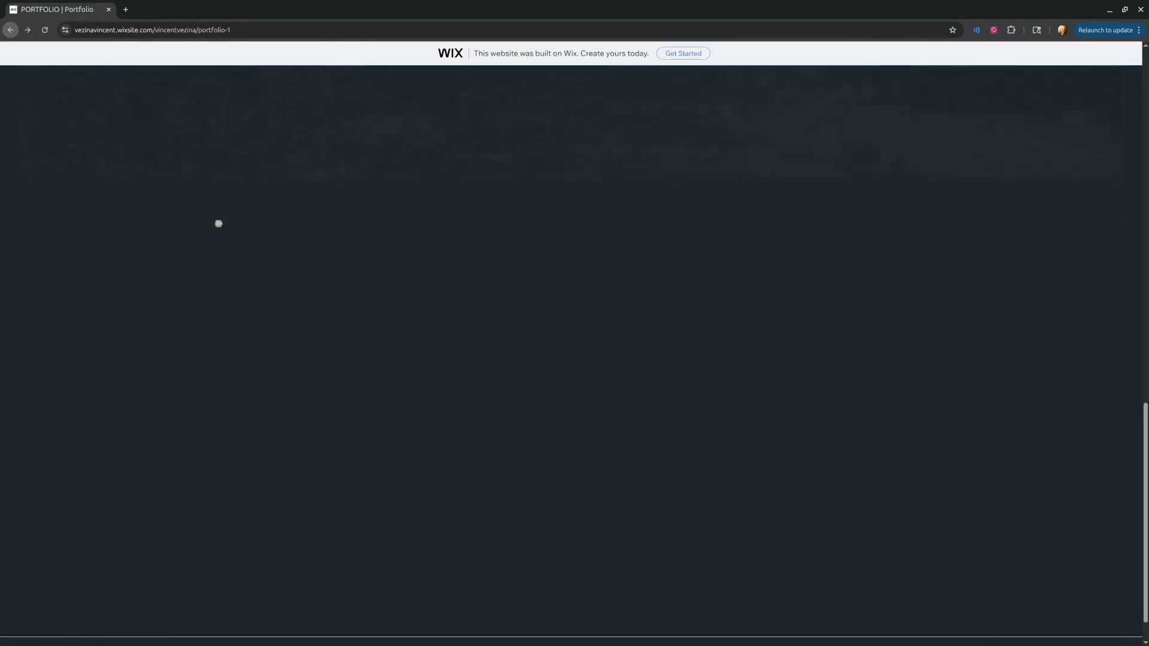
Visit the HOME and password-protected demo pages, then close the portfolio tab.
{"action": "scroll", "coordinate": [570, 448], "scroll_direction": "up", "scroll_amount": 5}
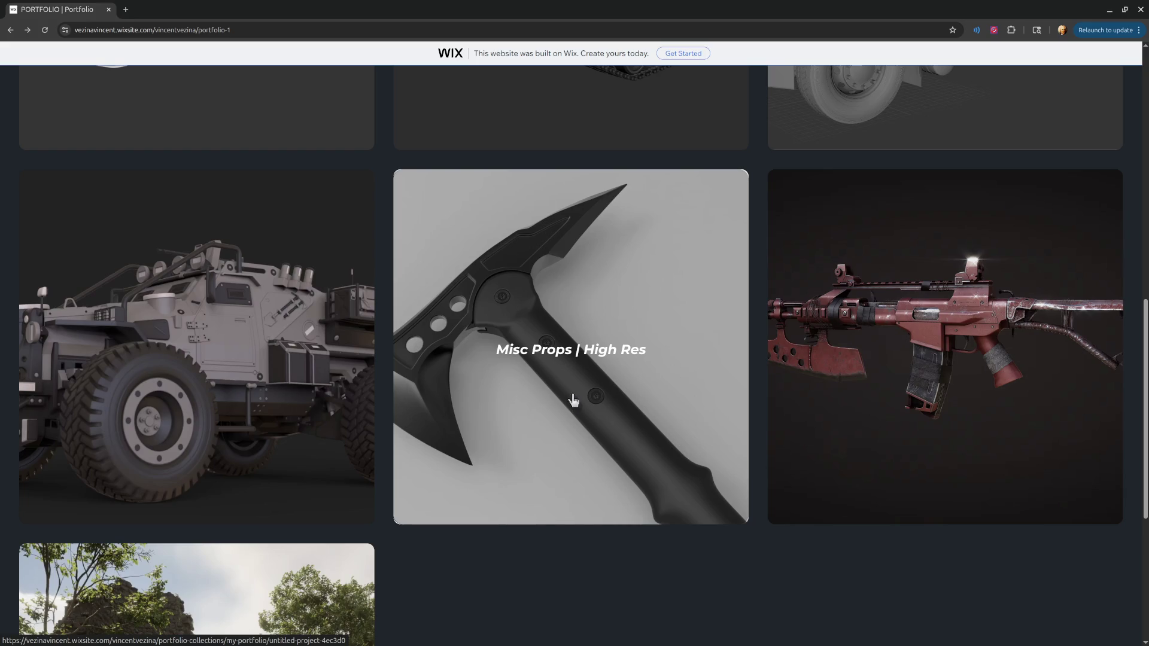
{"action": "scroll", "coordinate": [573, 400], "scroll_direction": "up", "scroll_amount": 7}
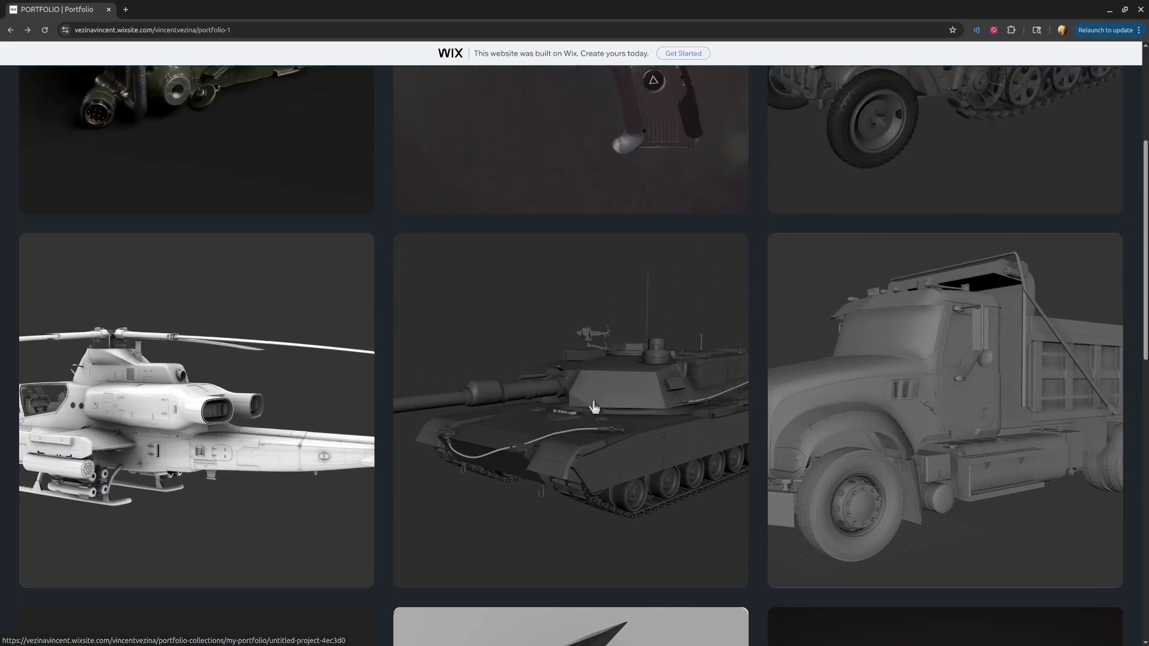
{"action": "scroll", "coordinate": [594, 408], "scroll_direction": "up", "scroll_amount": 4}
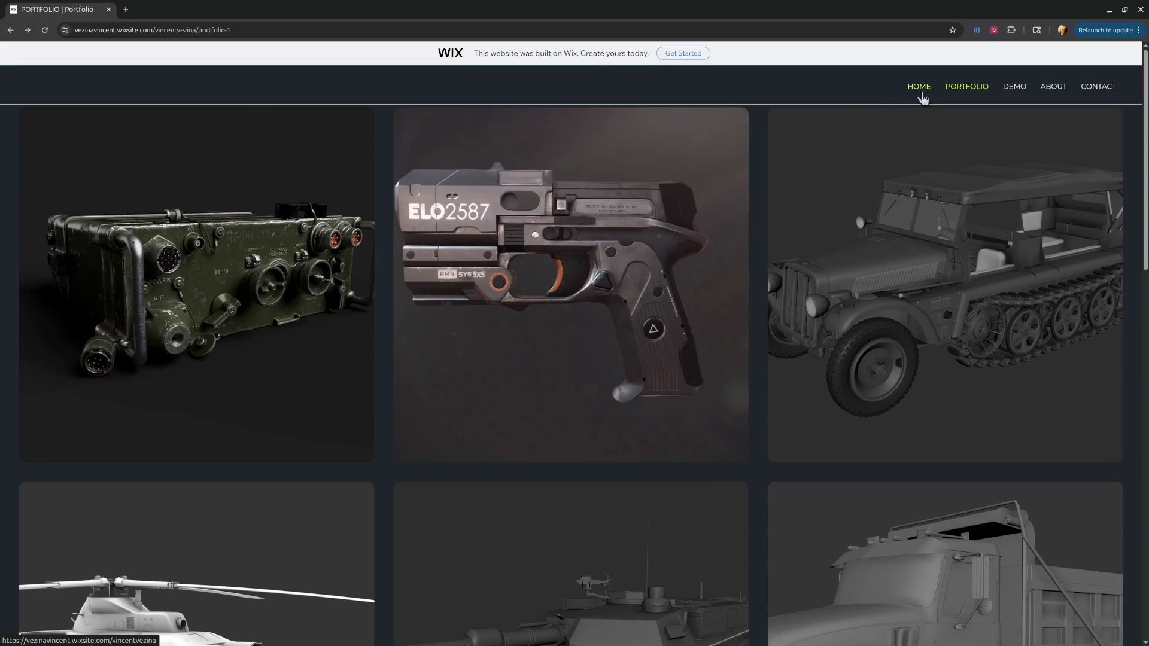
{"action": "left_click", "coordinate": [918, 88]}
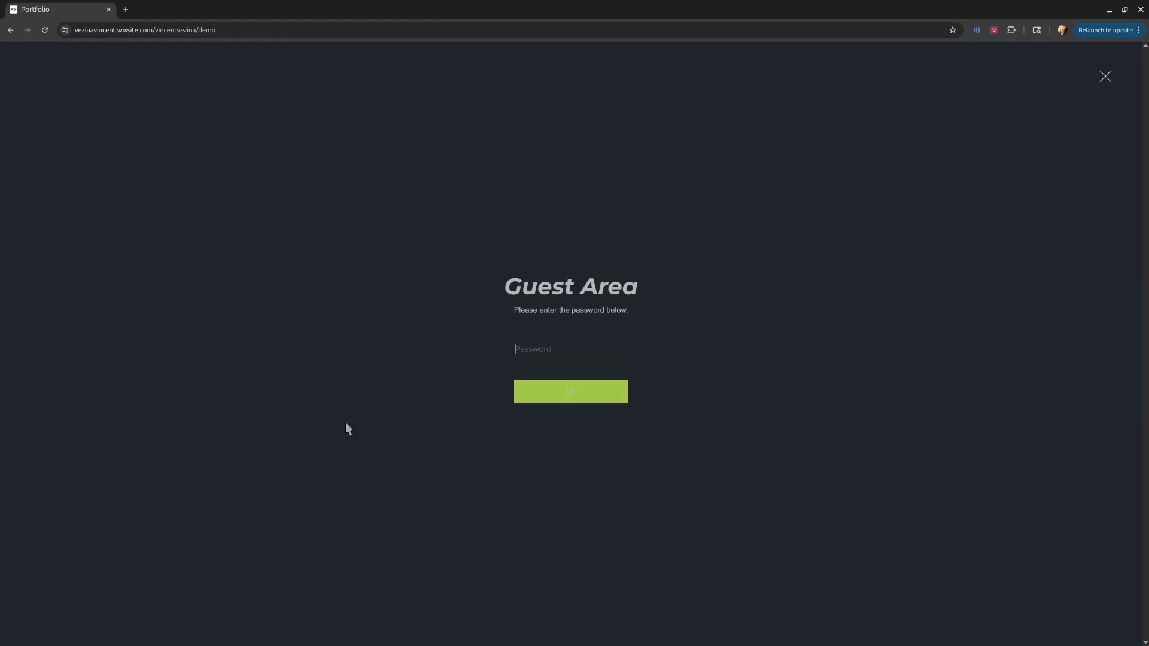
{"action": "left_click", "coordinate": [11, 30]}
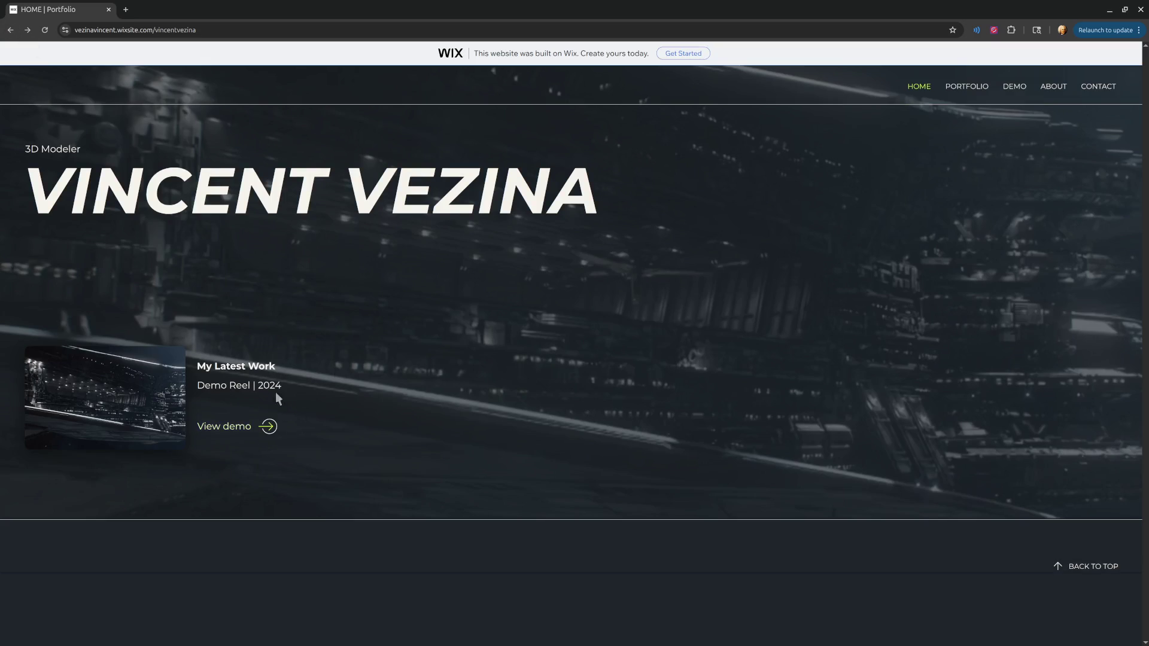
{"action": "left_click", "coordinate": [1015, 89]}
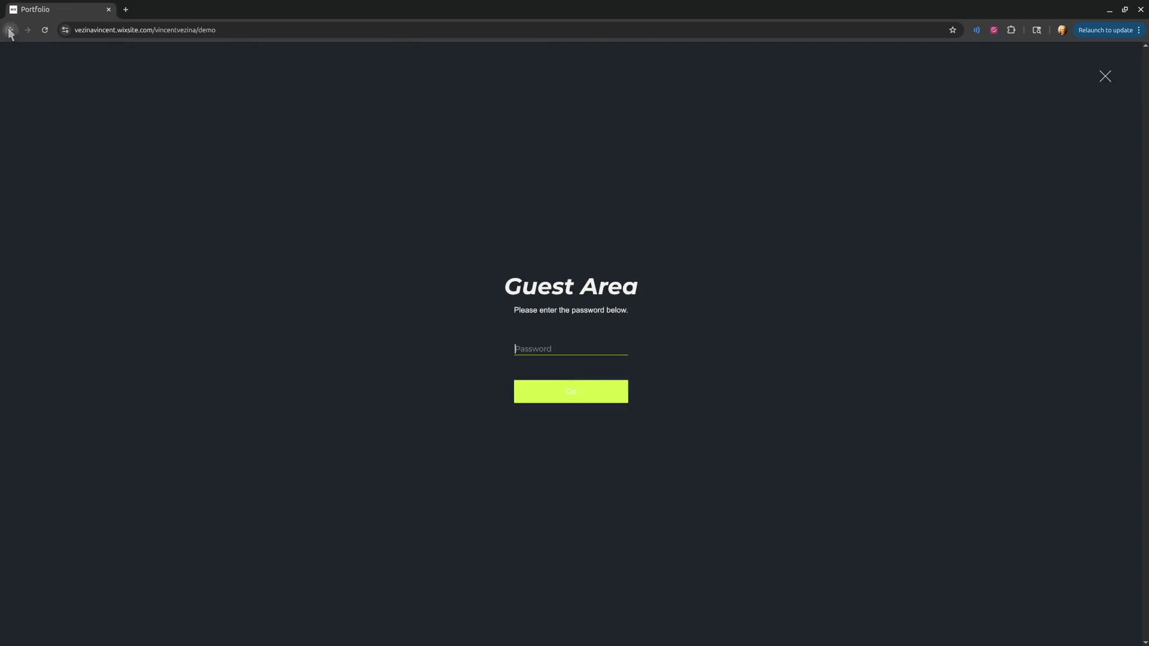
{"action": "left_click", "coordinate": [11, 29]}
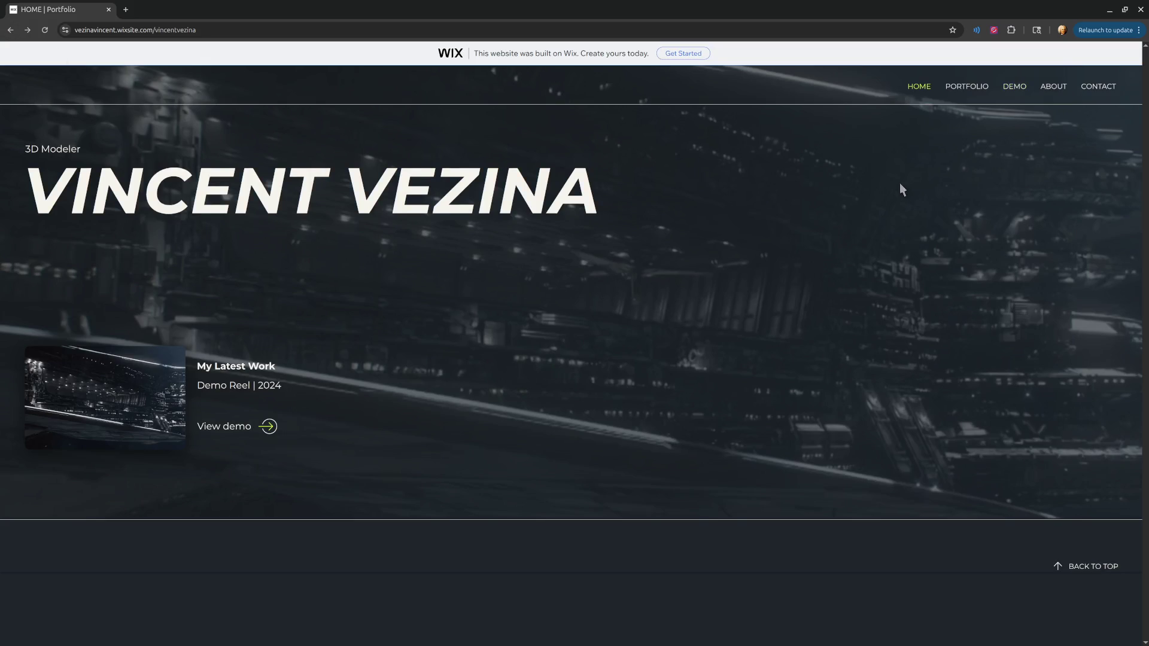
{"action": "left_click", "coordinate": [108, 10]}
{"action": "left_click", "coordinate": [559, 444]}
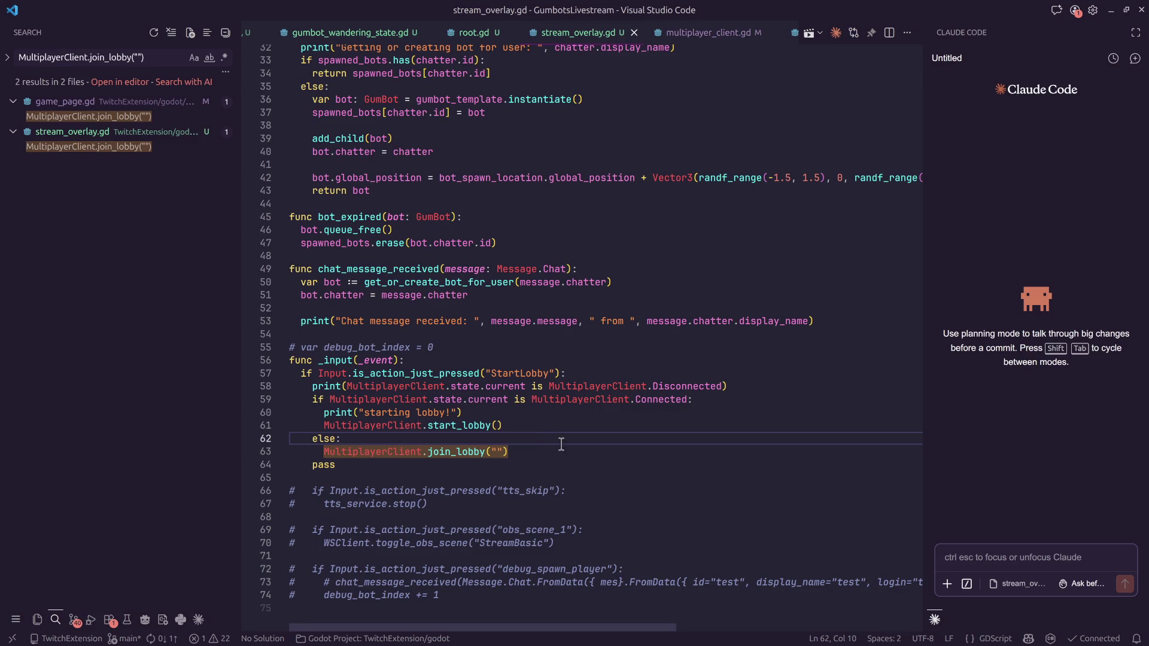
Clear Godot's Output log and return to stream_overlay.gd at line 60.
{"action": "key", "text": "alt+Tab"}
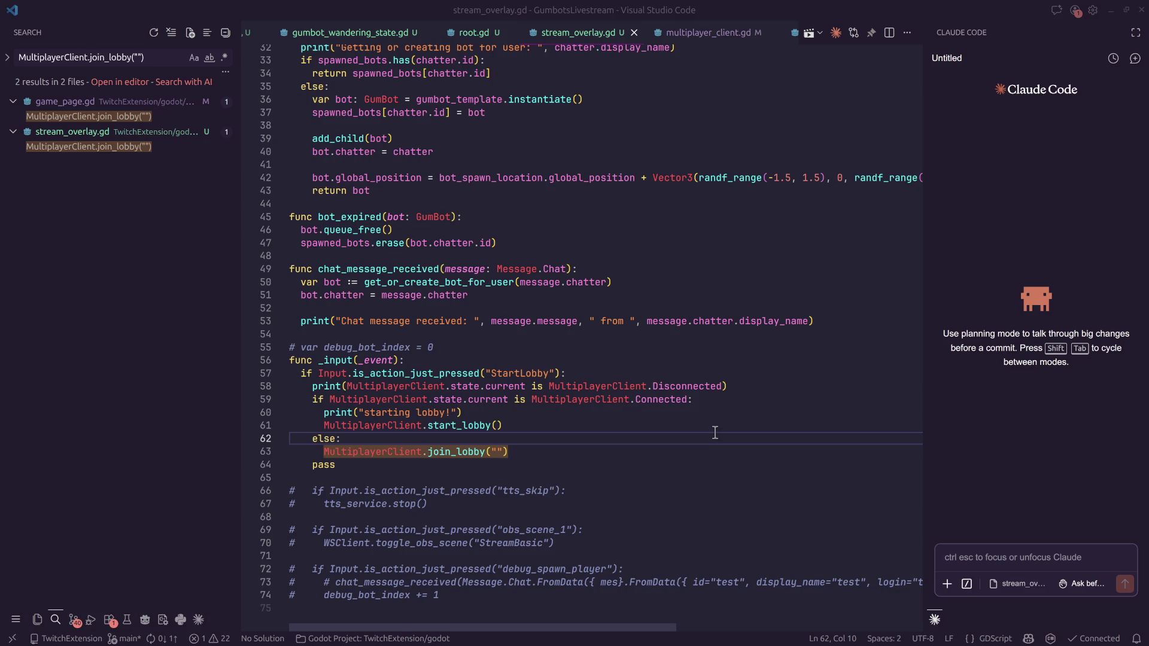
{"action": "left_click", "coordinate": [609, 417]}
{"action": "left_click", "coordinate": [574, 427]}
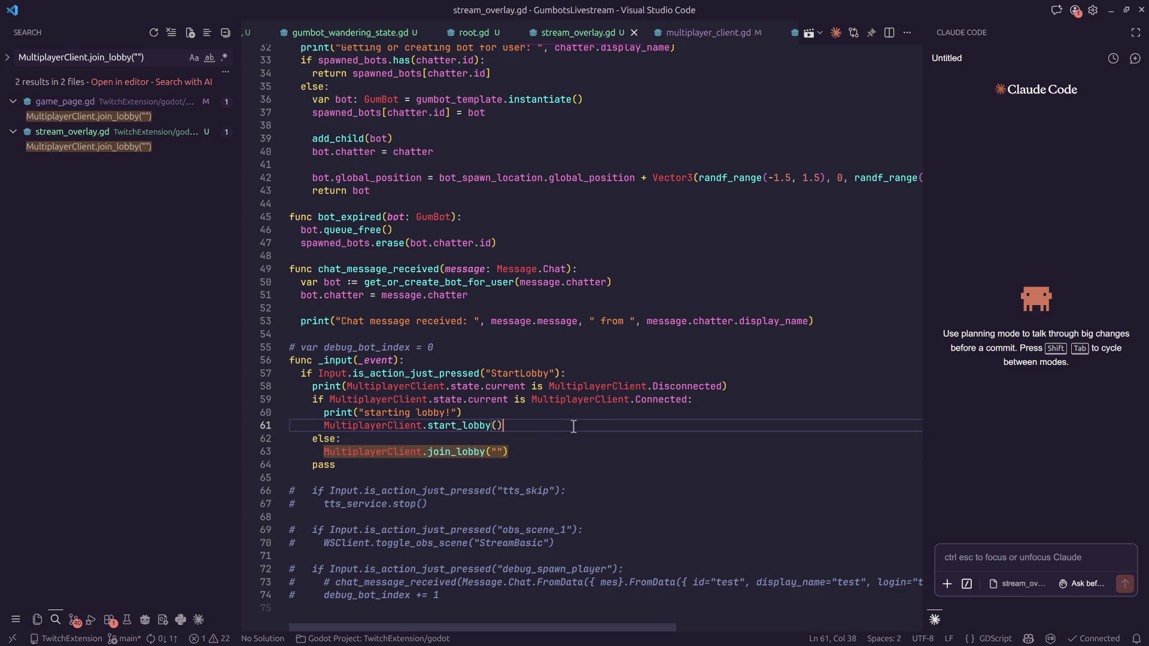
{"action": "key", "text": "alt+Tab"}
{"action": "left_click", "coordinate": [422, 325]}
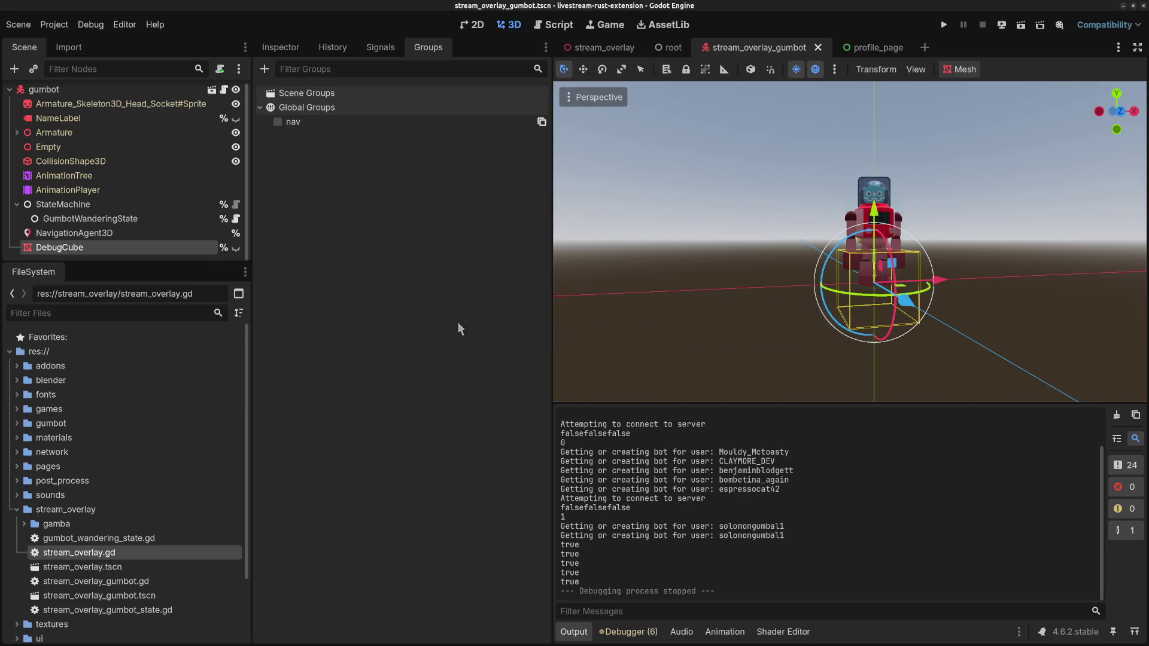
{"action": "left_click", "coordinate": [1117, 415]}
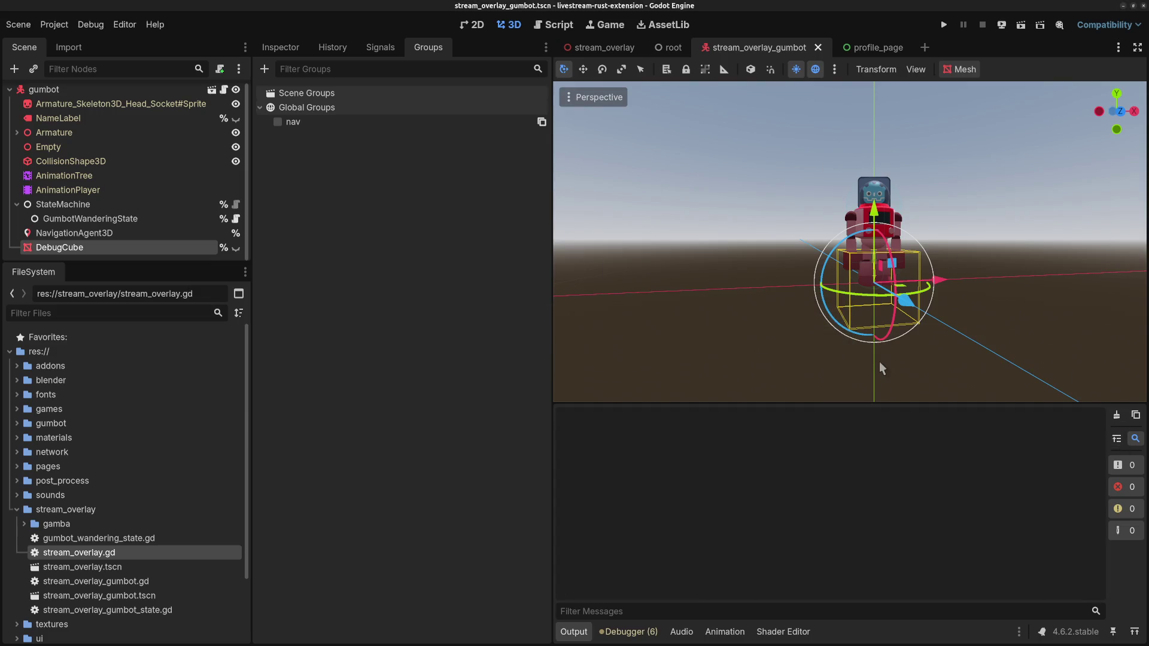
{"action": "key", "text": "alt+Tab"}
{"action": "left_click", "coordinate": [371, 325]}
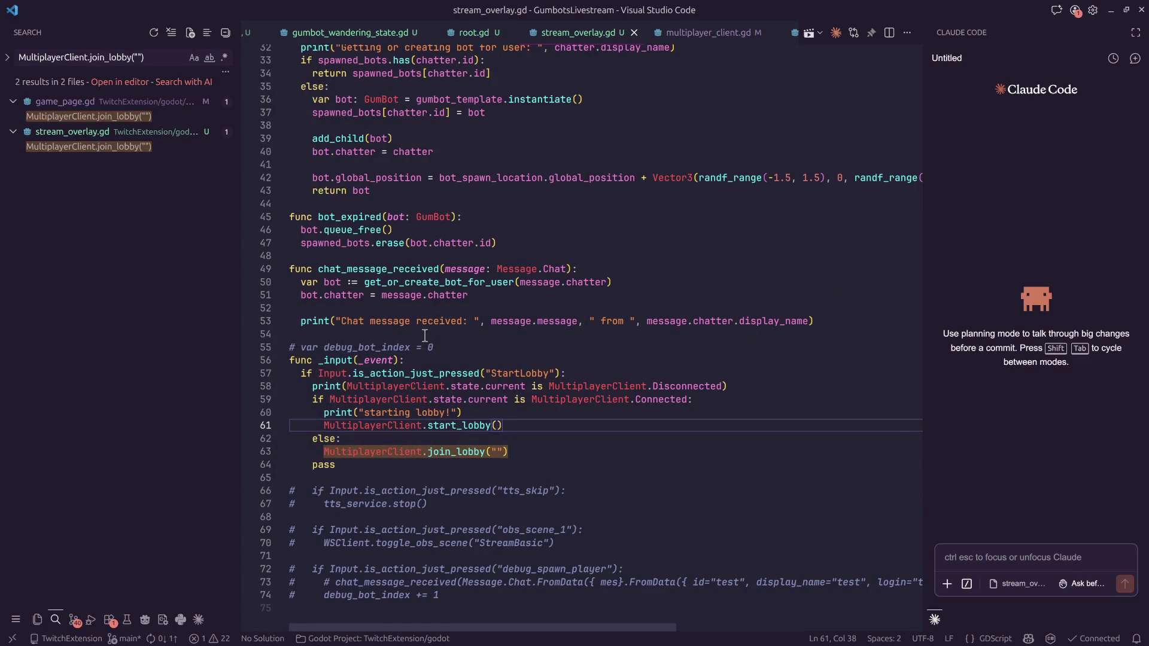
{"action": "left_click", "coordinate": [553, 419]}
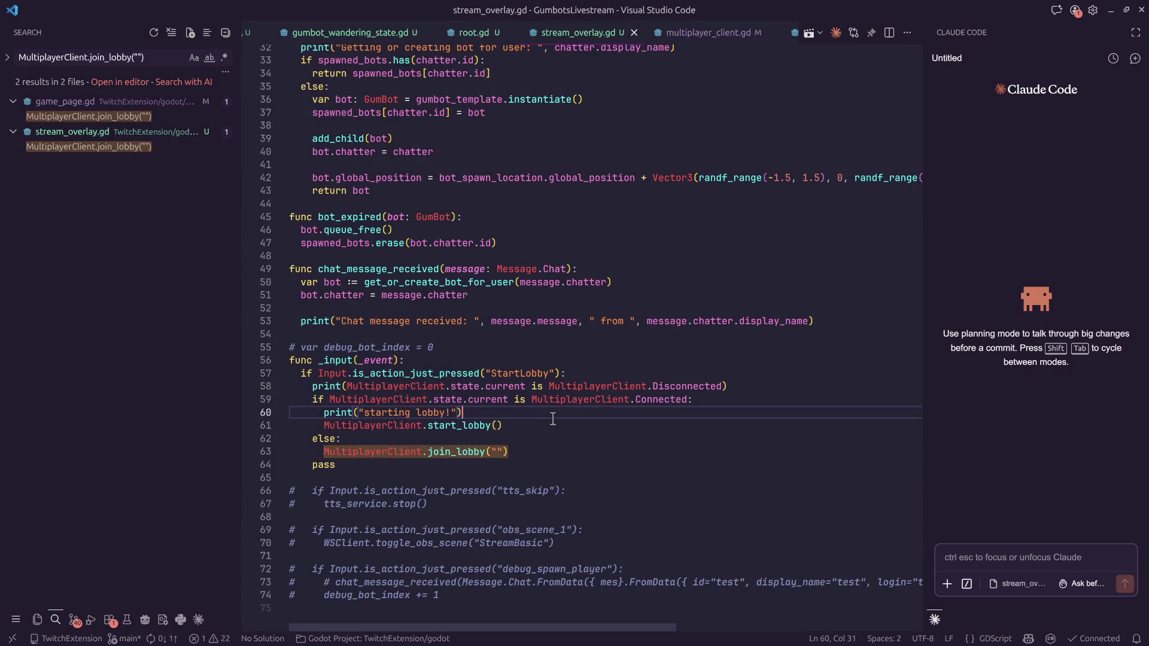
Jump to the join_lobby definition in multiplayer_client.gd and inspect its body.
{"action": "left_click", "coordinate": [470, 458], "text": "ctrl"}
{"action": "left_click", "coordinate": [429, 338]}
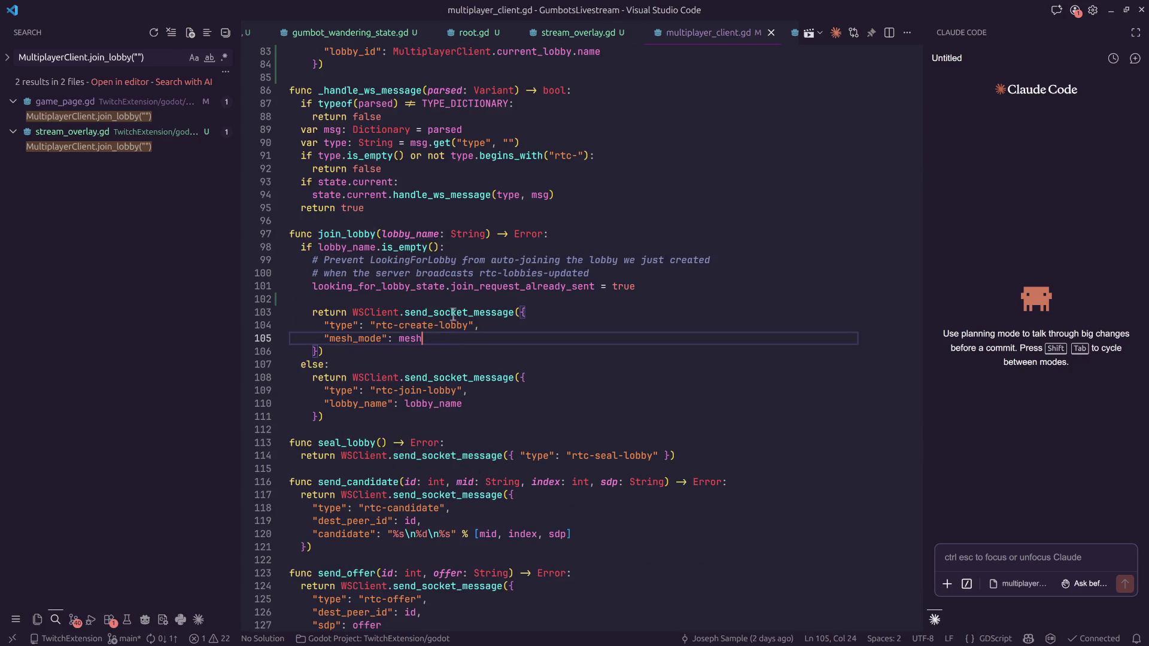
{"action": "left_click", "coordinate": [461, 363]}
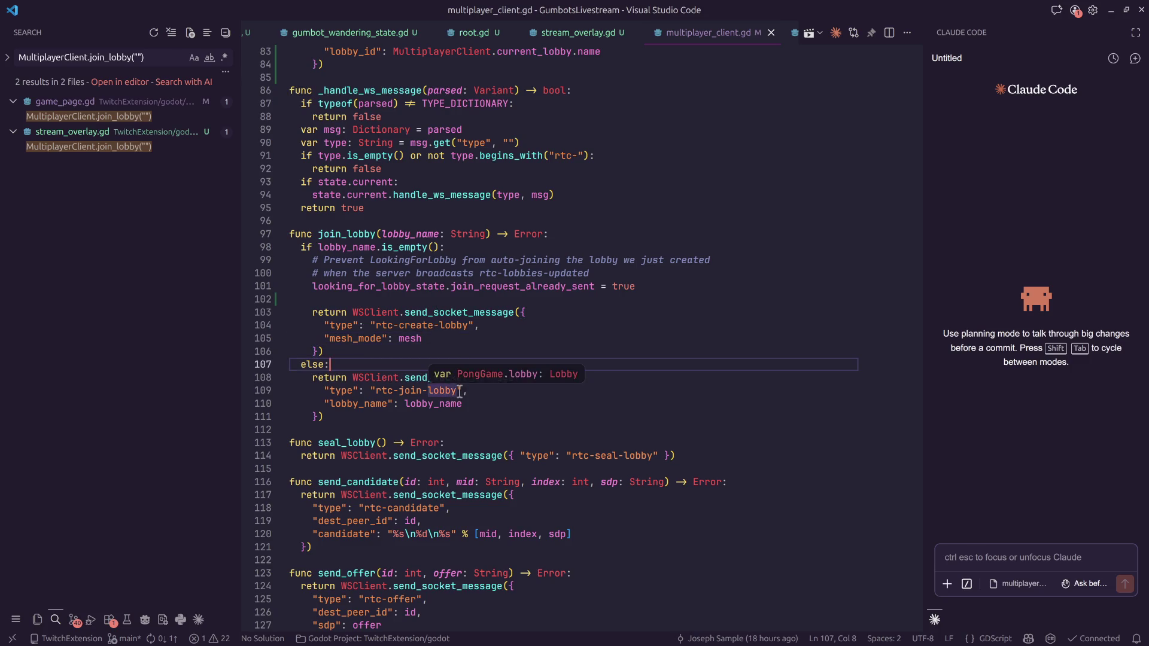
{"action": "left_click", "coordinate": [427, 299]}
{"action": "double_click", "coordinate": [359, 233]}
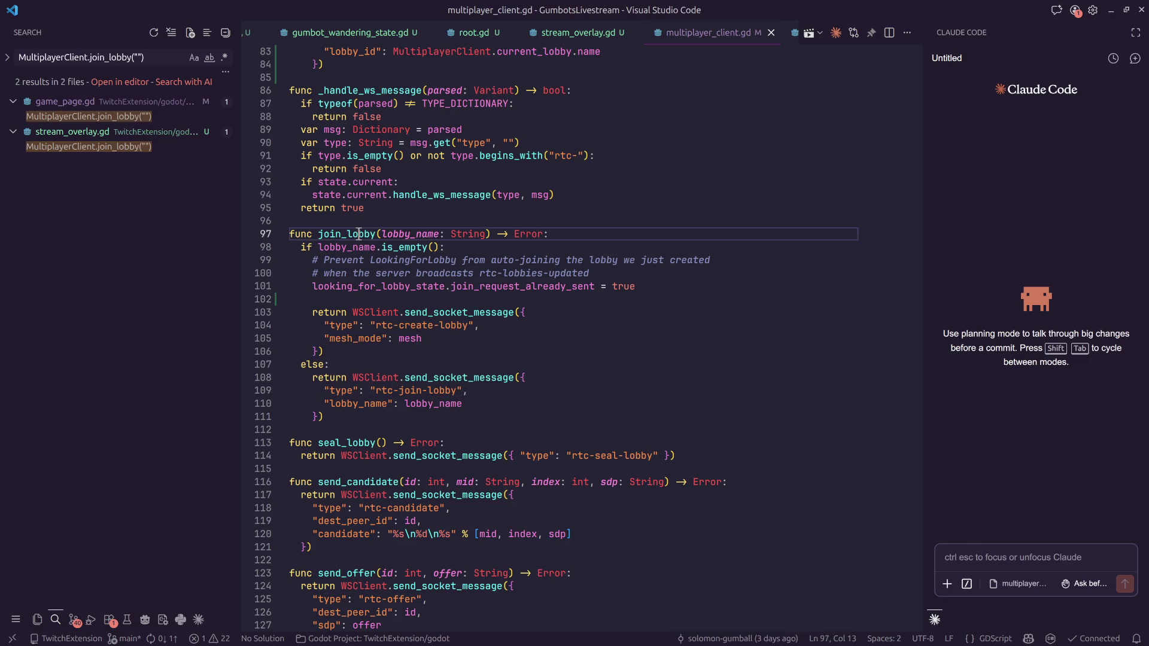
Open game_page.gd and locate the _host_game function and its join_lobby call.
{"action": "key", "text": "ctrl+p"}
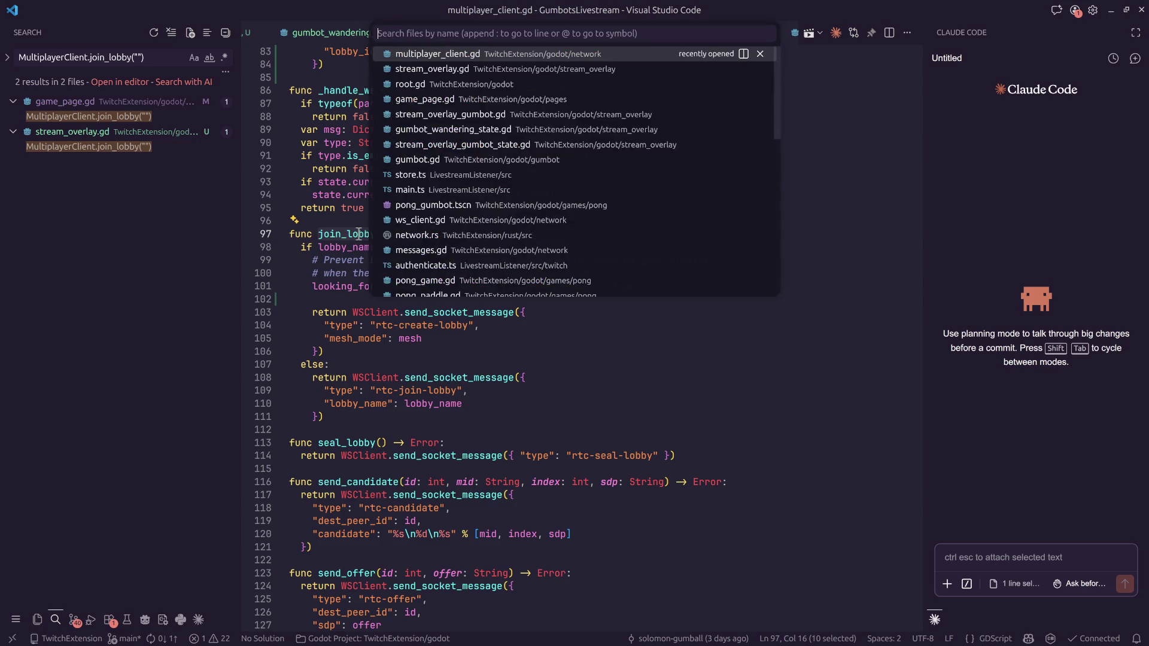
{"action": "type", "text": "game_"}
{"action": "key", "text": "Return"}
{"action": "left_click", "coordinate": [575, 384]}
{"action": "left_click", "coordinate": [539, 394]}
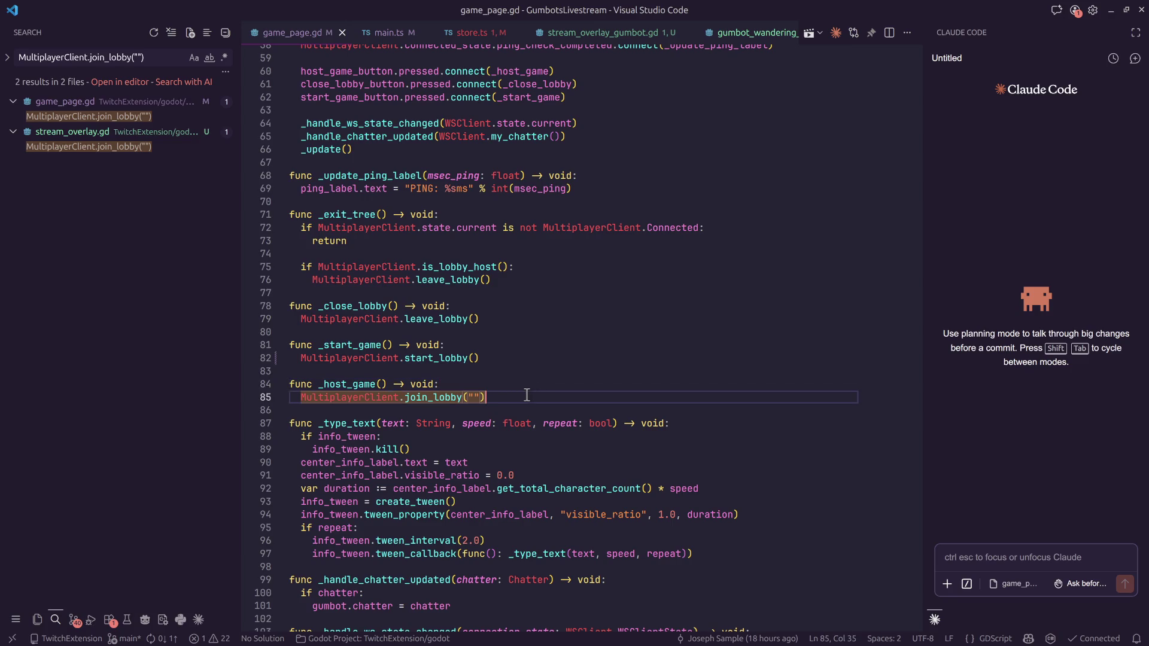
{"action": "double_click", "coordinate": [369, 383]}
{"action": "key", "text": "ctrl+d"}
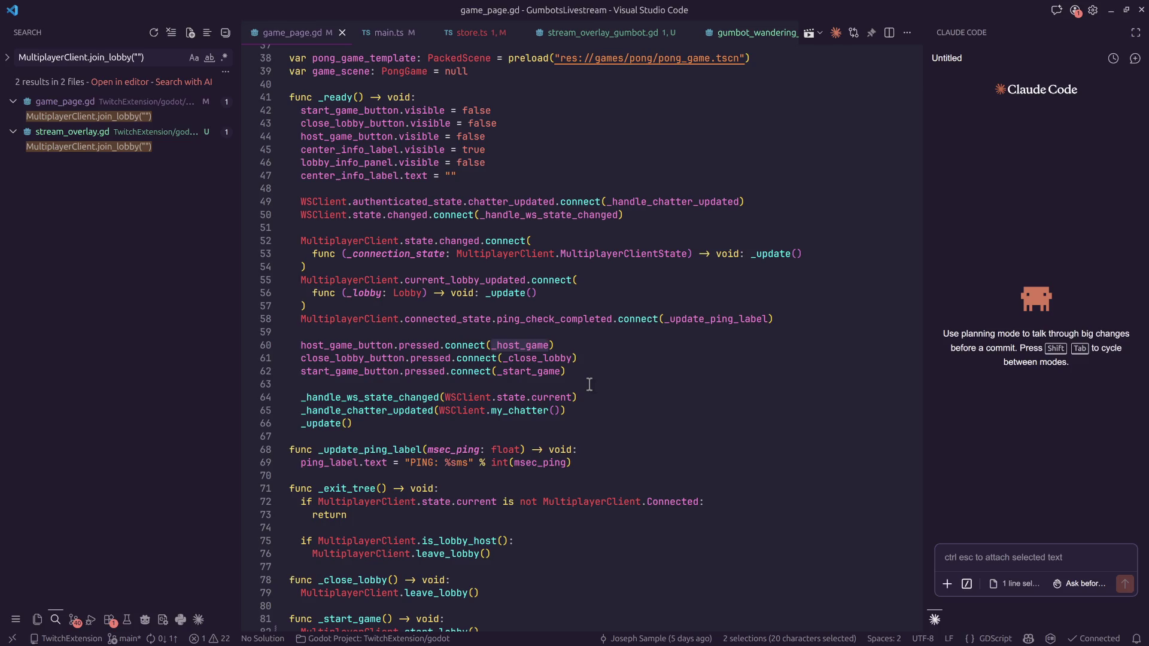
{"action": "left_click", "coordinate": [519, 345], "text": "ctrl"}
{"action": "left_click", "coordinate": [468, 258]}
{"action": "double_click", "coordinate": [447, 247]}
Scroll through game_page.gd's lobby-handling code around the join_lobby call.
{"action": "scroll", "coordinate": [468, 376], "scroll_direction": "down", "scroll_amount": 5}
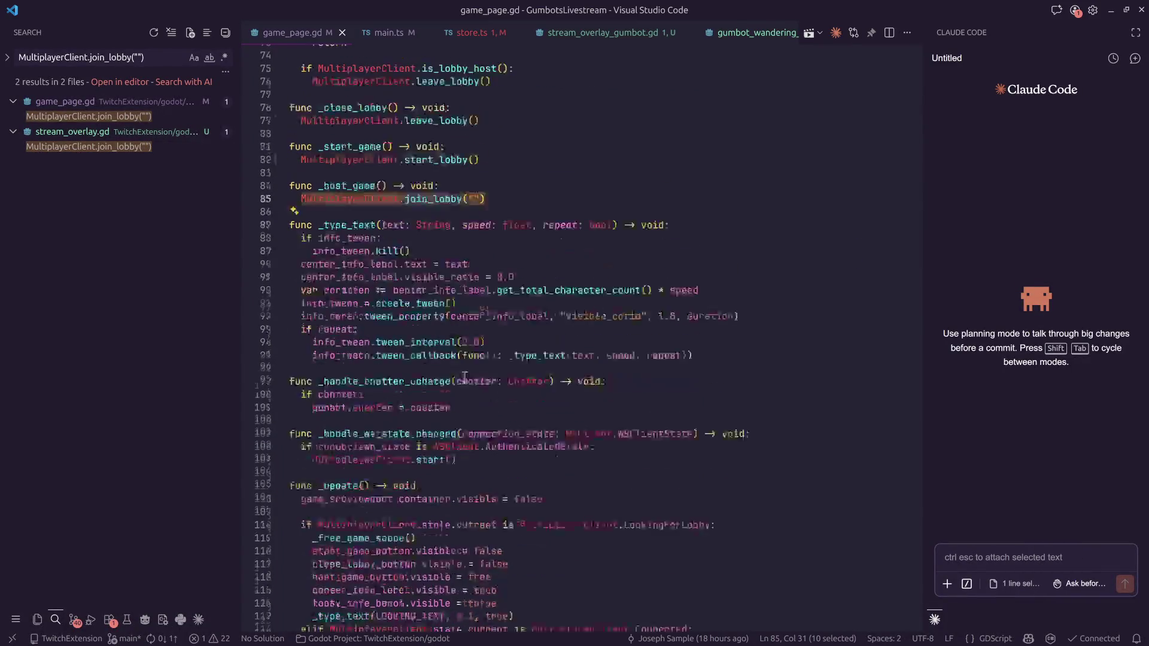
{"action": "scroll", "coordinate": [468, 376], "scroll_direction": "down", "scroll_amount": 10}
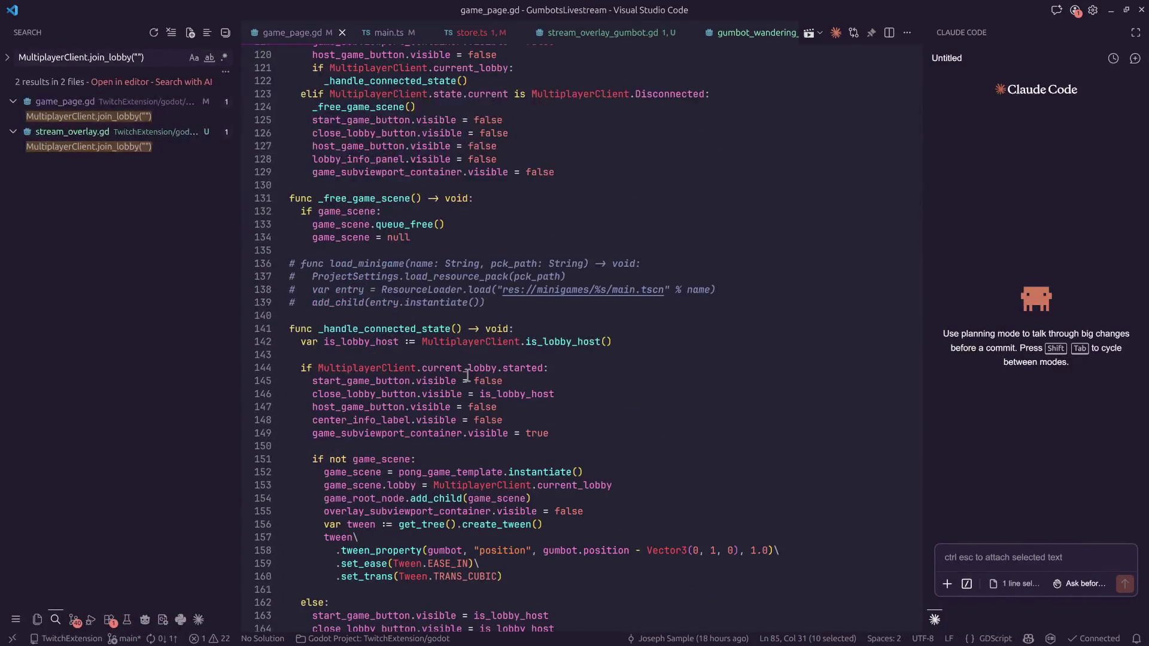
{"action": "scroll", "coordinate": [466, 376], "scroll_direction": "up", "scroll_amount": 1}
{"action": "scroll", "coordinate": [467, 376], "scroll_direction": "down", "scroll_amount": 6}
{"action": "scroll", "coordinate": [477, 412], "scroll_direction": "up", "scroll_amount": 4}
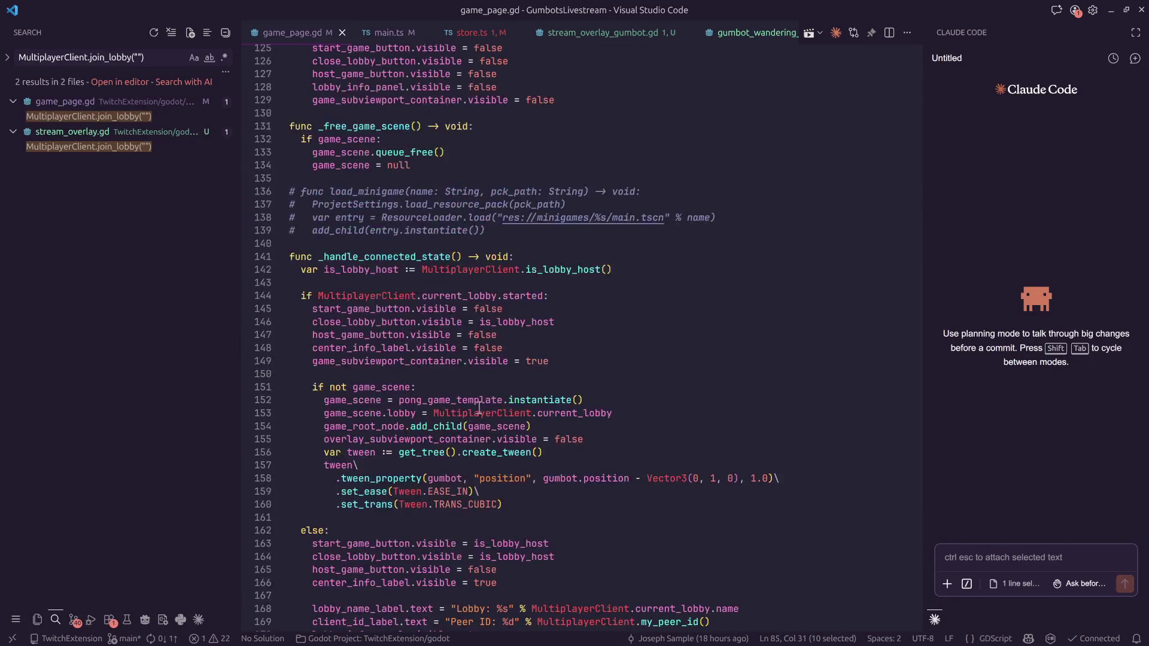
{"action": "scroll", "coordinate": [572, 400], "scroll_direction": "up", "scroll_amount": 9}
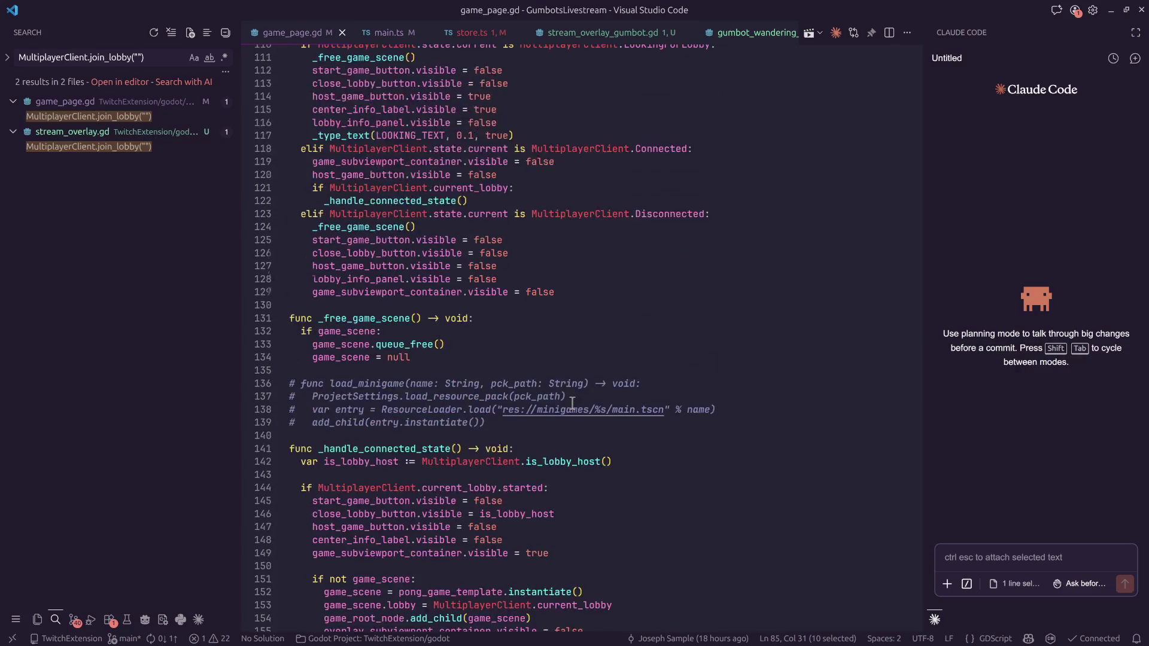
{"action": "scroll", "coordinate": [572, 403], "scroll_direction": "up", "scroll_amount": 15}
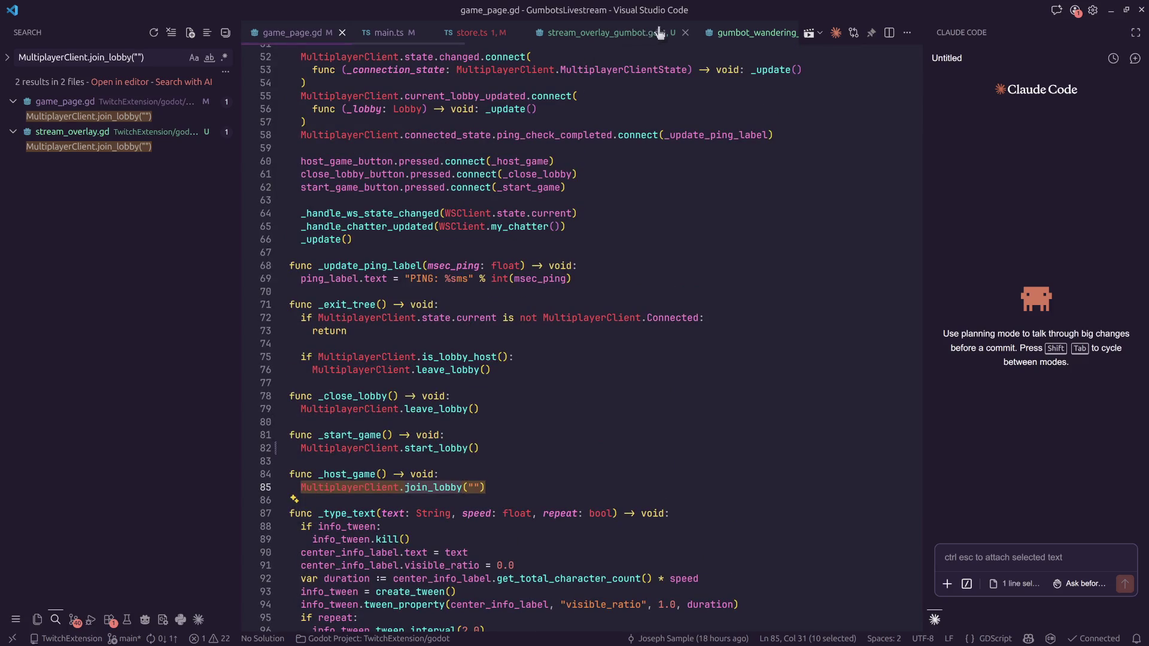
{"action": "left_click", "coordinate": [618, 201]}
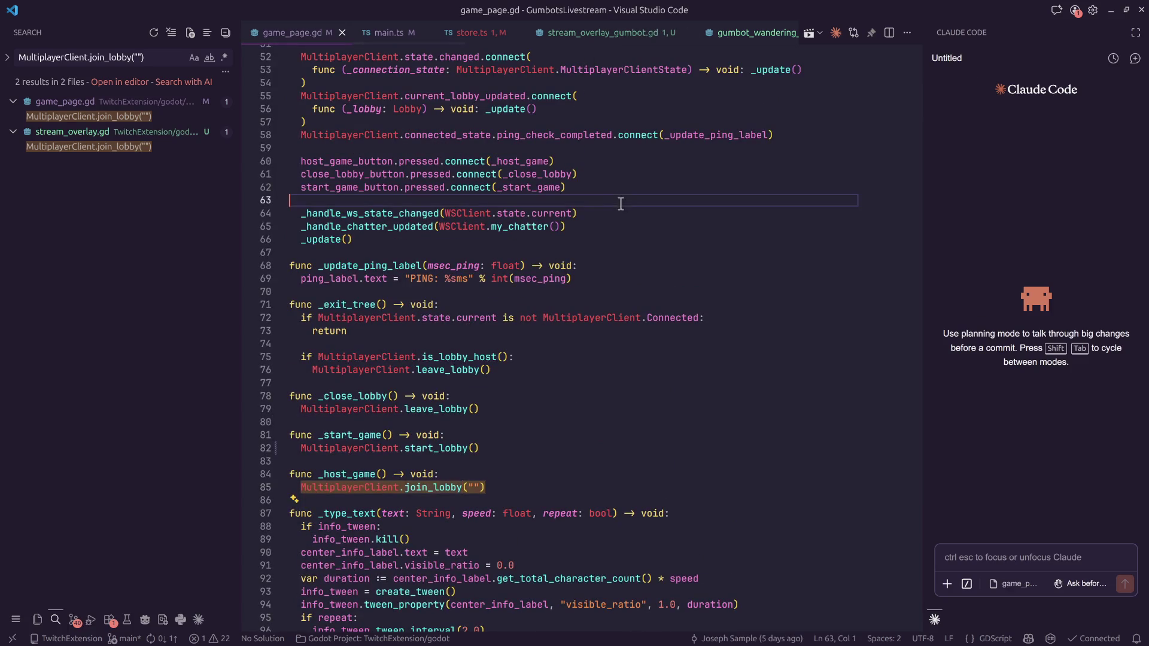
{"action": "key", "text": "alt+Tab"}
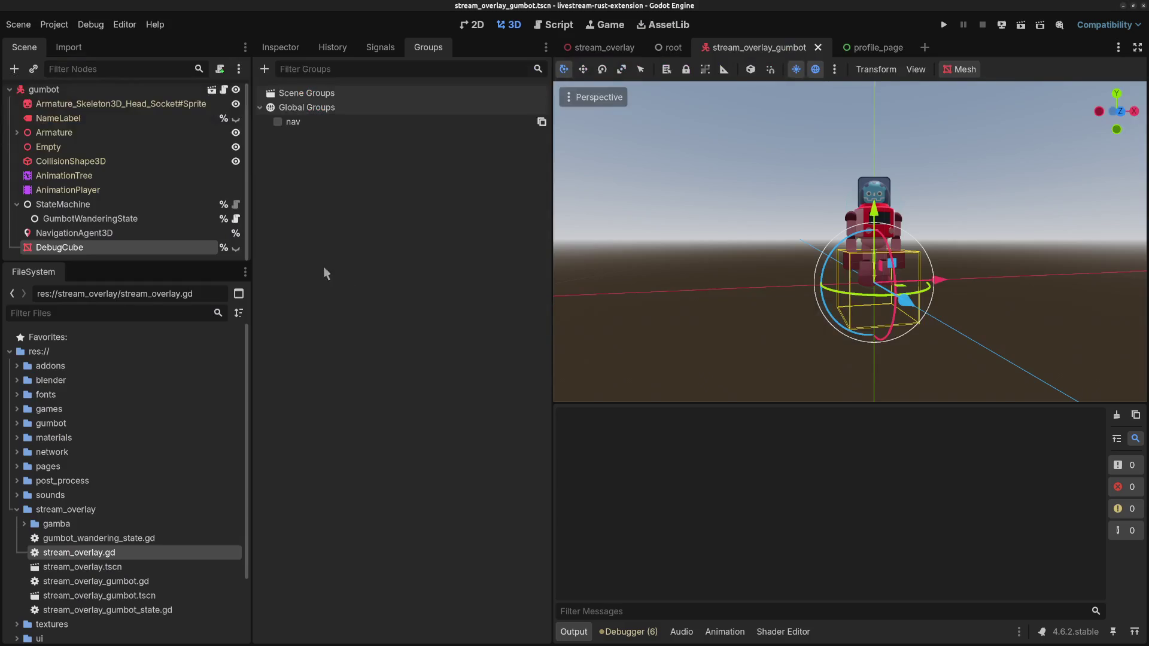
Reduce Godot's debug run instances from two to one.
{"action": "left_click", "coordinate": [97, 26]}
{"action": "left_click", "coordinate": [163, 204]}
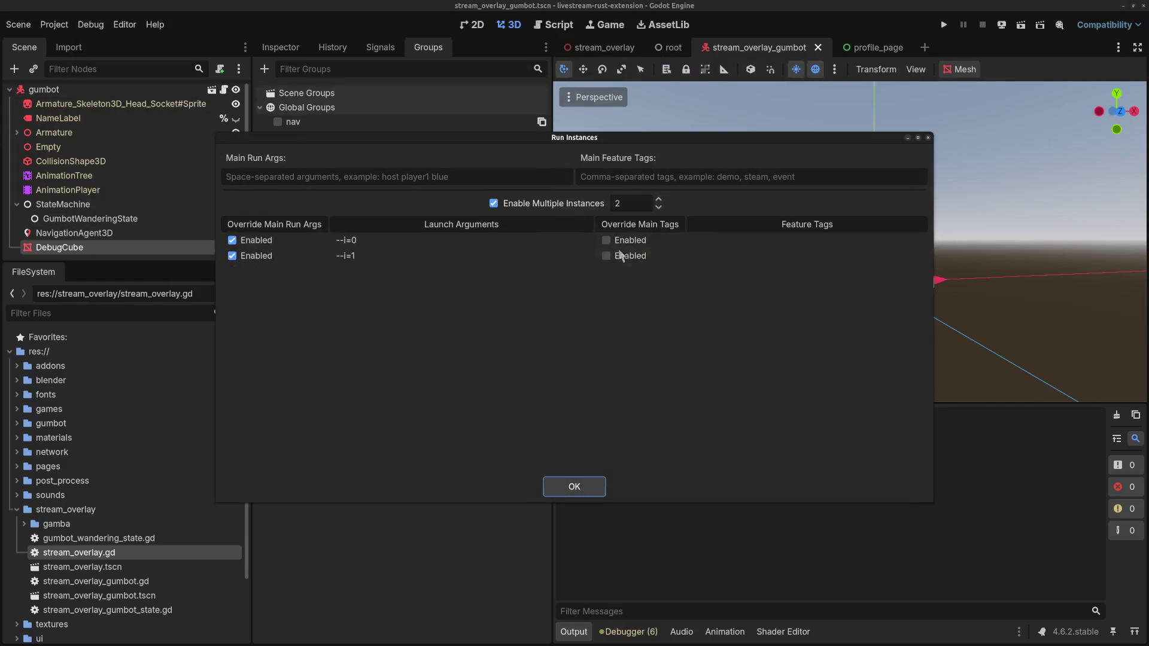
{"action": "left_click", "coordinate": [658, 207]}
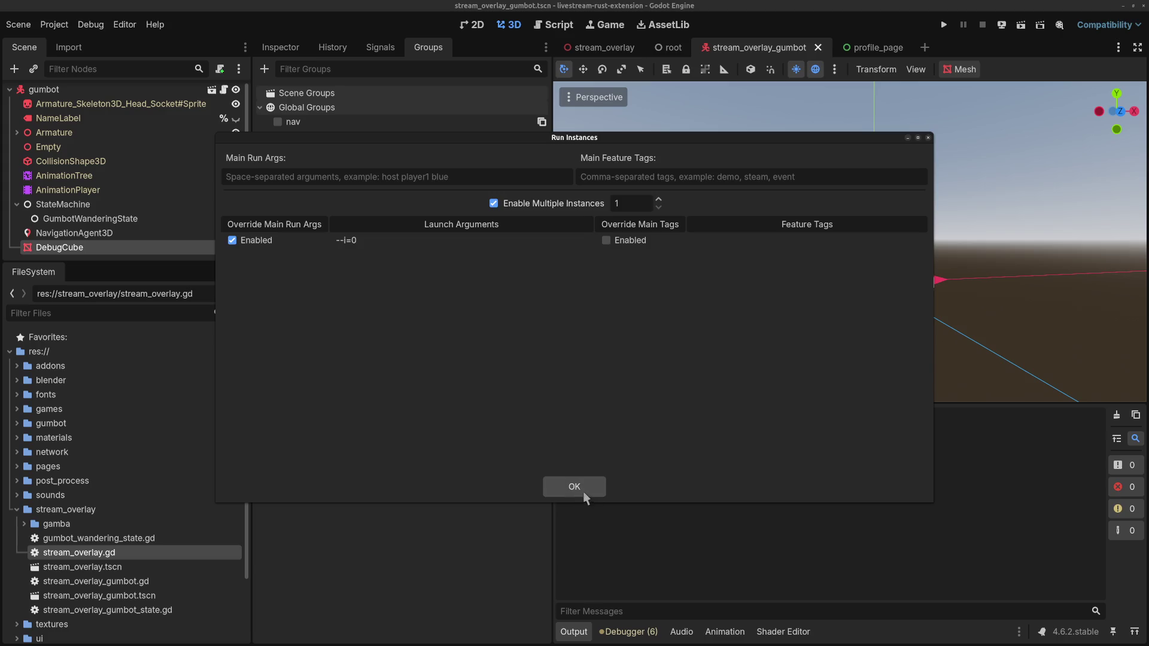
{"action": "left_click", "coordinate": [583, 491]}
Test-run the overlay project in Godot and stop it.
{"action": "left_click", "coordinate": [944, 28]}
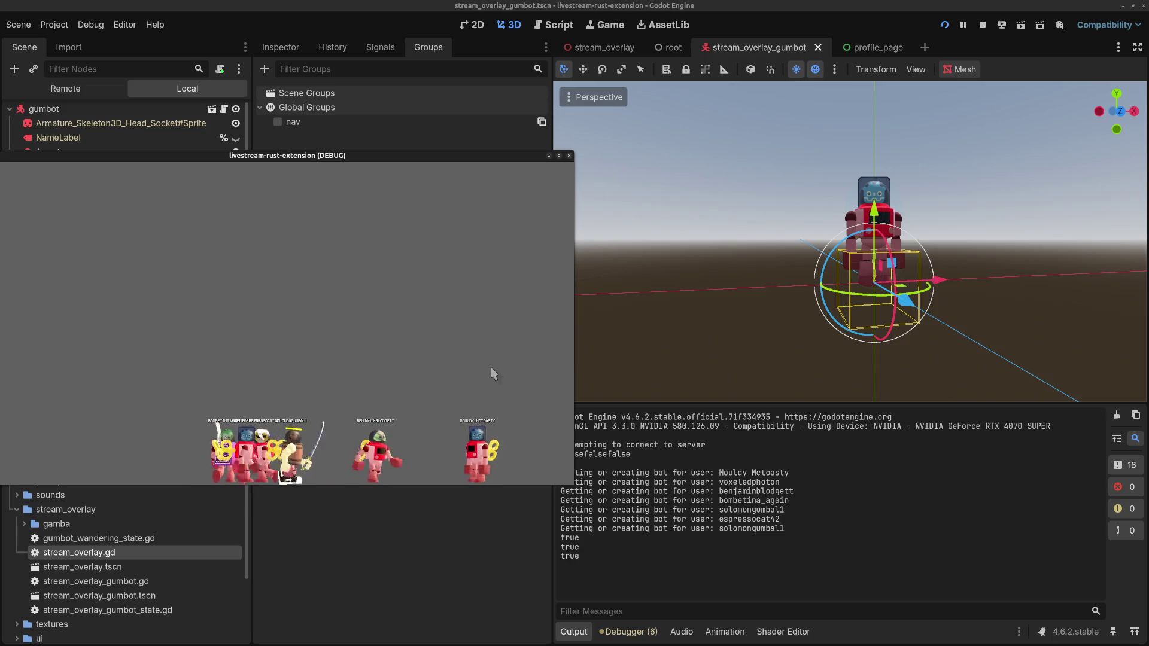
{"action": "left_click", "coordinate": [982, 25]}
{"action": "key", "text": "alt+Tab"}
Select the join_lobby call on line 85 of game_page.gd, then check the server logs.
{"action": "left_click", "coordinate": [526, 452]}
{"action": "left_click", "coordinate": [531, 486]}
{"action": "double_click", "coordinate": [457, 486]}
{"action": "key", "text": "alt+Tab"}
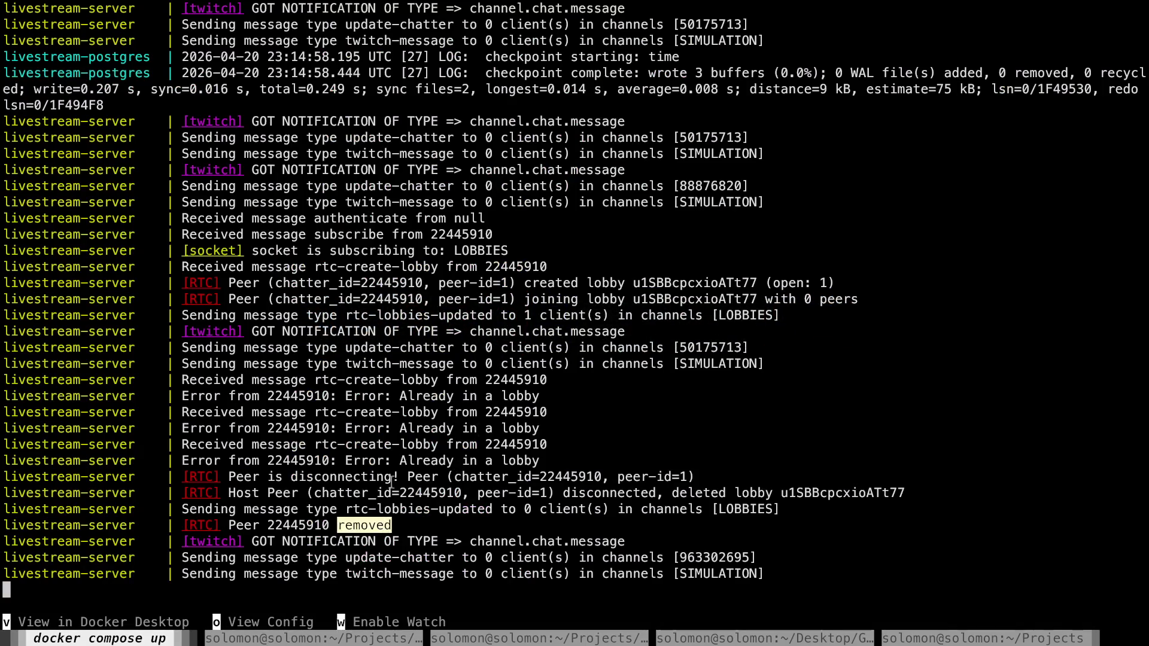
Check the server log's 'Already in a lobby' errors, then rerun the Godot project.
{"action": "key", "text": "alt+Tab"}
{"action": "key", "text": "alt+Tab"}
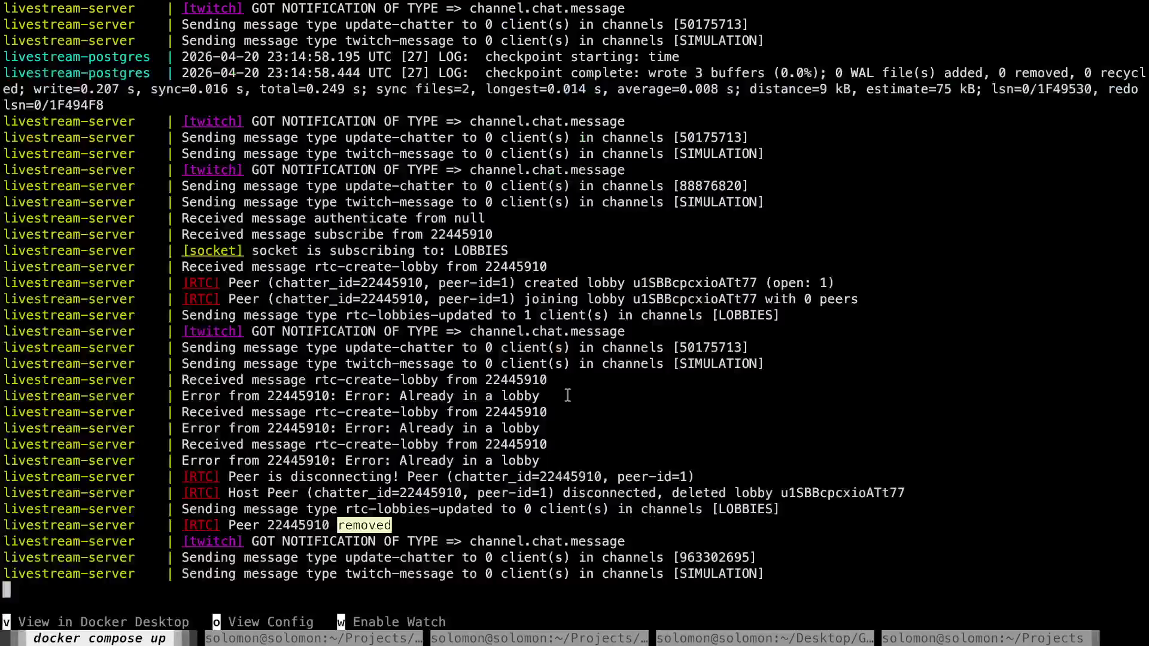
{"action": "key", "text": "alt+Tab"}
{"action": "left_click", "coordinate": [946, 26]}
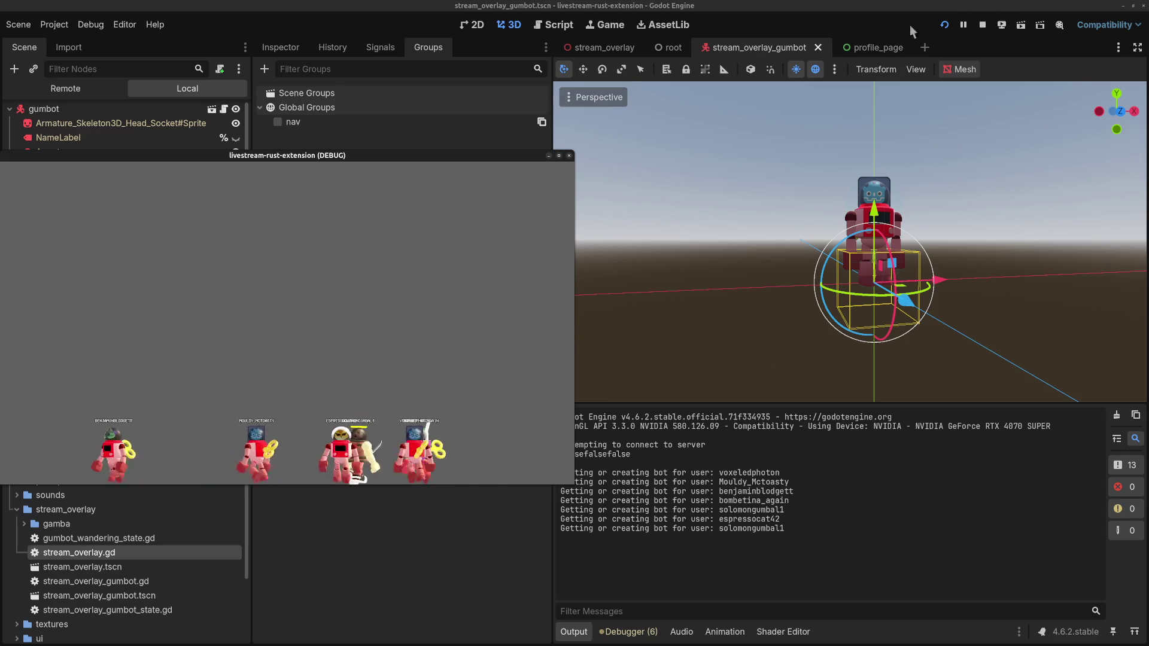
Relaunch the overlay, check its three 'true' output lines, and close the game.
{"action": "left_click", "coordinate": [982, 24]}
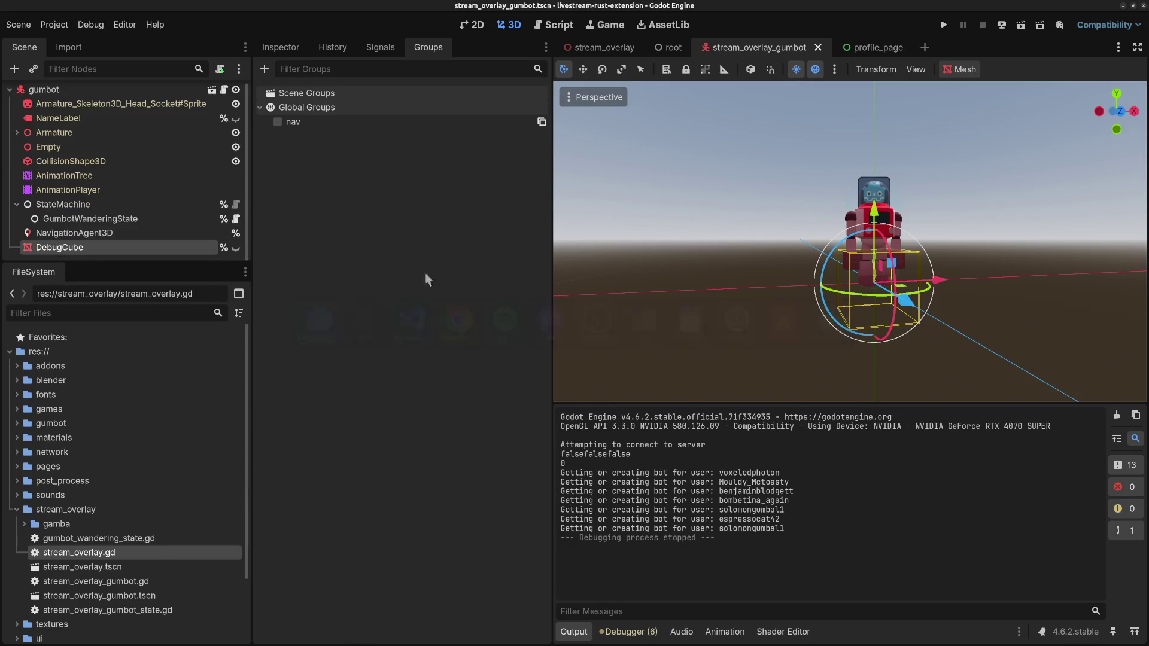
{"action": "left_click", "coordinate": [943, 25]}
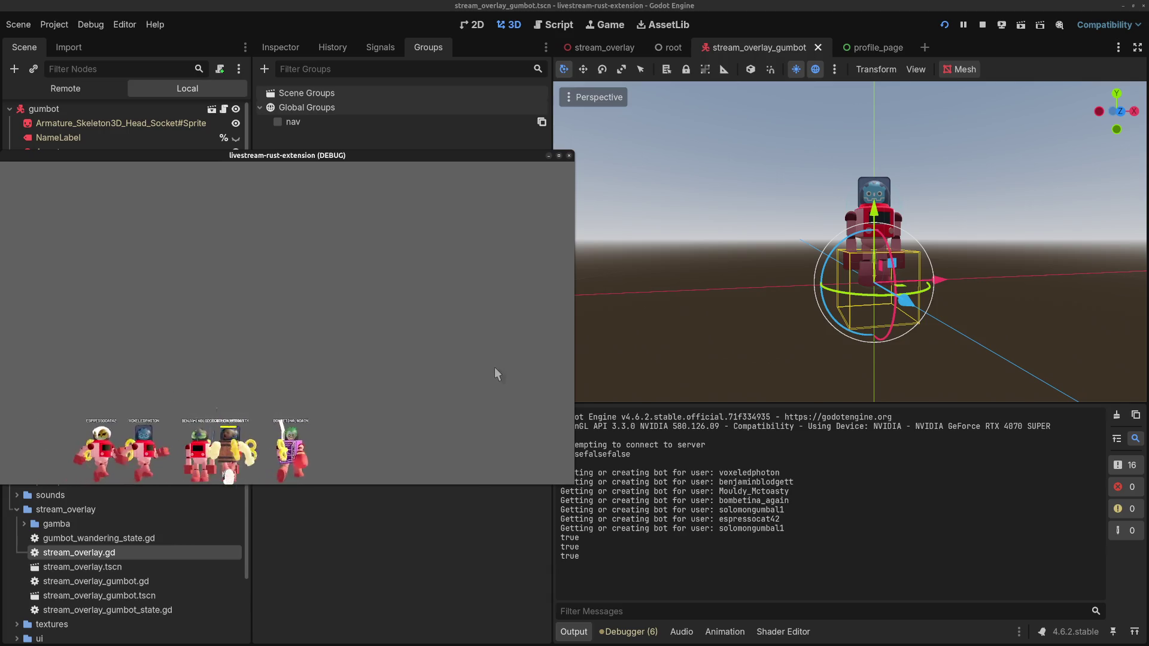
{"action": "double_click", "coordinate": [578, 541]}
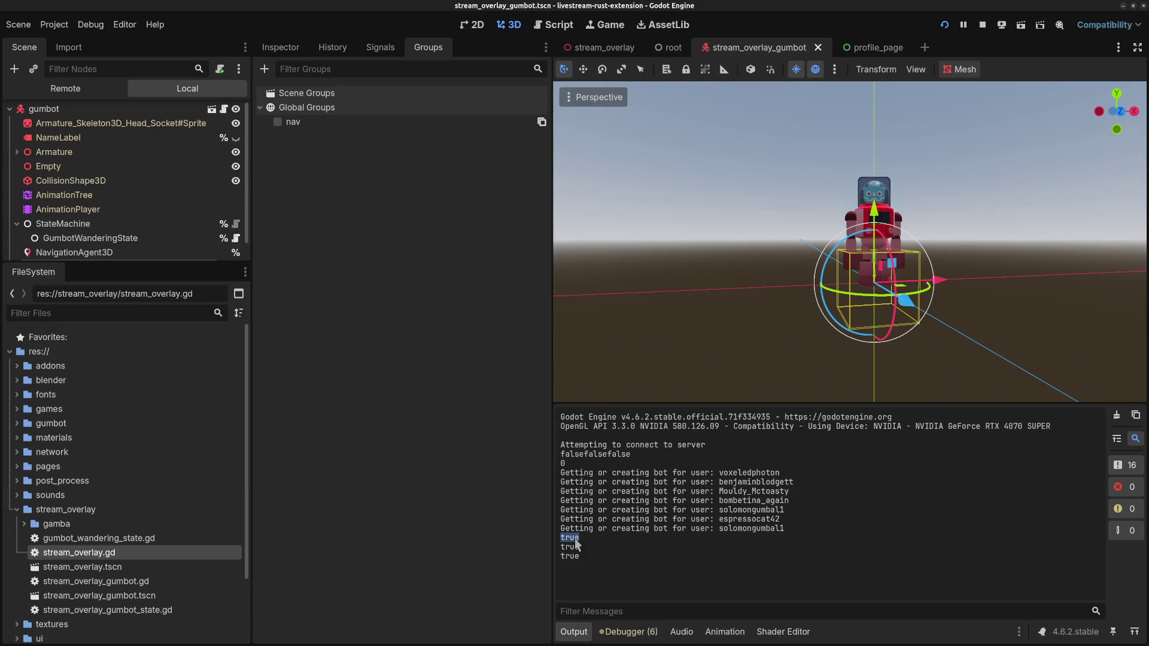
{"action": "key", "text": "alt+Tab"}
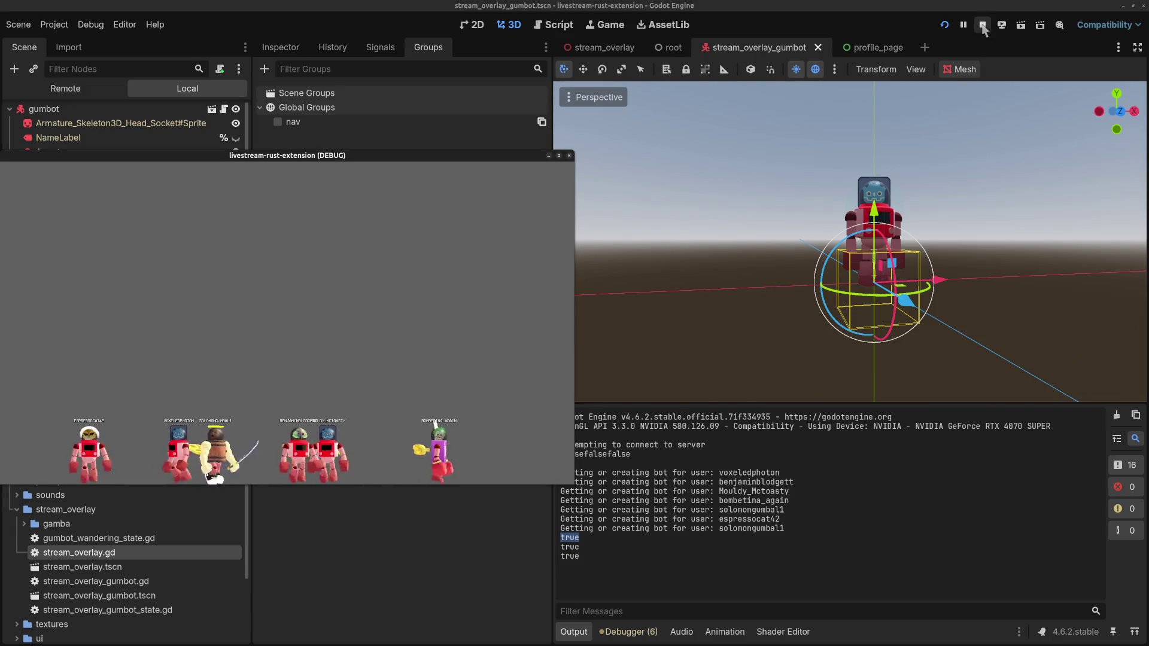
{"action": "key", "text": "alt+F4"}
{"action": "key", "text": "alt+Tab"}
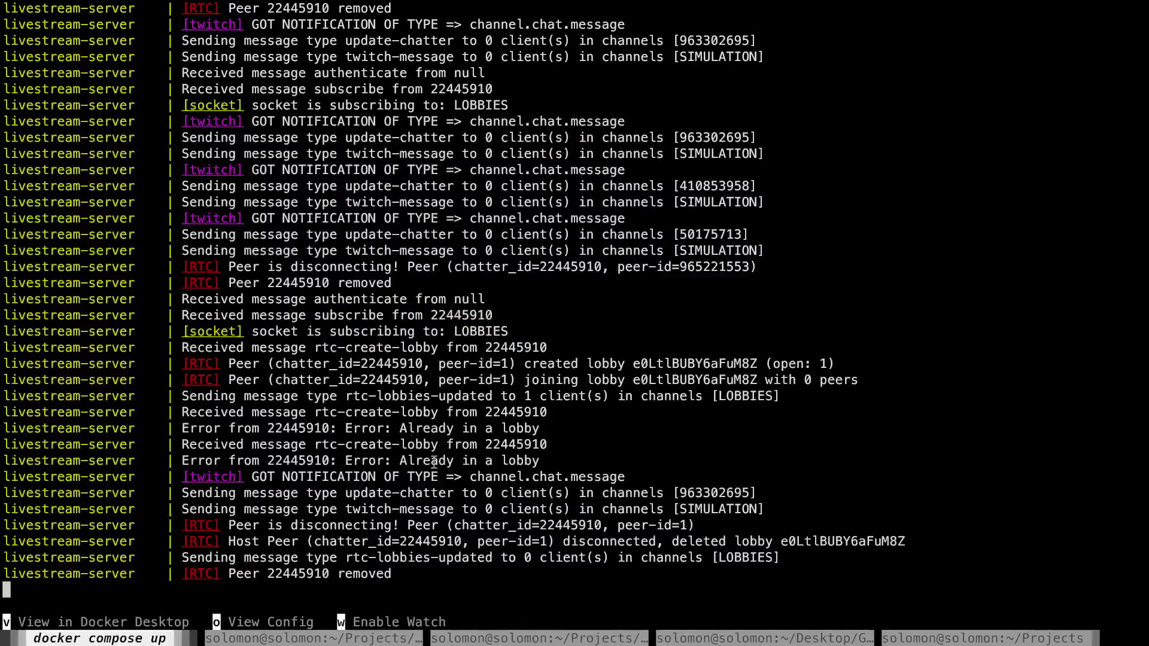
Stop the docker compose livestream containers and start them again with the same command.
{"action": "key", "text": "ctrl+c"}
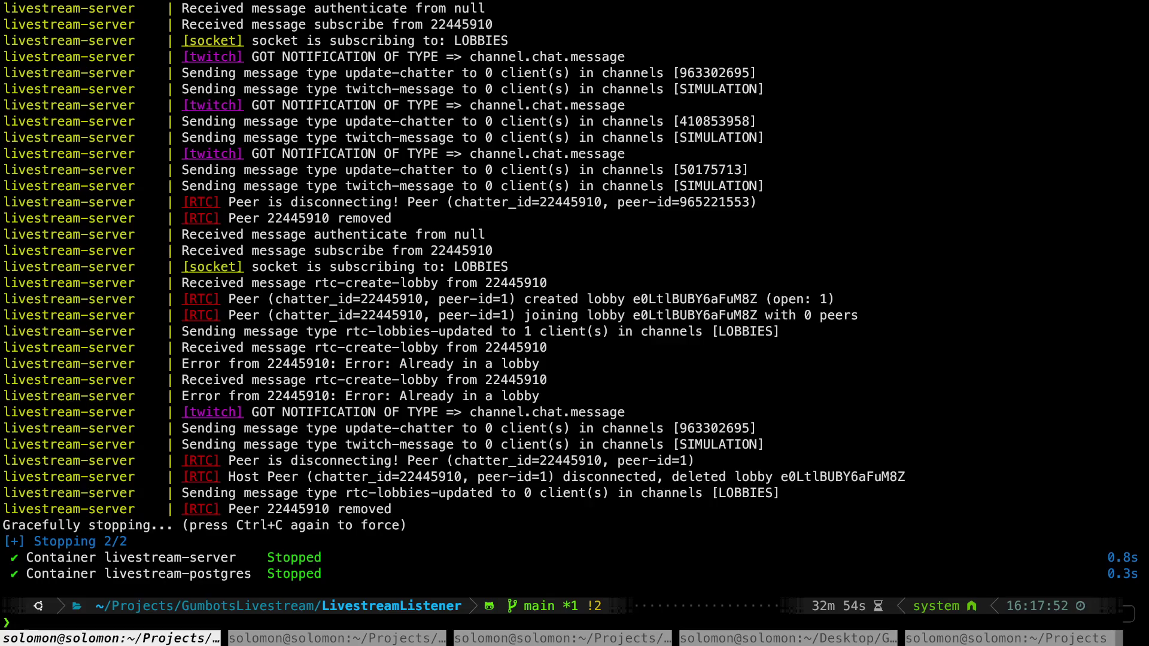
{"action": "key", "text": "Up"}
{"action": "key", "text": "Return"}
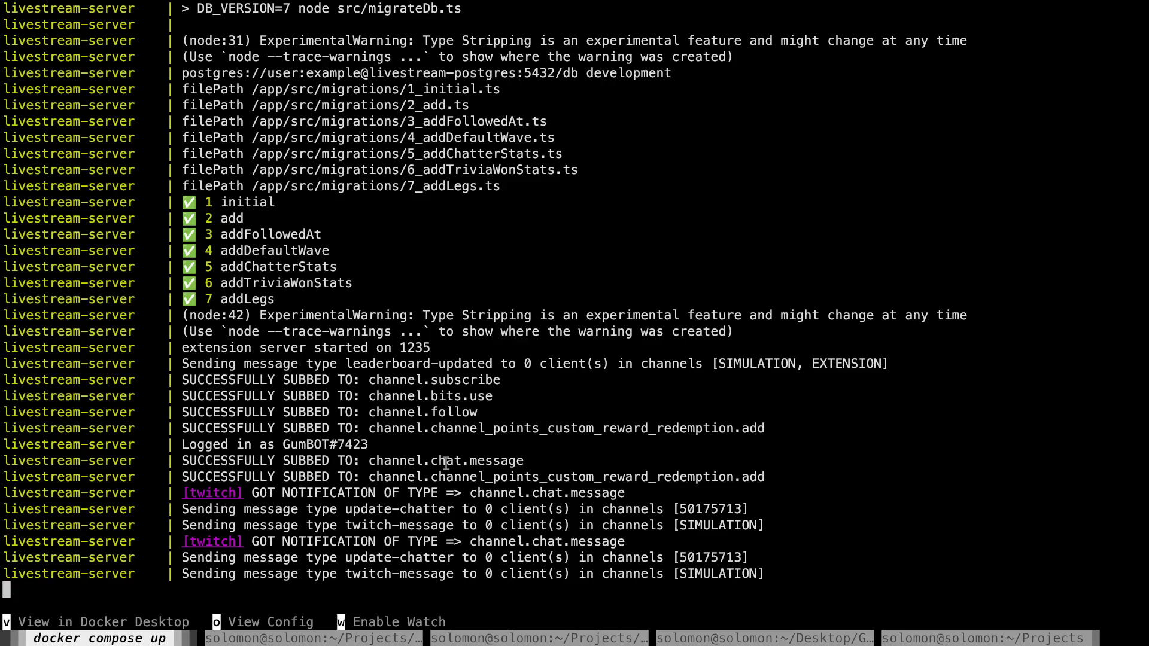
{"action": "mouse_move", "coordinate": [622, 490]}
{"action": "left_mouse_down"}
{"action": "mouse_move", "coordinate": [182, 479]}
{"action": "mouse_move", "coordinate": [391, 491]}
{"action": "left_mouse_up"}
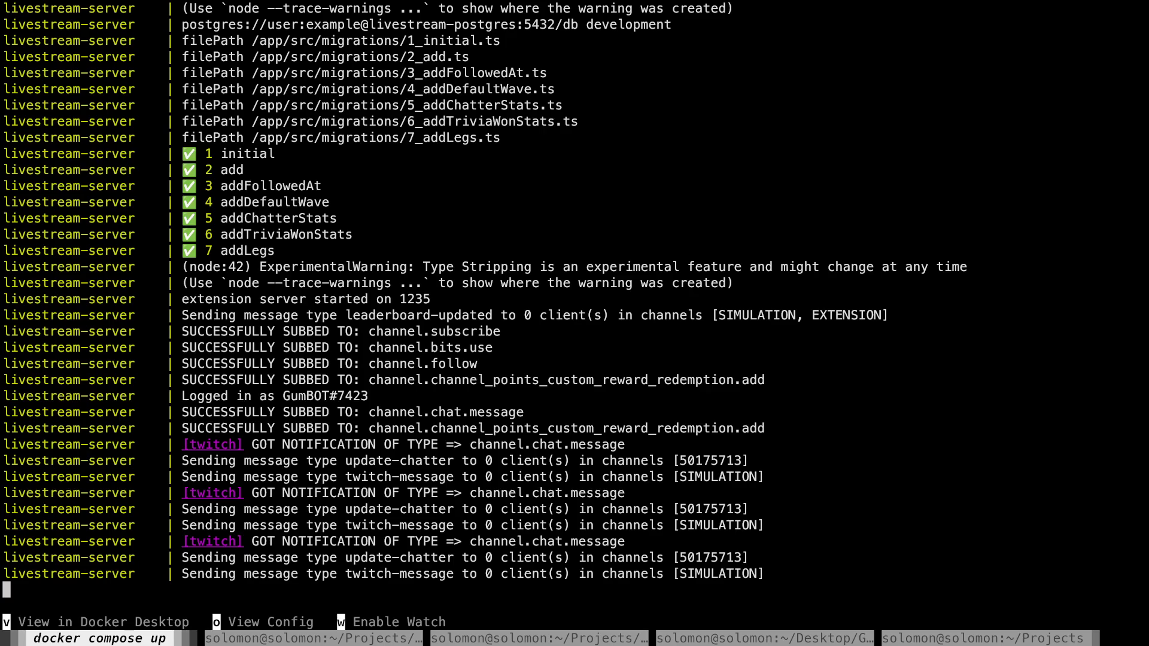
{"action": "key", "text": "alt+Tab"}
Scroll up through game_page.gd from is_lobby_host to the info_tween declaration.
{"action": "left_click", "coordinate": [503, 356]}
{"action": "scroll", "coordinate": [586, 500], "scroll_direction": "up", "scroll_amount": 3}
{"action": "left_click", "coordinate": [585, 500]}
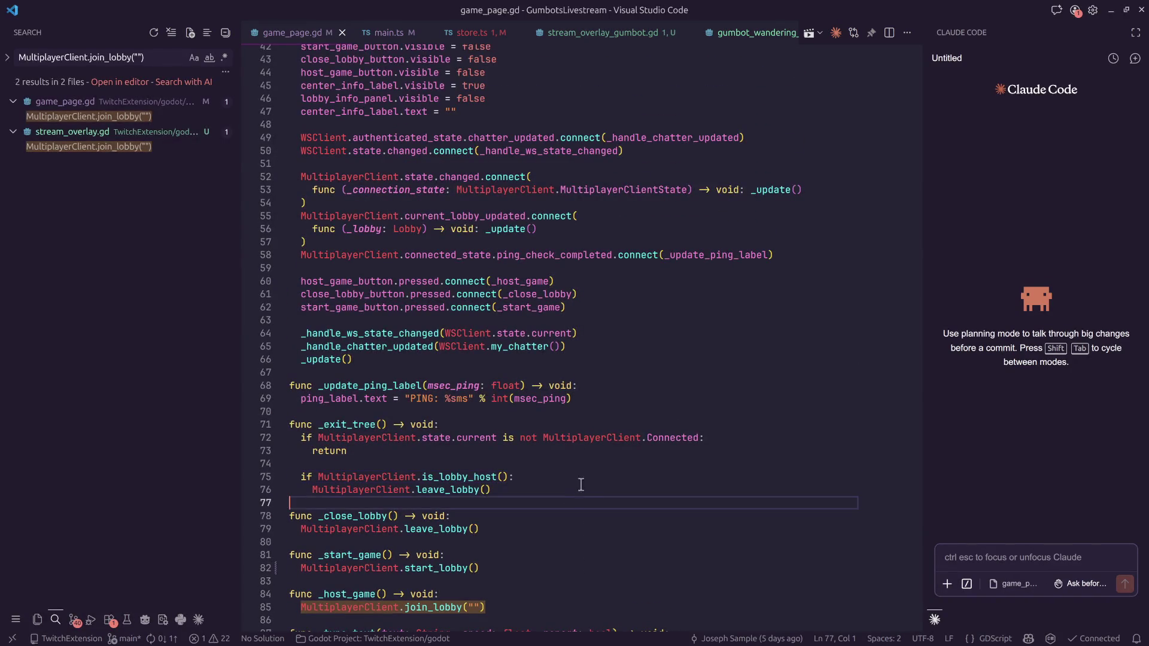
{"action": "scroll", "coordinate": [580, 484], "scroll_direction": "up", "scroll_amount": 3}
{"action": "left_click", "coordinate": [583, 193]}
{"action": "scroll", "coordinate": [578, 222], "scroll_direction": "up", "scroll_amount": 5}
{"action": "left_click", "coordinate": [608, 344]}
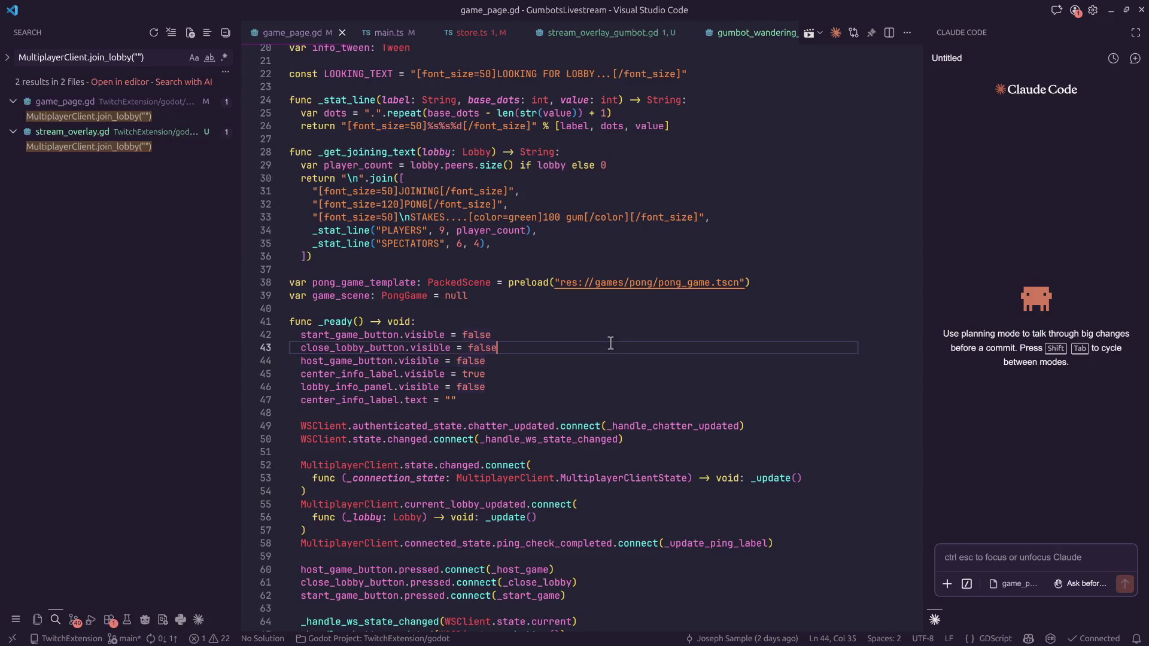
{"action": "scroll", "coordinate": [608, 341], "scroll_direction": "up", "scroll_amount": 7}
{"action": "left_click", "coordinate": [571, 298]}
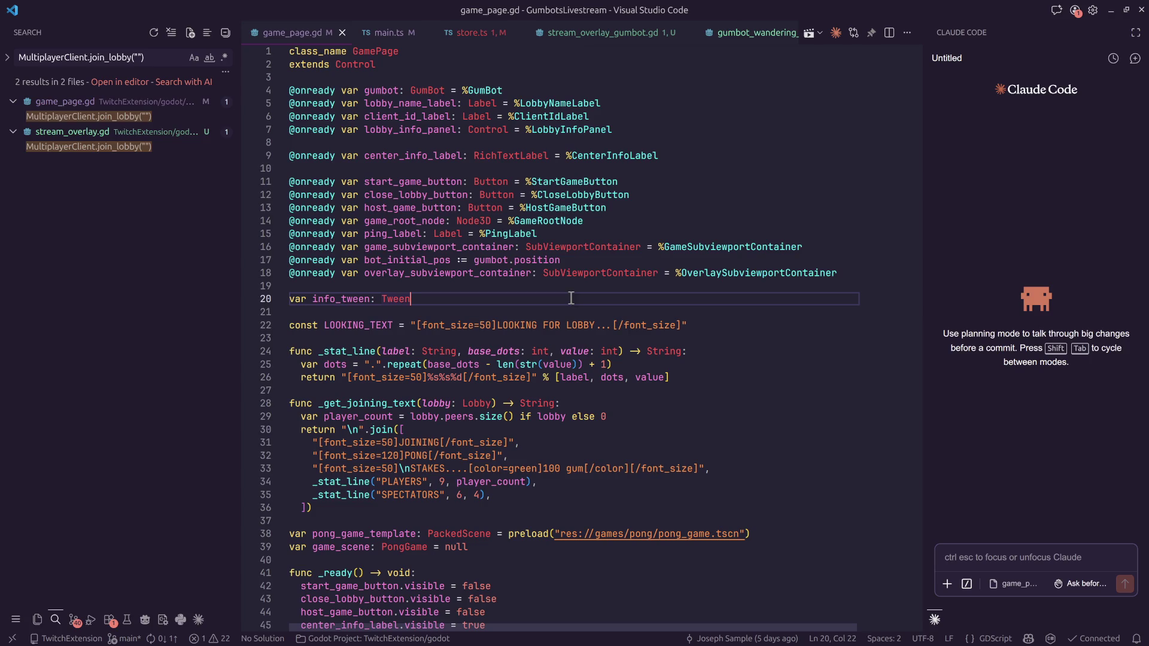
Revisit lines 32–44 of game_page.gd, then bring the Godot editor forward.
{"action": "left_click", "coordinate": [572, 455]}
{"action": "left_click", "coordinate": [591, 482]}
{"action": "scroll", "coordinate": [605, 473], "scroll_direction": "down", "scroll_amount": 5}
{"action": "left_click", "coordinate": [607, 421]}
{"action": "key", "text": "alt+Tab"}
{"action": "left_click", "coordinate": [401, 333]}
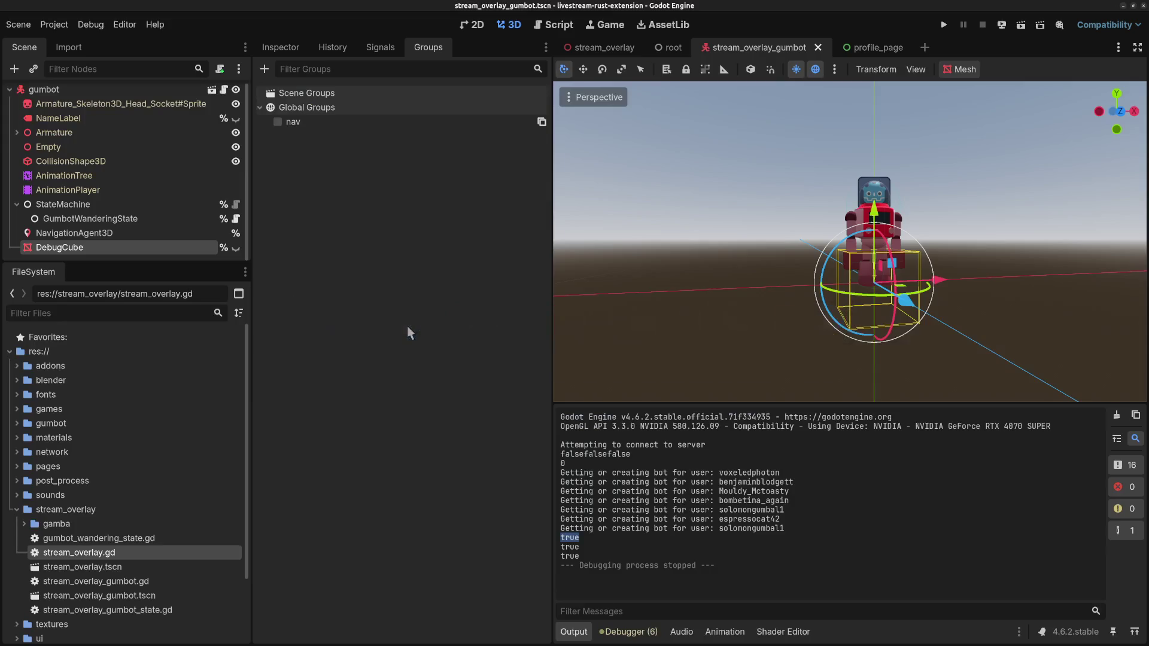
Clear Godot's output log, run the overlay once more, and stop it.
{"action": "left_click", "coordinate": [1135, 416]}
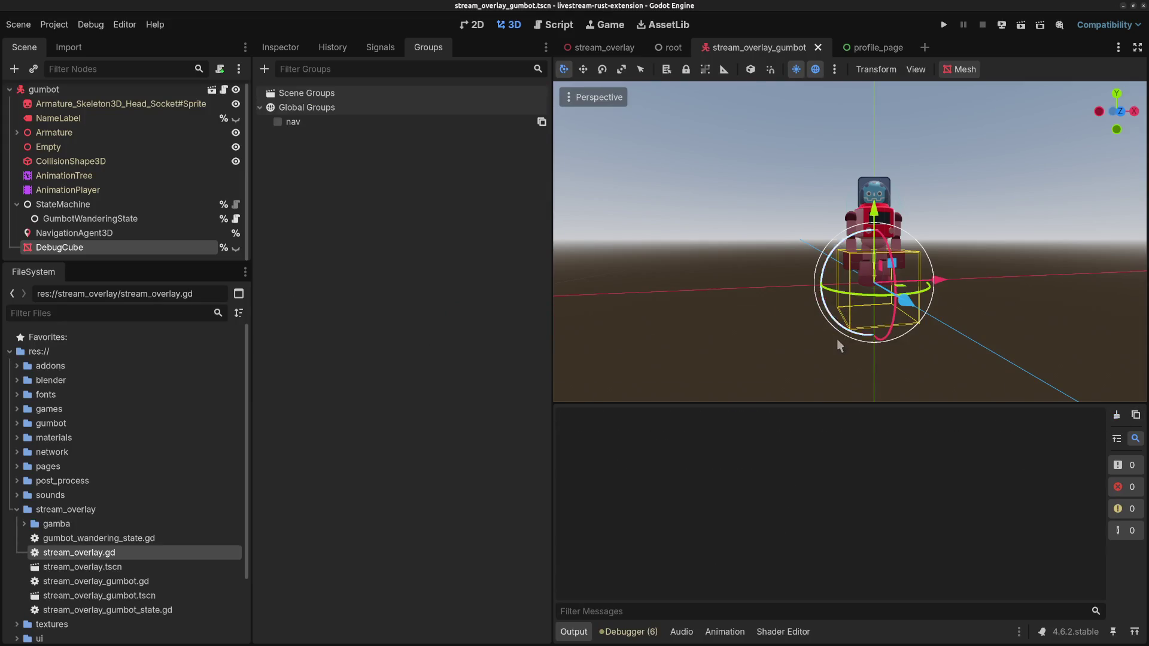
{"action": "left_click", "coordinate": [944, 25]}
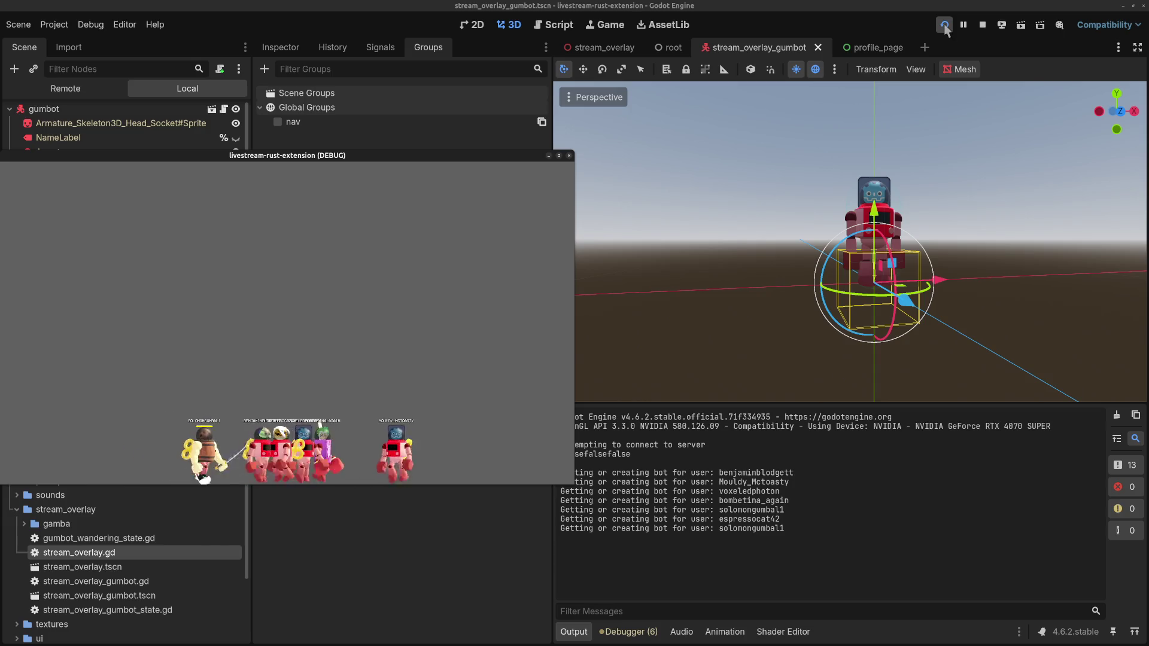
{"action": "left_click", "coordinate": [982, 25]}
{"action": "key", "text": "alt+Tab"}
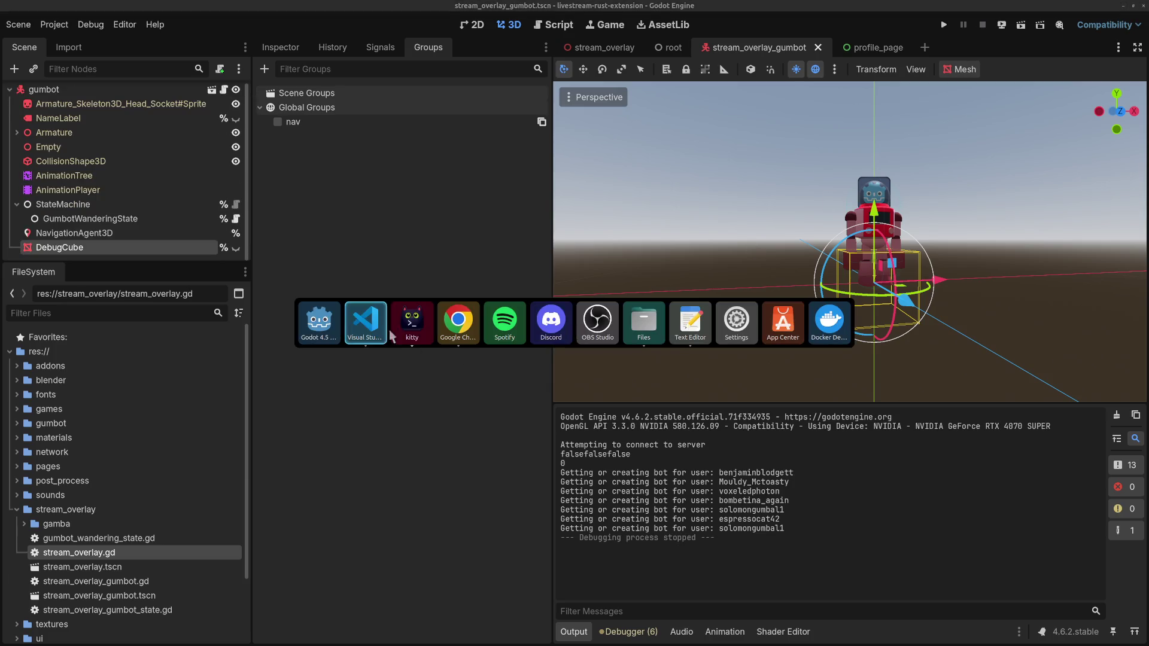
Look over lines 47–62 of the _ready function in game_page.gd, then switch to Godot.
{"action": "left_click", "coordinate": [545, 457]}
{"action": "scroll", "coordinate": [545, 458], "scroll_direction": "down", "scroll_amount": 5}
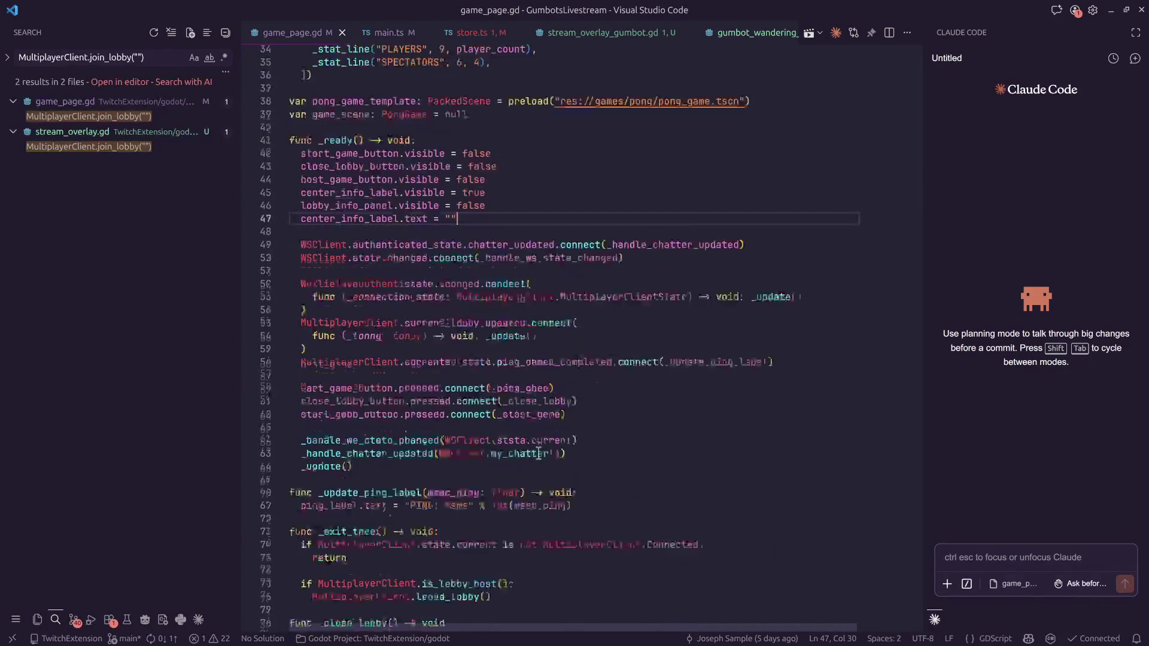
{"action": "left_click", "coordinate": [575, 370]}
{"action": "scroll", "coordinate": [572, 377], "scroll_direction": "up", "scroll_amount": 1}
{"action": "left_click", "coordinate": [502, 353]}
{"action": "scroll", "coordinate": [502, 354], "scroll_direction": "up", "scroll_amount": 1}
{"action": "left_click", "coordinate": [510, 357]}
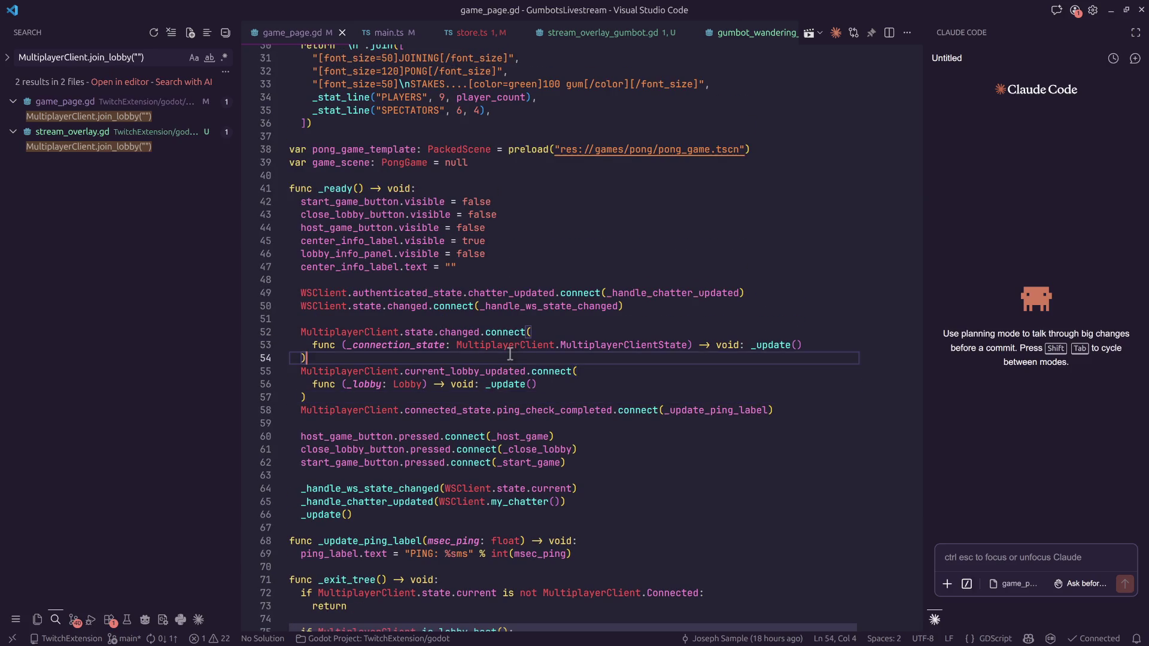
{"action": "left_click", "coordinate": [546, 317]}
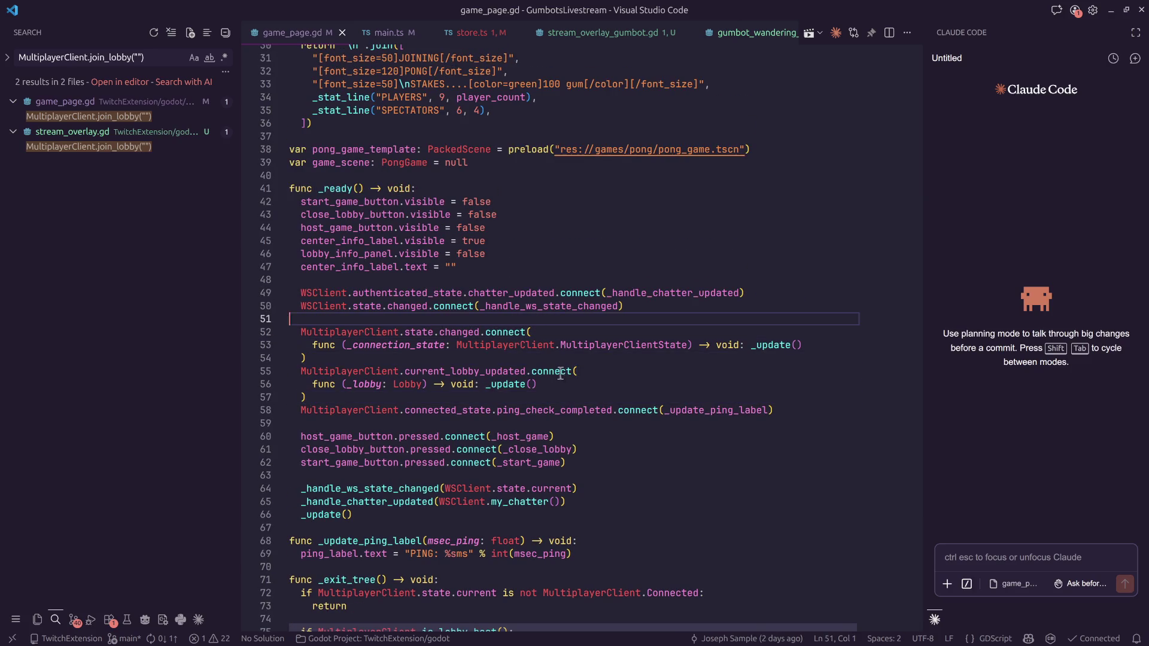
{"action": "key", "text": "alt+Tab"}
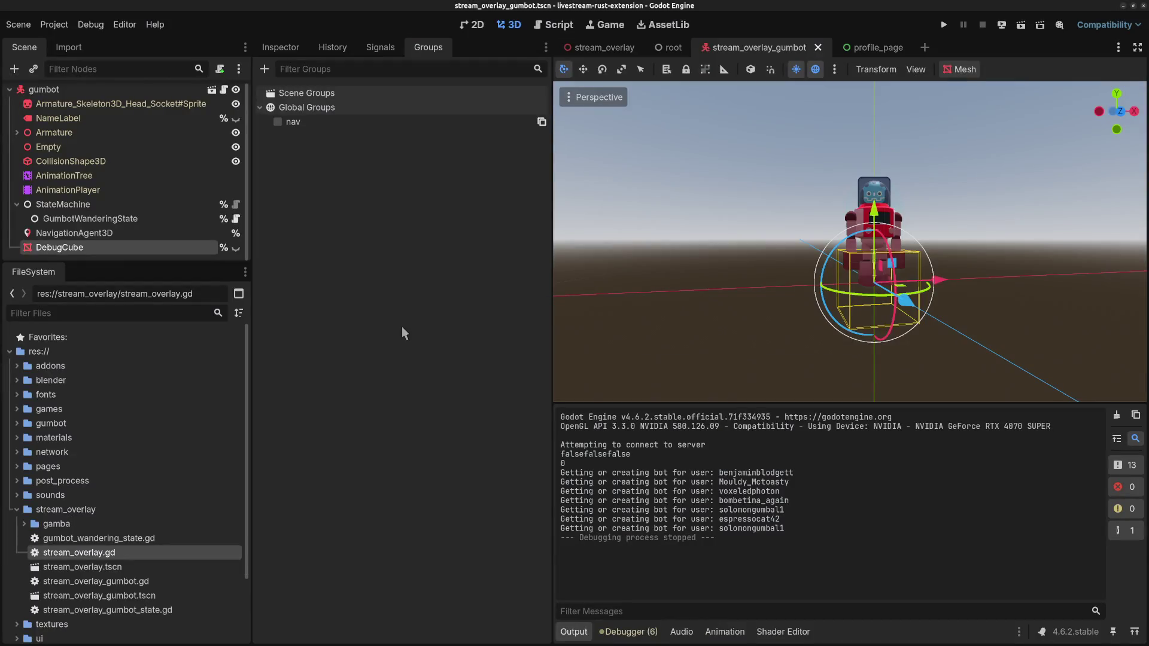
Stop the running debug game in Godot and return to VS Code.
{"action": "key", "text": "alt+Tab"}
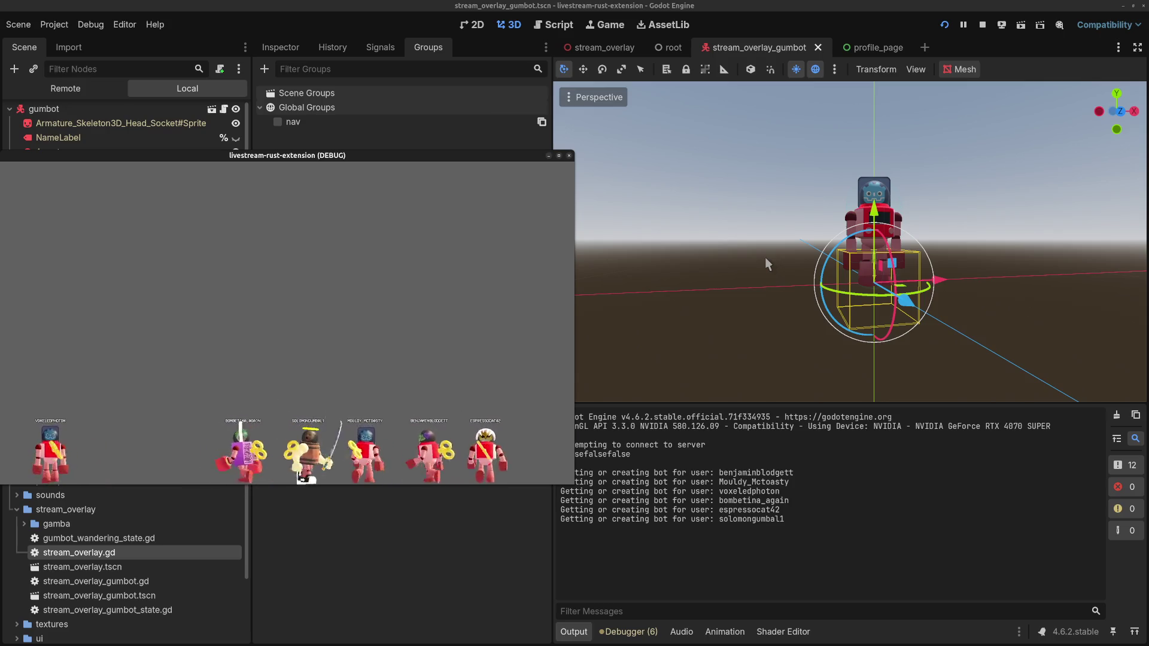
{"action": "left_click", "coordinate": [569, 155]}
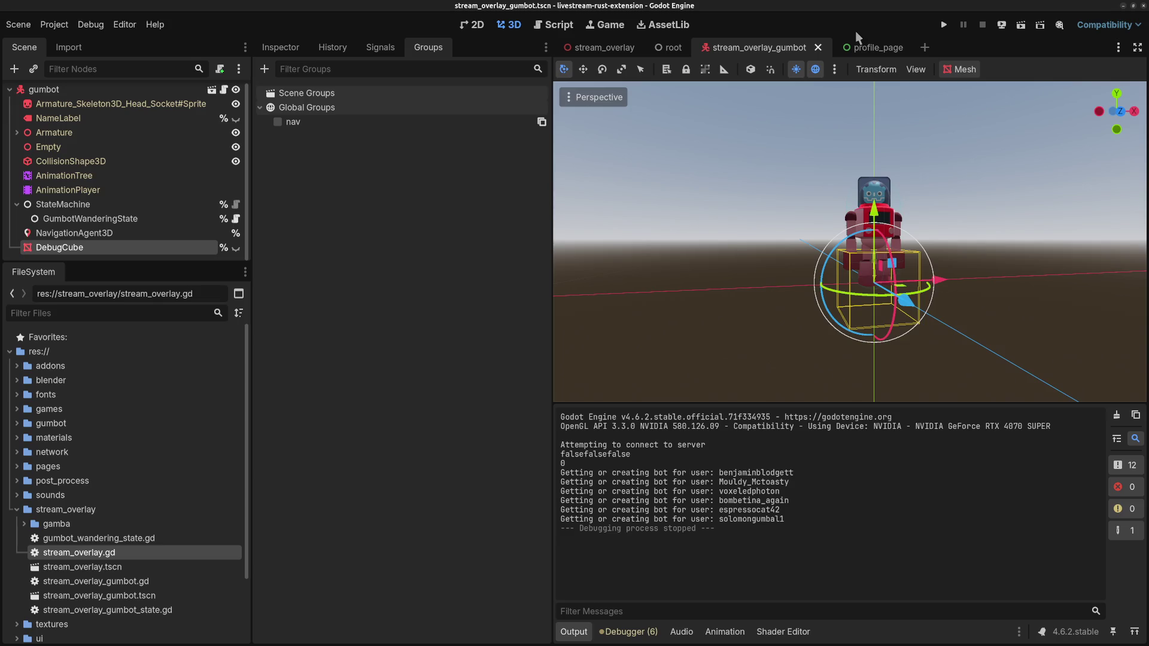
{"action": "key", "text": "alt+Tab"}
{"action": "key", "text": "alt+Tab"}
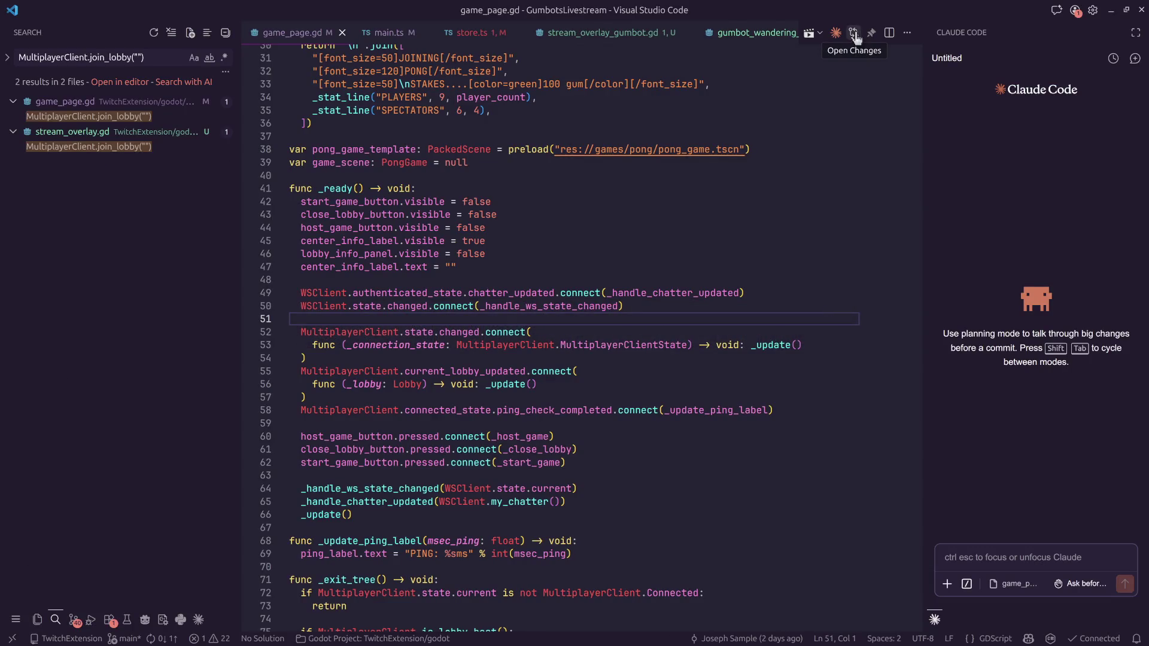
Highlight the signal connection and visibility setup lines in _ready while reviewing them.
{"action": "left_click_drag", "start_coordinate": [678, 474], "coordinate": [698, 419]}
{"action": "left_click", "coordinate": [704, 398]}
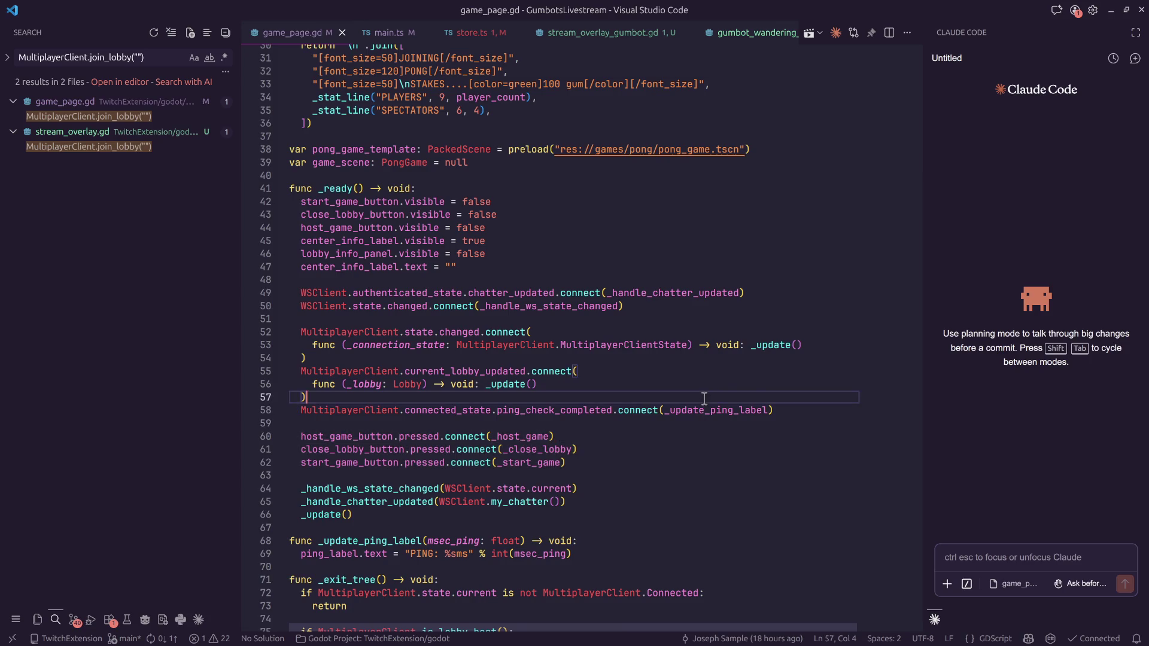
{"action": "scroll", "coordinate": [704, 398], "scroll_direction": "up", "scroll_amount": 6}
{"action": "left_click_drag", "start_coordinate": [575, 521], "coordinate": [590, 434]}
{"action": "left_click", "coordinate": [592, 455]}
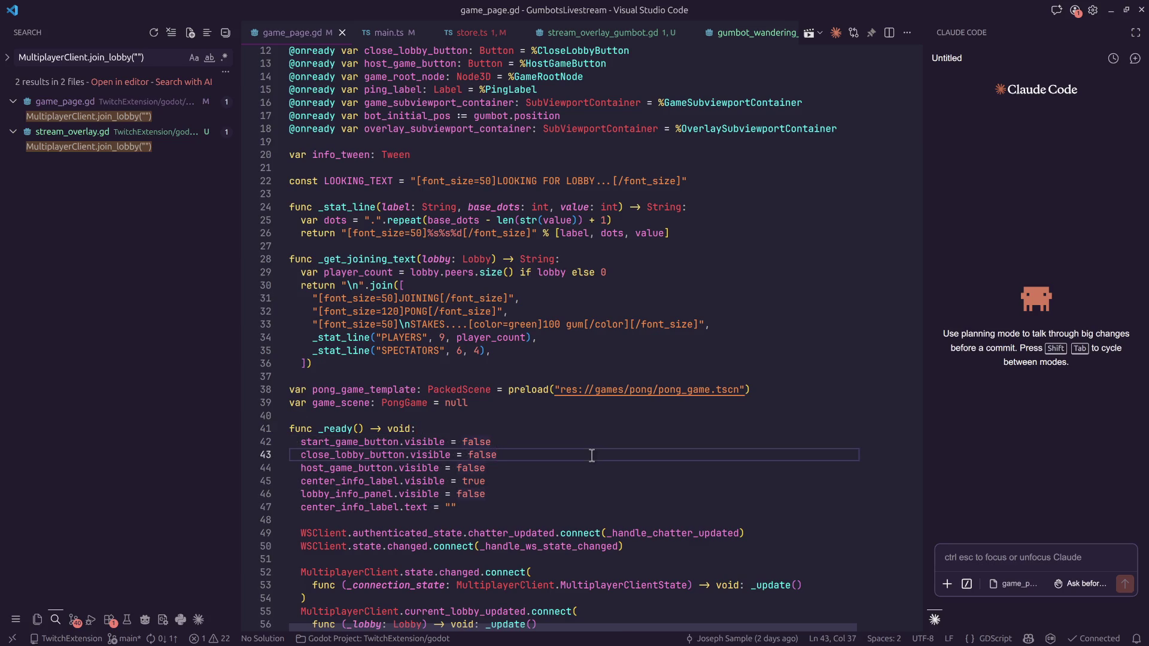
{"action": "key", "text": "alt+Tab"}
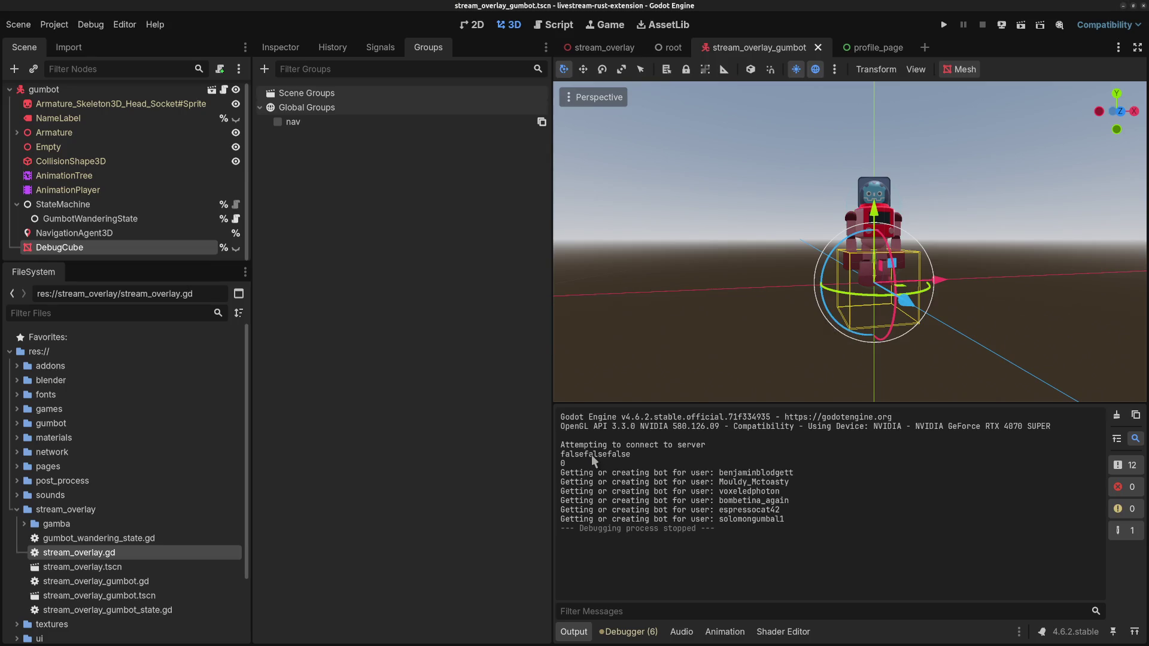
{"action": "key", "text": "alt+Tab"}
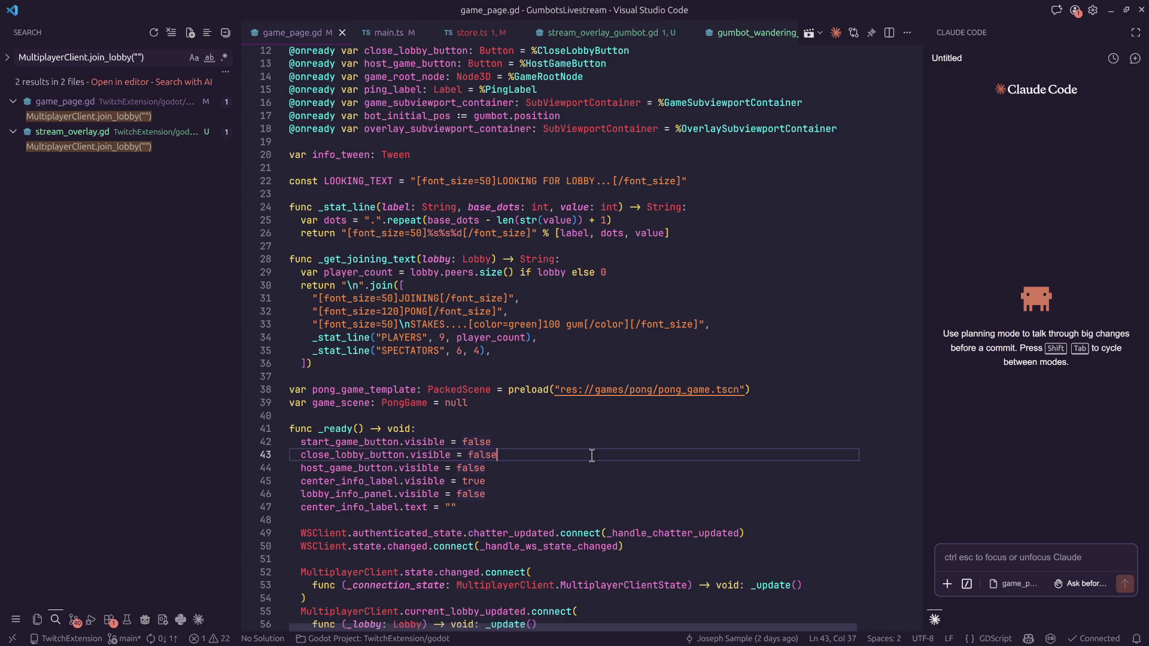
Highlight the joining text lines 31–35 in game_page.gd, then move on toward Chrome.
{"action": "left_click", "coordinate": [574, 168]}
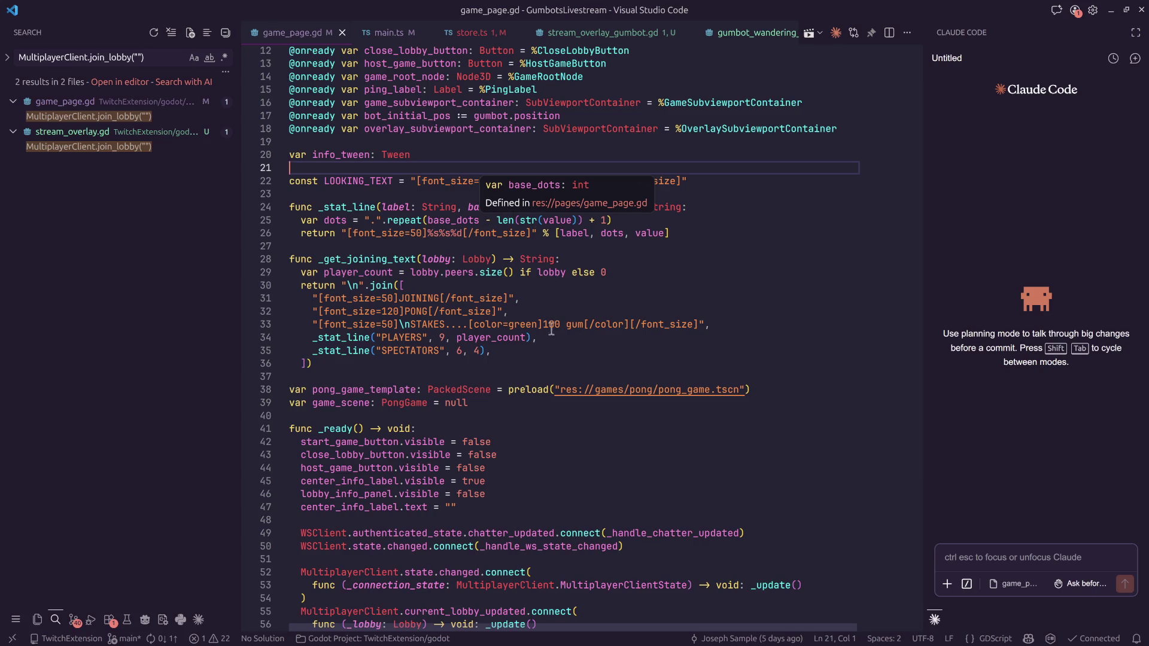
{"action": "mouse_move", "coordinate": [491, 350]}
{"action": "left_mouse_down"}
{"action": "mouse_move", "coordinate": [371, 345]}
{"action": "mouse_move", "coordinate": [267, 295]}
{"action": "left_mouse_up"}
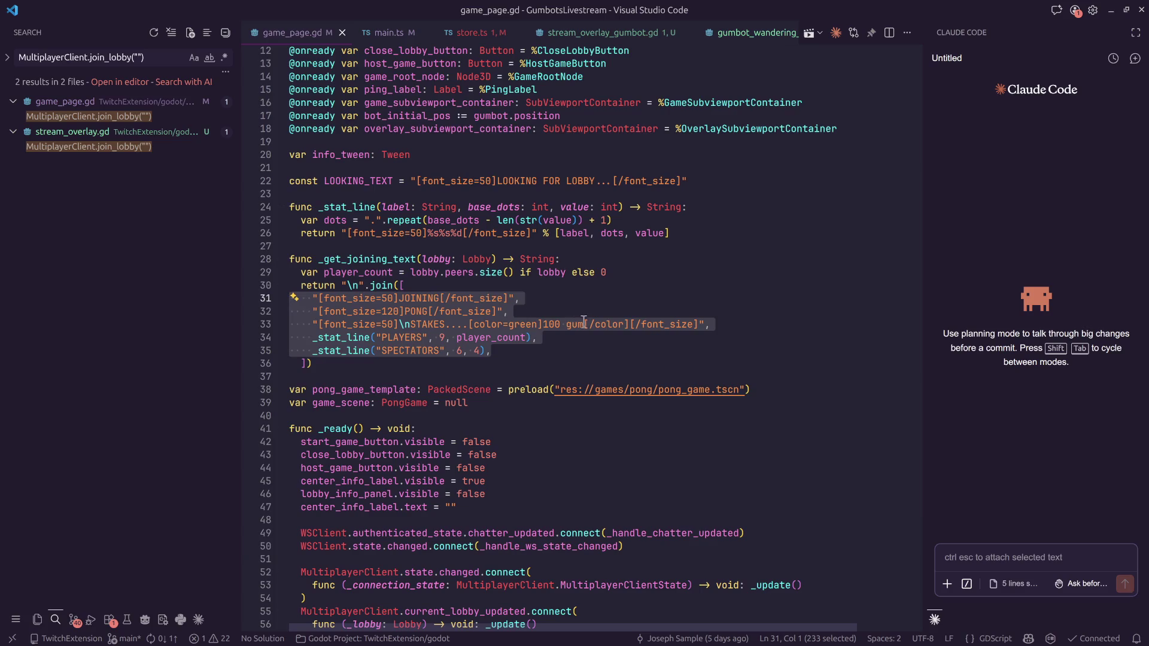
{"action": "scroll", "coordinate": [583, 319], "scroll_direction": "up", "scroll_amount": 1}
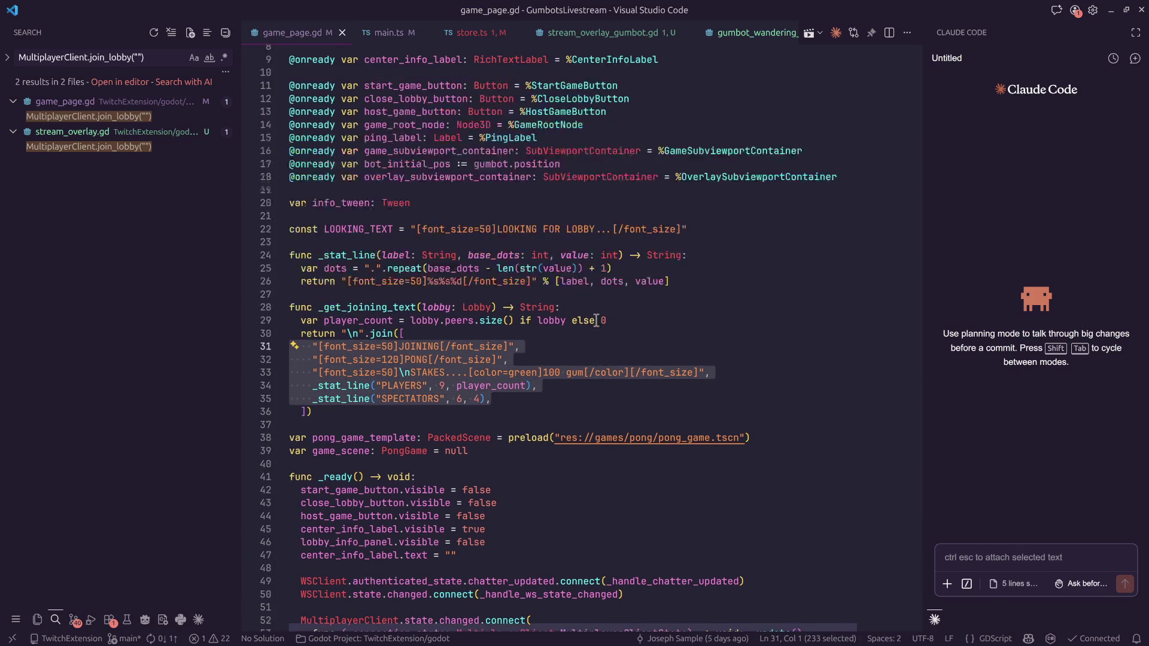
{"action": "left_click", "coordinate": [586, 345]}
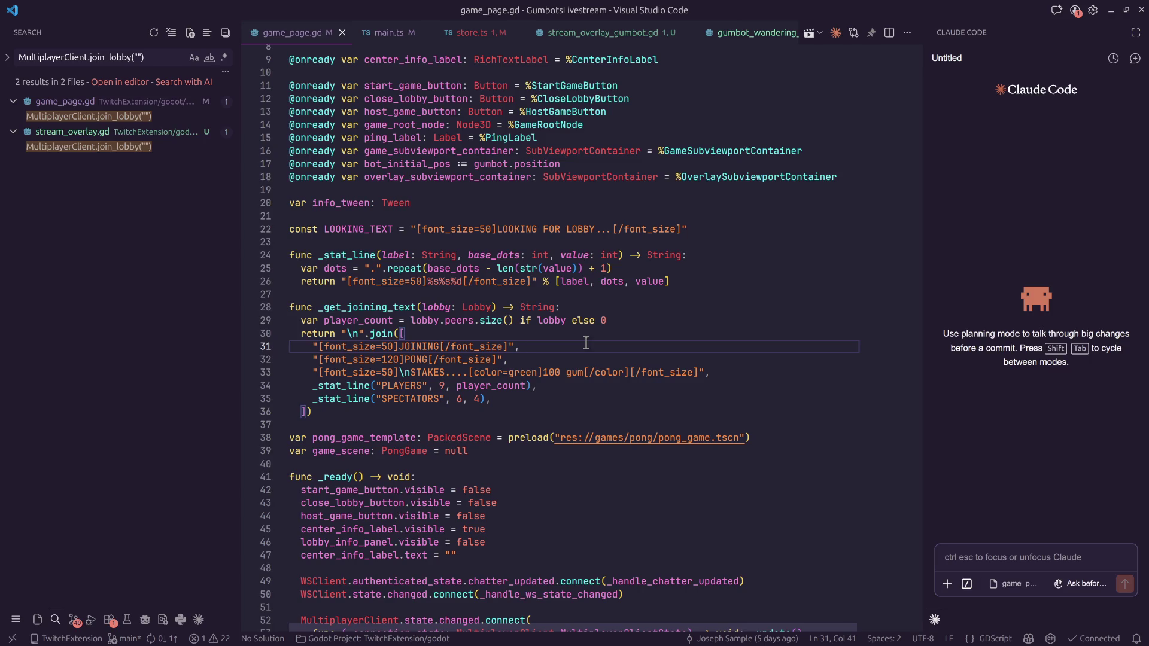
{"action": "key", "text": "alt+Tab"}
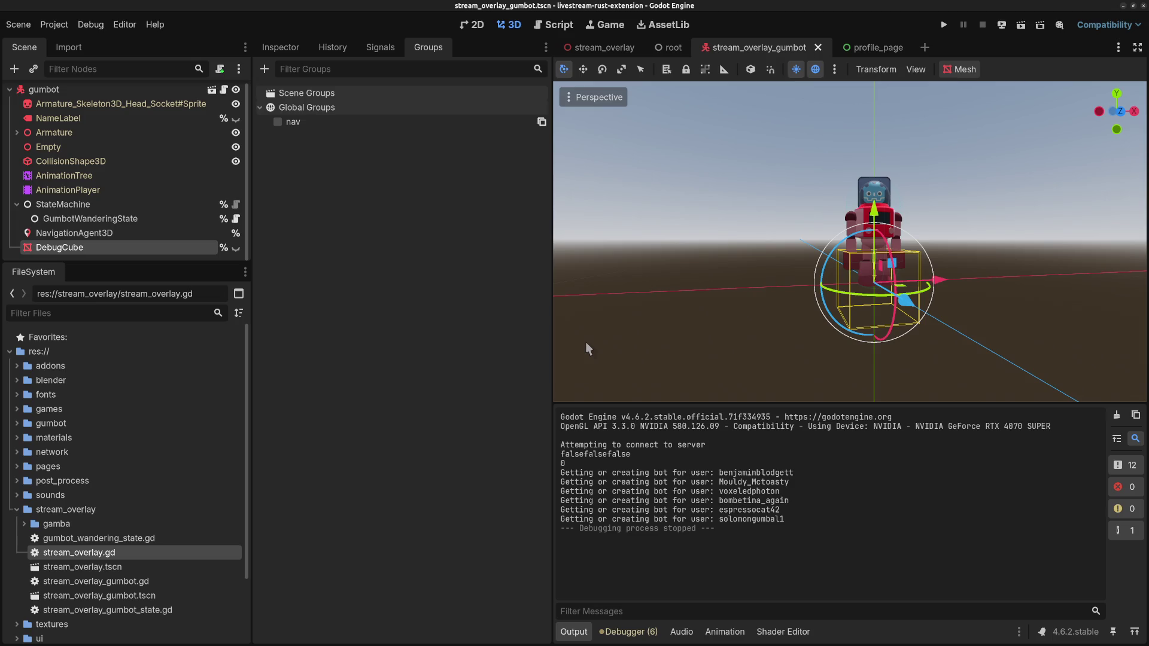
{"action": "key", "text": "alt+Tab"}
Search Google for 'character movement comp' in a new Chrome tab.
{"action": "mouse_move", "coordinate": [463, 339]}
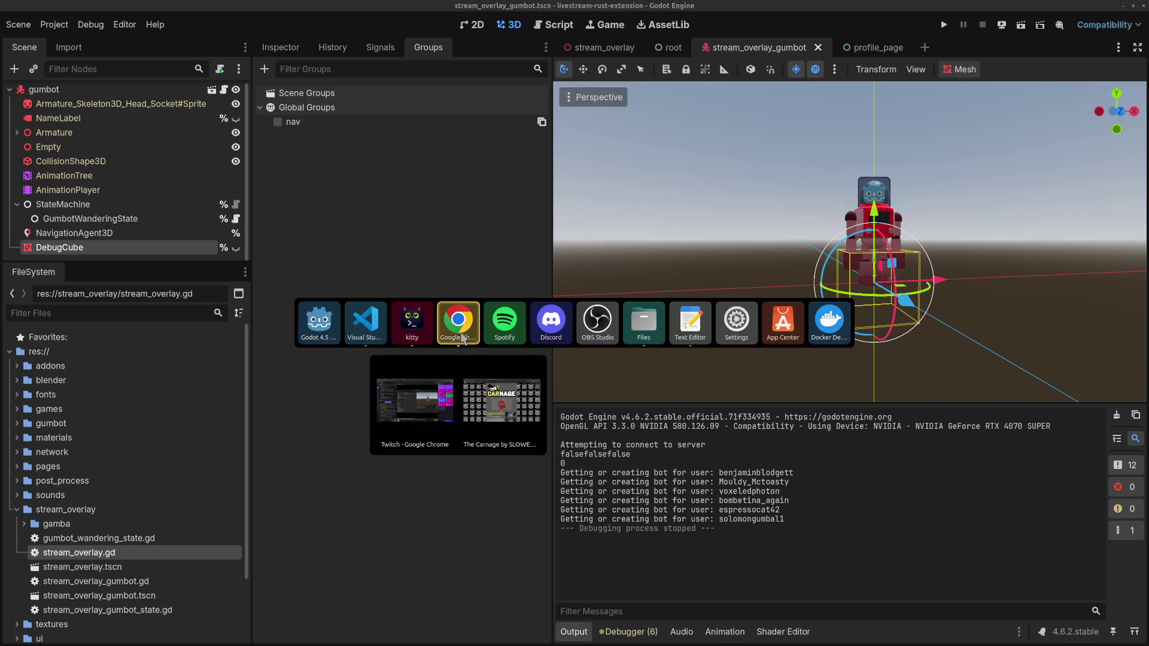
{"action": "left_click", "coordinate": [482, 392]}
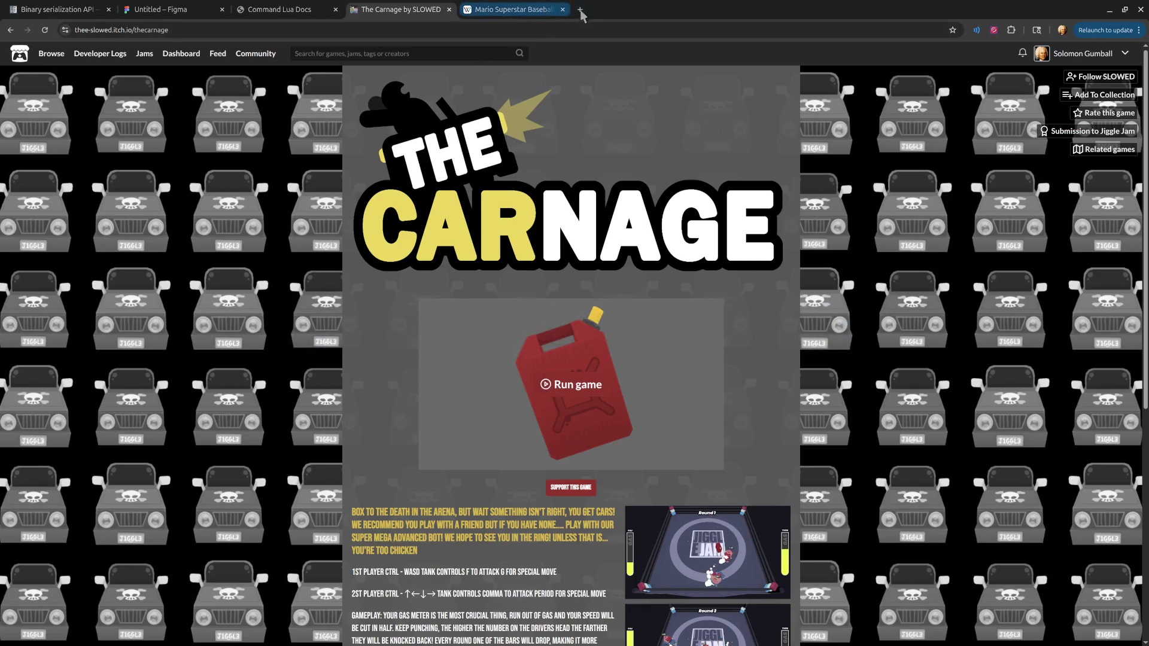
{"action": "left_click", "coordinate": [580, 11]}
{"action": "left_click", "coordinate": [577, 29]}
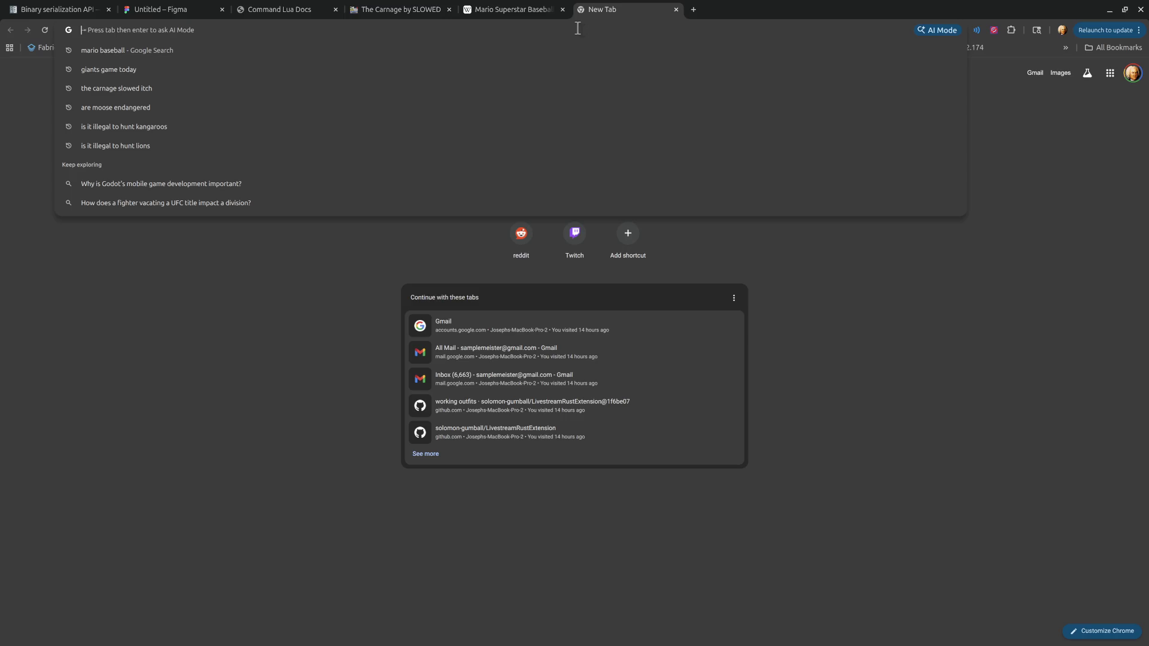
{"action": "type", "text": "character"}
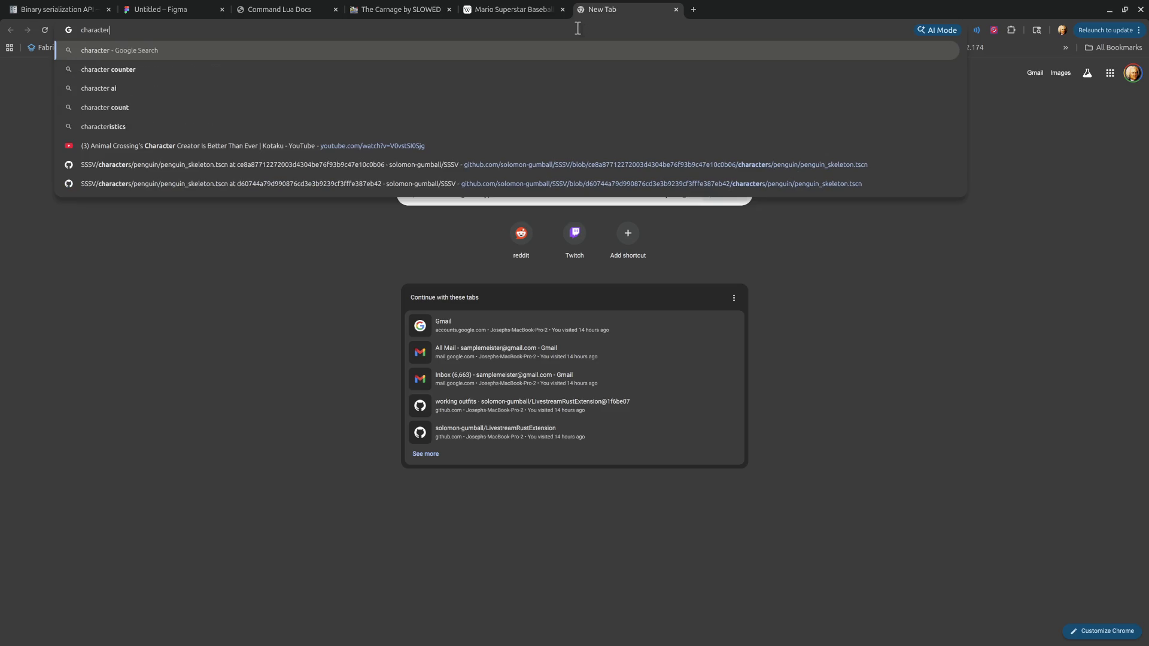
{"action": "type", "text": " movement "}
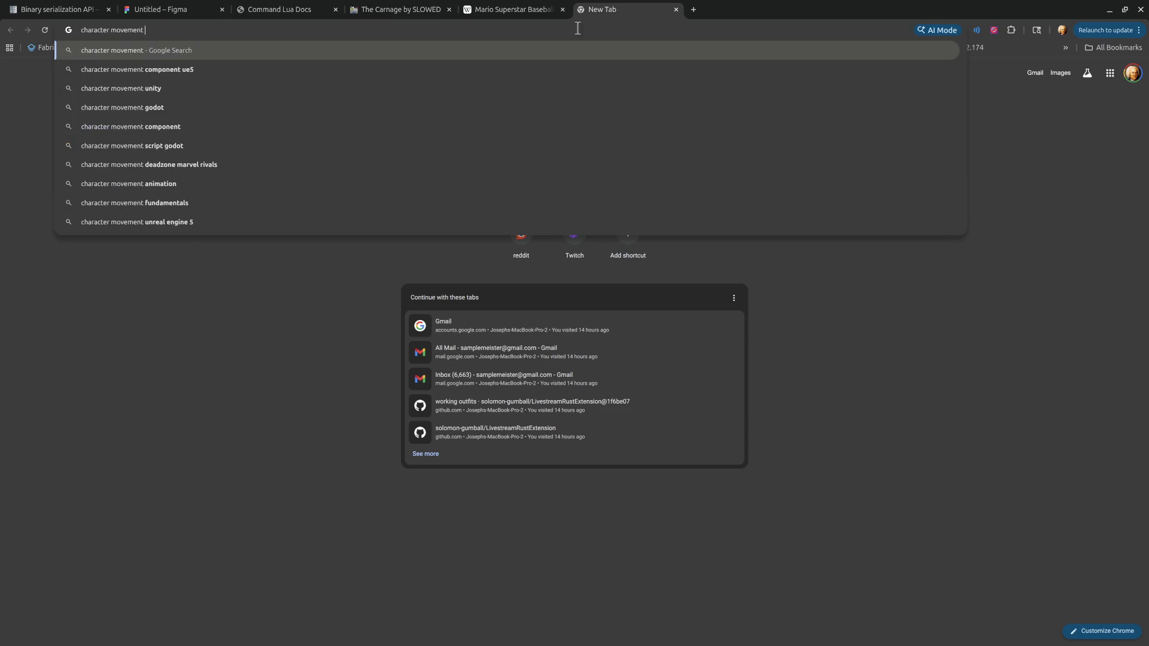
{"action": "type", "text": "comp"}
{"action": "key", "text": "Return"}
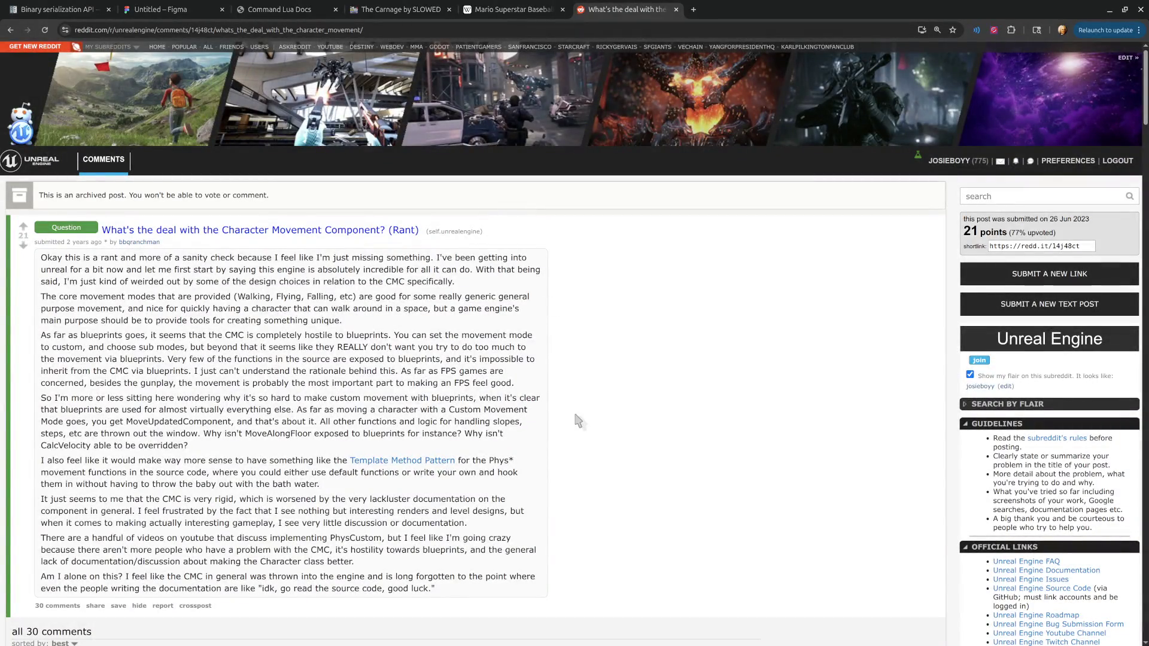
Read the r/unrealengine Reddit thread and go back to the search results.
{"action": "scroll", "coordinate": [573, 444], "scroll_direction": "down", "scroll_amount": 5}
{"action": "left_click_drag", "start_coordinate": [548, 447], "coordinate": [569, 375]}
{"action": "left_click", "coordinate": [546, 386]}
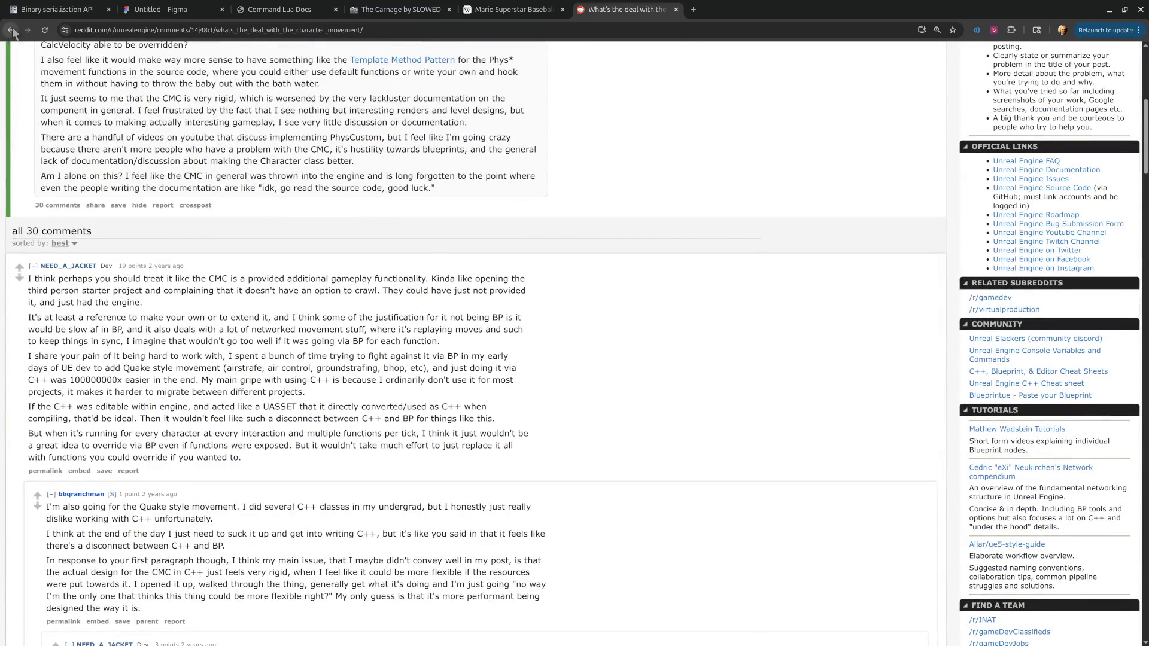
{"action": "left_click", "coordinate": [11, 29]}
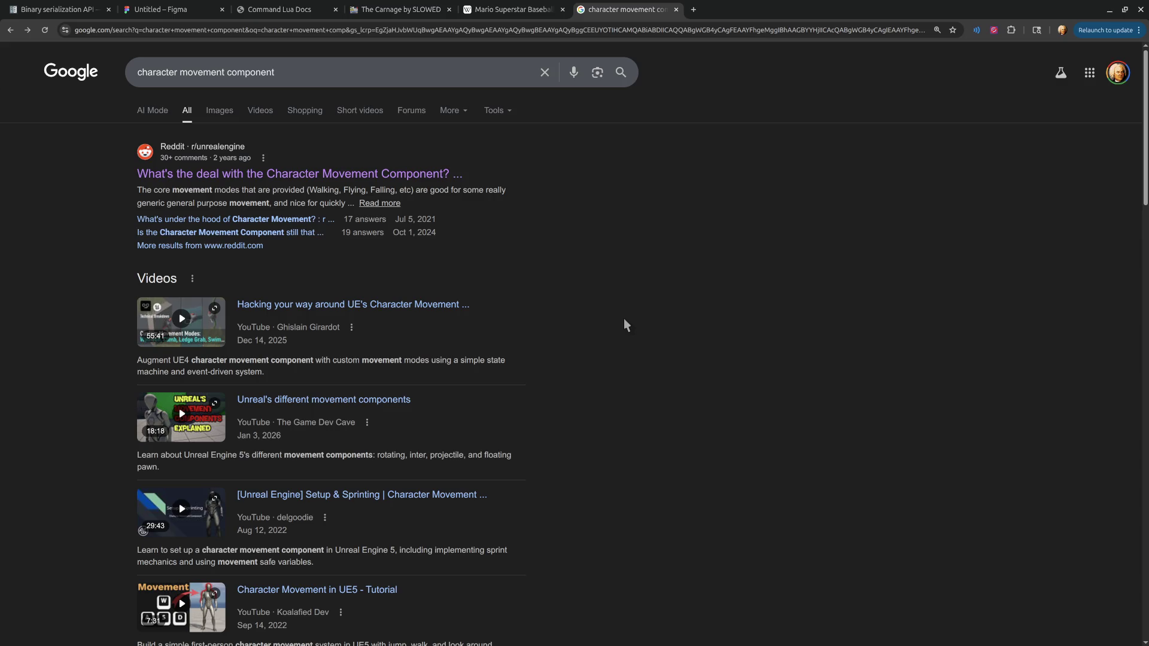
{"action": "key", "text": "alt+Tab"}
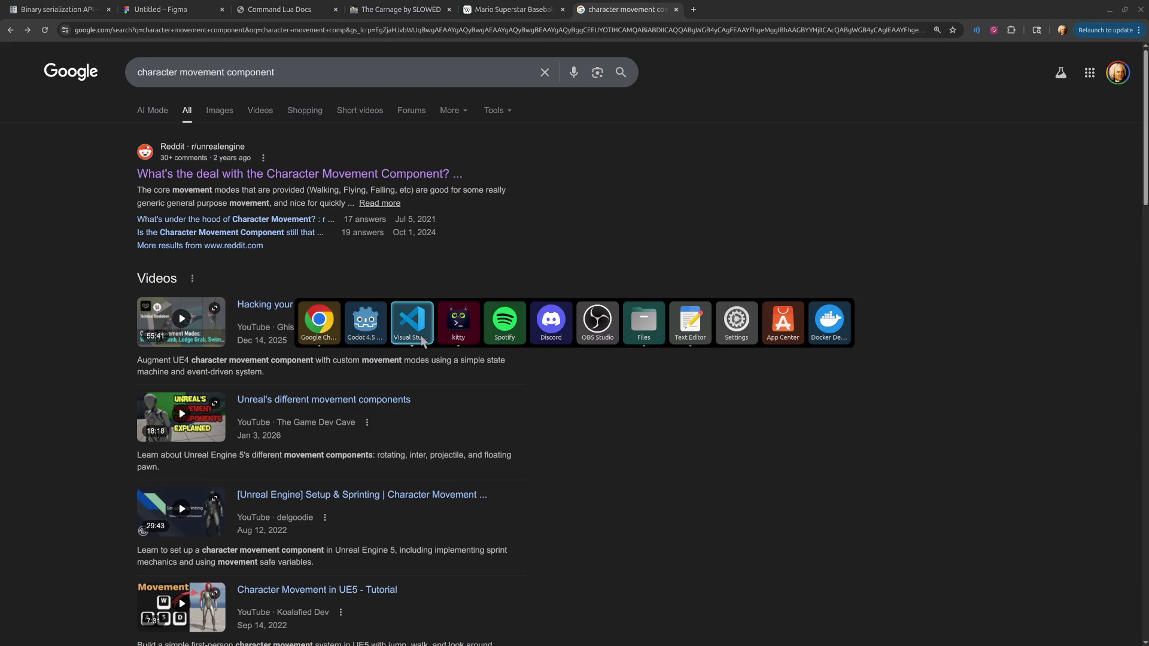
Highlight lines 31–35 of the _get_joining_text lobby code in game_page.gd, then clear the selection.
{"action": "mouse_move", "coordinate": [495, 353]}
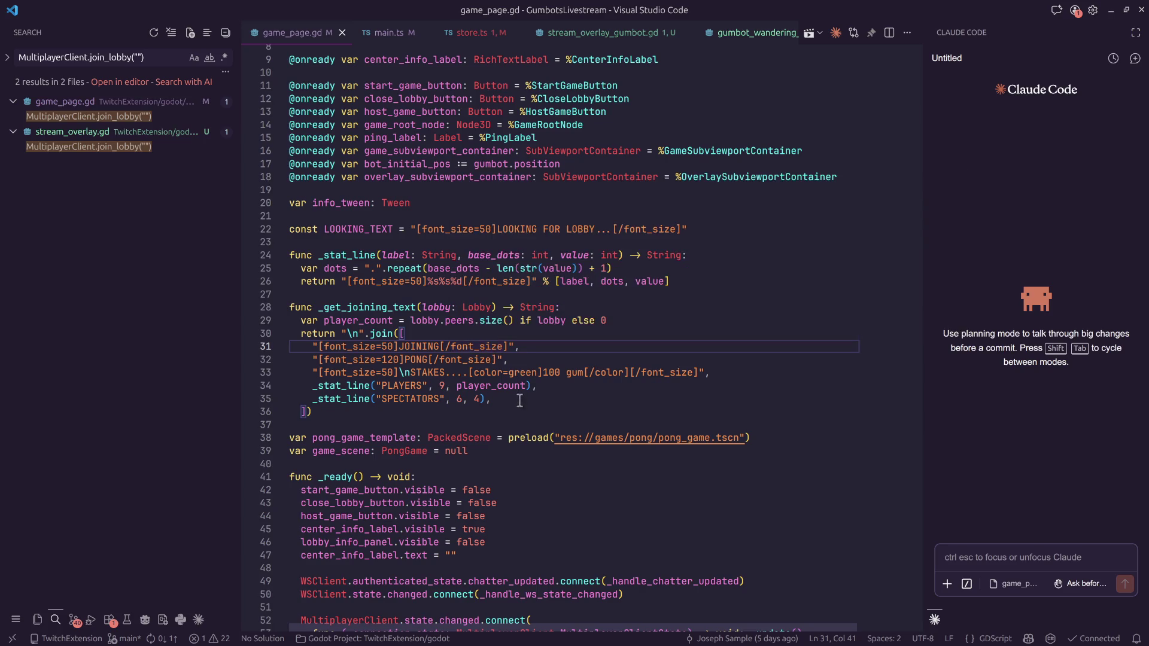
{"action": "left_click_drag", "start_coordinate": [490, 399], "coordinate": [250, 348]}
{"action": "left_click", "coordinate": [576, 358]}
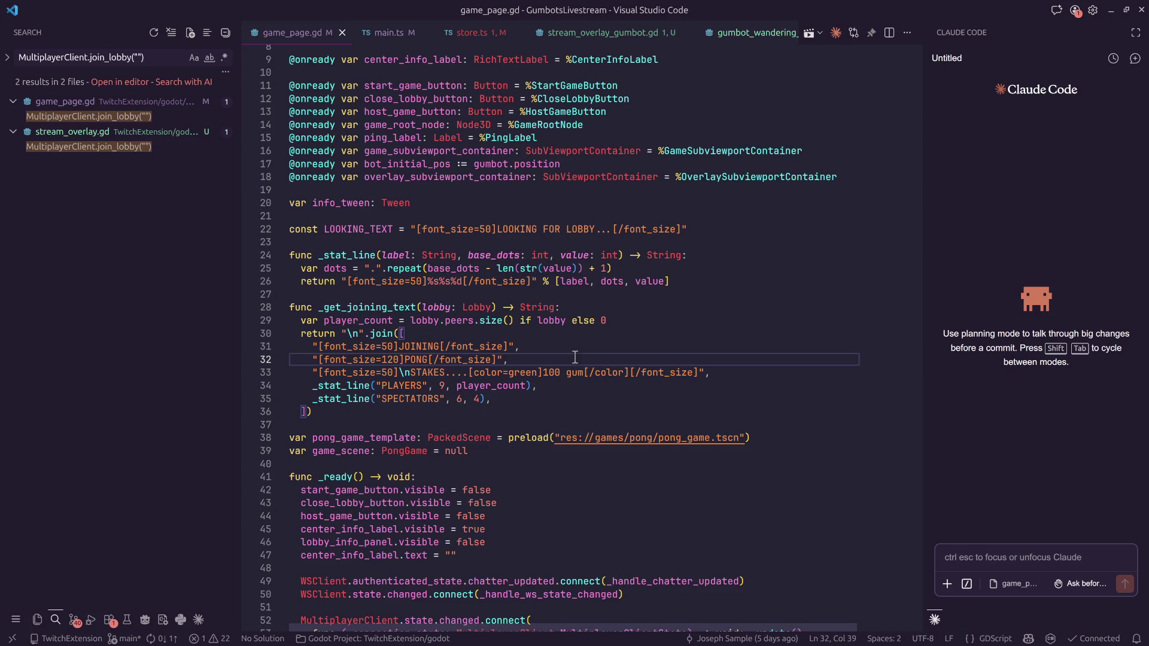
Look over the signal connections and the _update() call, staying in VS Code.
{"action": "scroll", "coordinate": [590, 374], "scroll_direction": "down", "scroll_amount": 10}
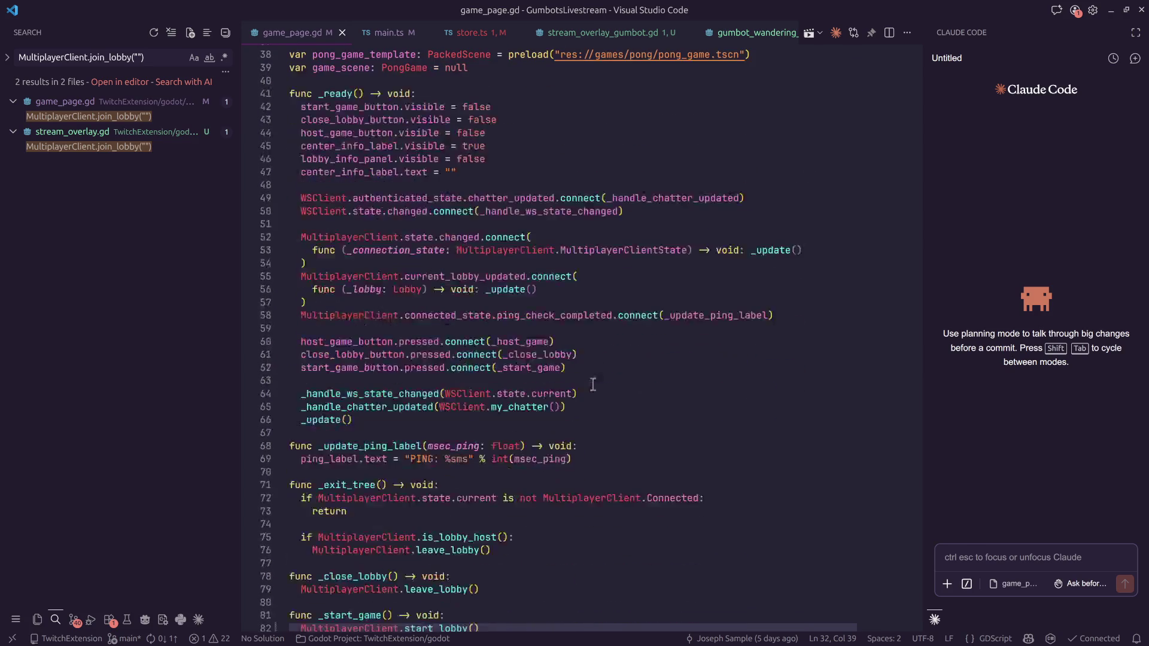
{"action": "left_click", "coordinate": [607, 375]}
{"action": "scroll", "coordinate": [606, 374], "scroll_direction": "down", "scroll_amount": 1}
{"action": "left_click", "coordinate": [625, 372]}
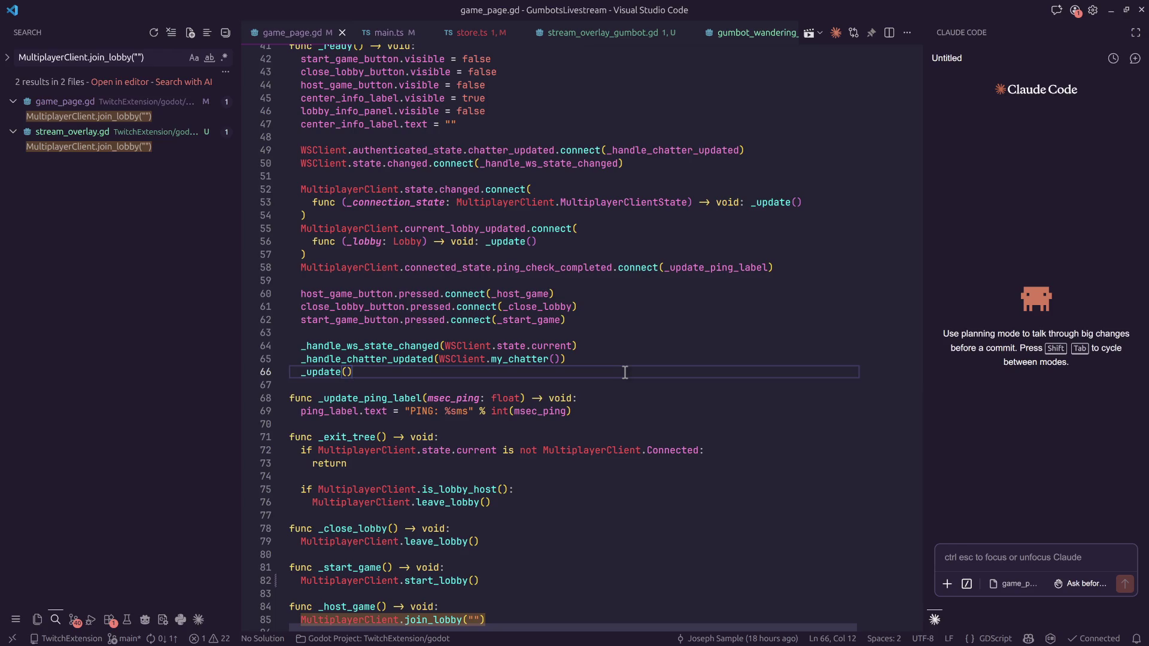
{"action": "key", "text": "alt+Tab"}
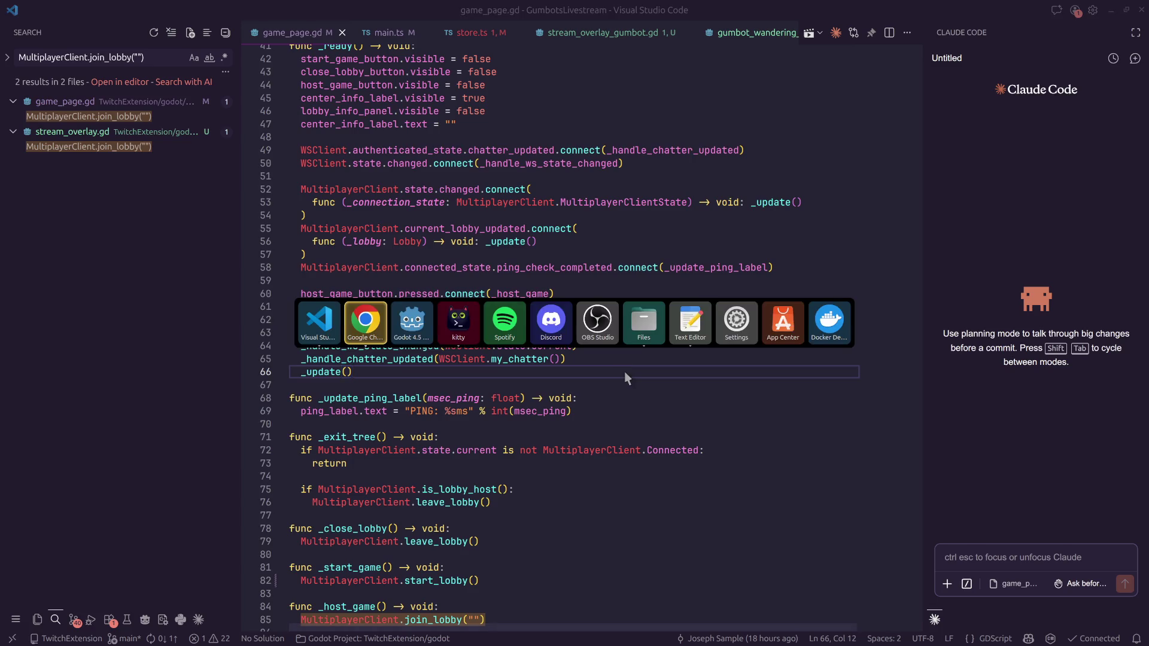
{"action": "key", "text": "Tab"}
{"action": "key", "text": "alt+shift+Tab"}
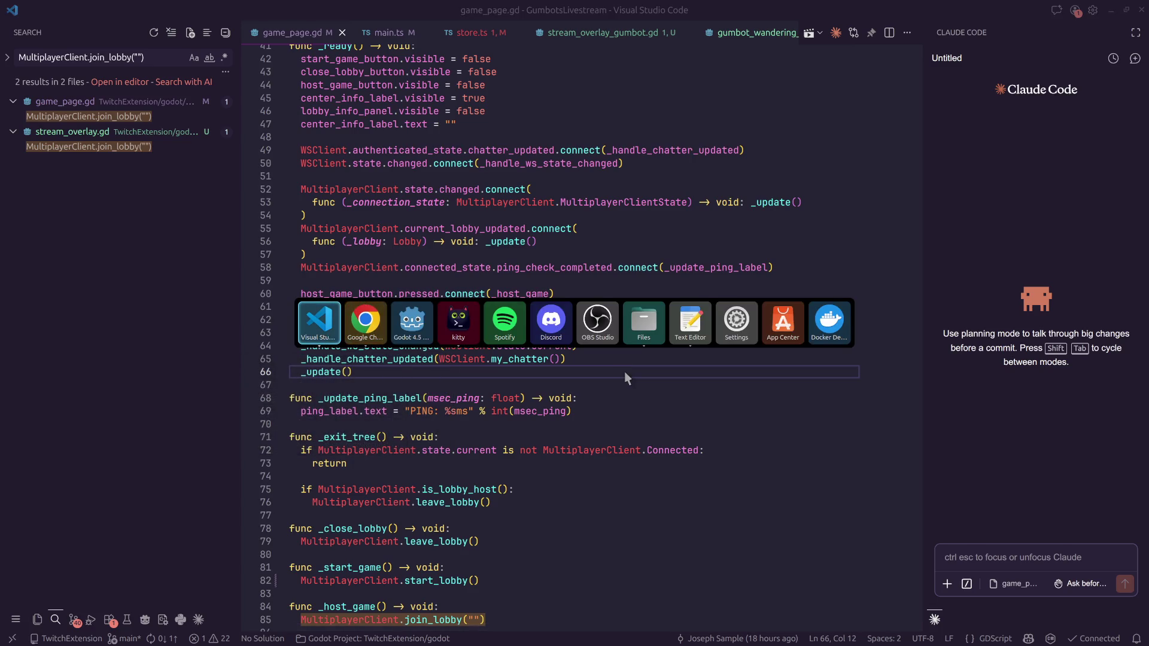
Review the my_chatter call and the _type_text function's visible_ratio line.
{"action": "left_click", "coordinate": [634, 359]}
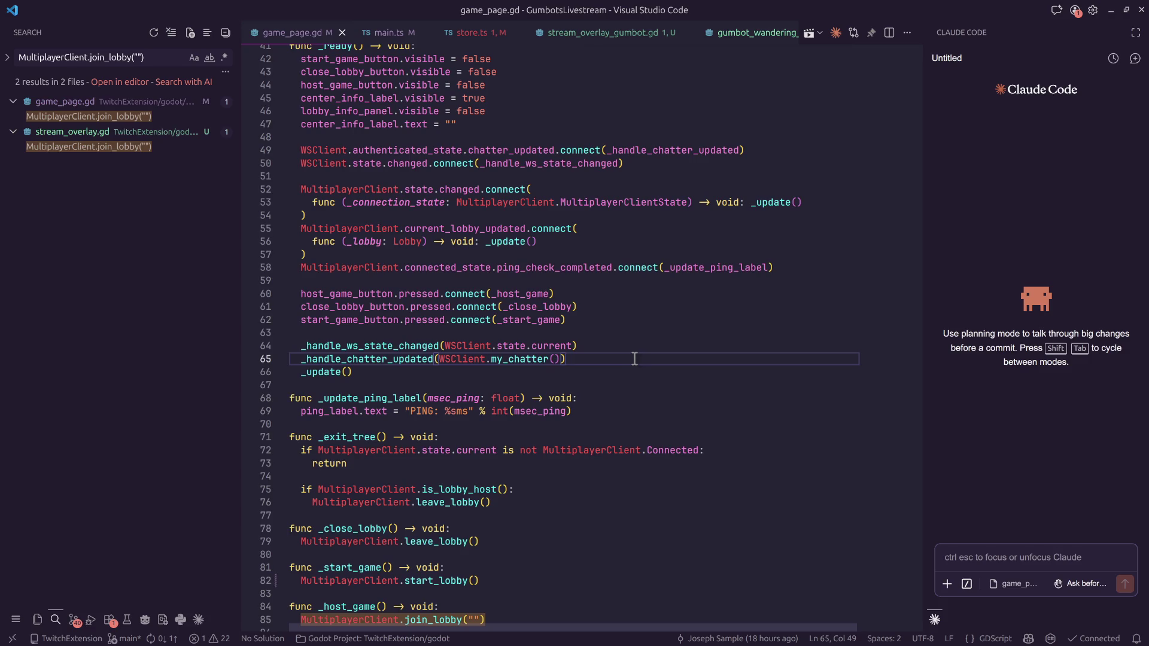
{"action": "left_click", "coordinate": [596, 372]}
{"action": "scroll", "coordinate": [580, 365], "scroll_direction": "down", "scroll_amount": 9}
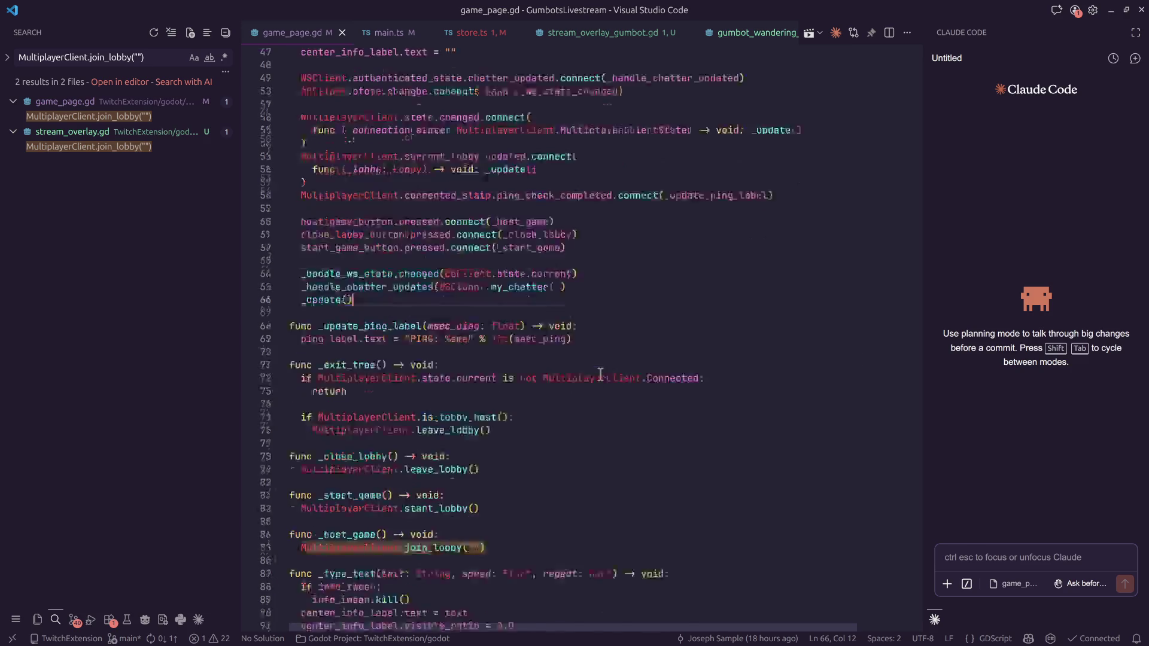
{"action": "left_click", "coordinate": [563, 349]}
{"action": "left_click", "coordinate": [566, 338]}
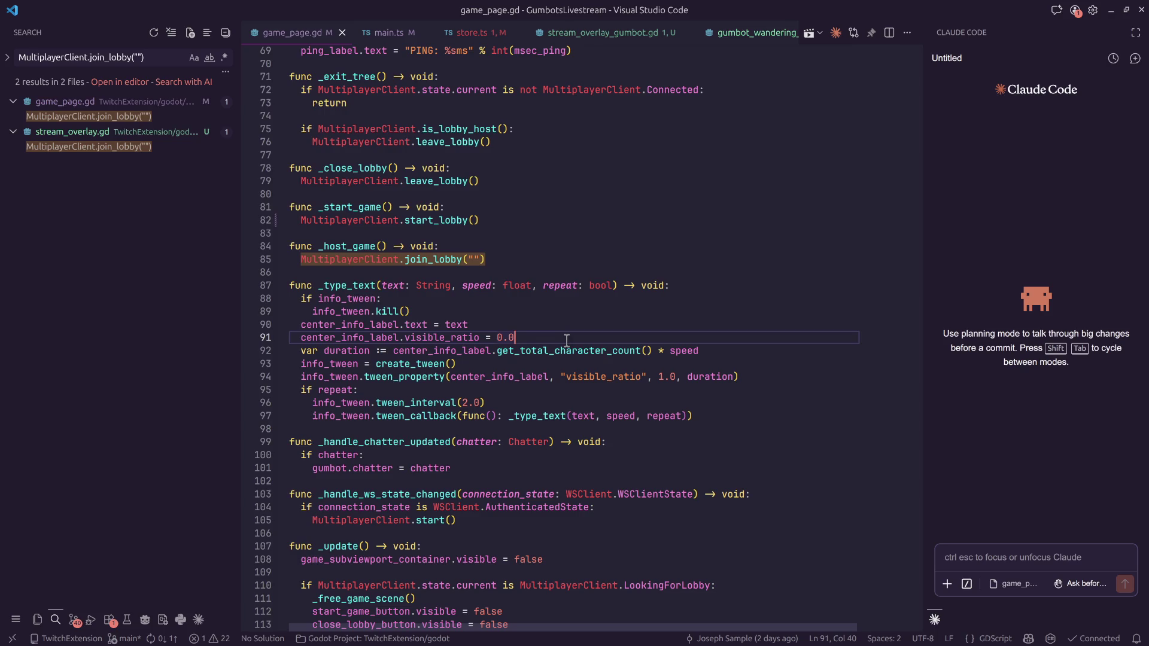
{"action": "left_click", "coordinate": [608, 194]}
Close the store.ts, gumbot_wandering_state.gd and stream_overlay_gumbot.gd tabs.
{"action": "left_click", "coordinate": [472, 32]}
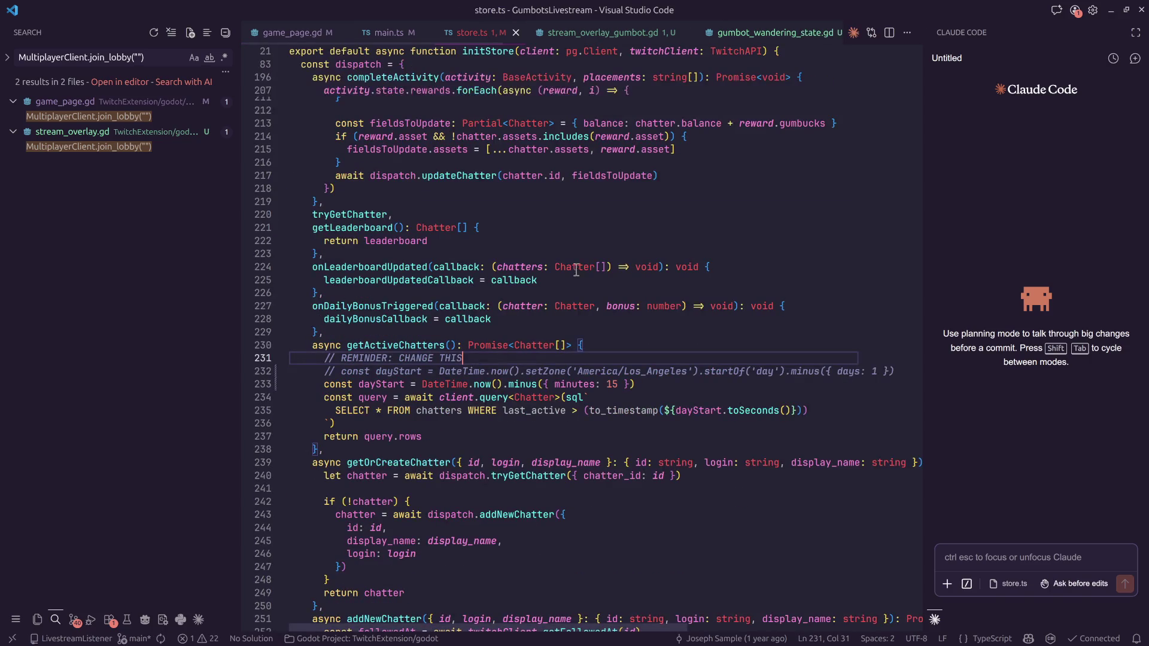
{"action": "left_click", "coordinate": [516, 32]}
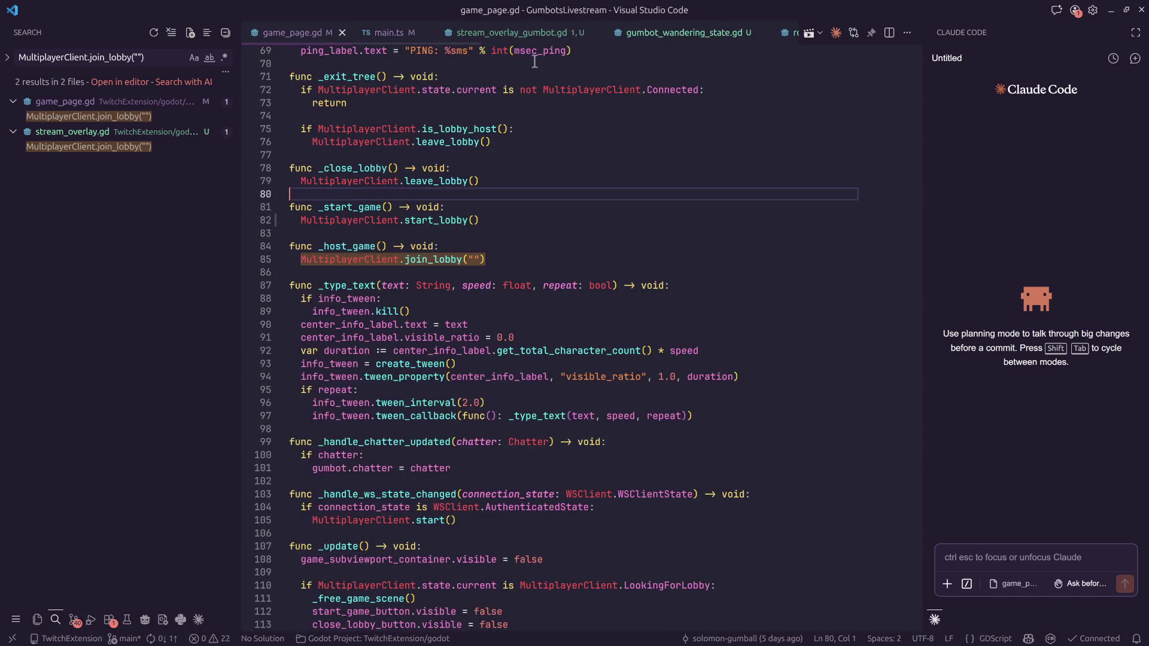
{"action": "left_click", "coordinate": [636, 37]}
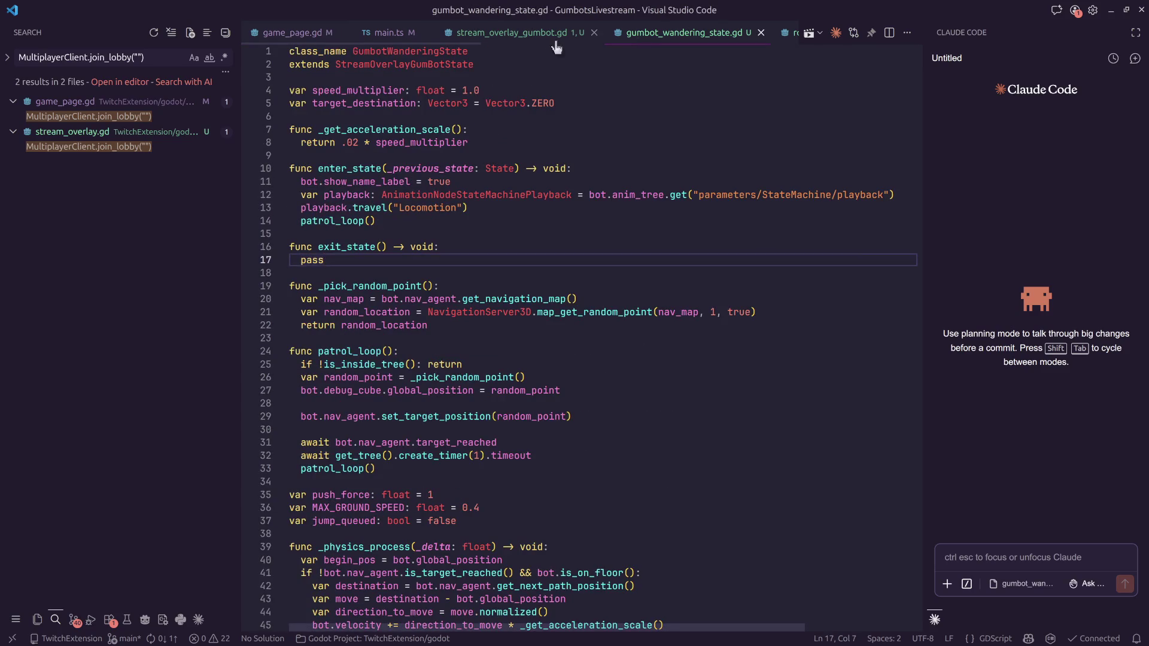
{"action": "key", "text": "ctrl+w"}
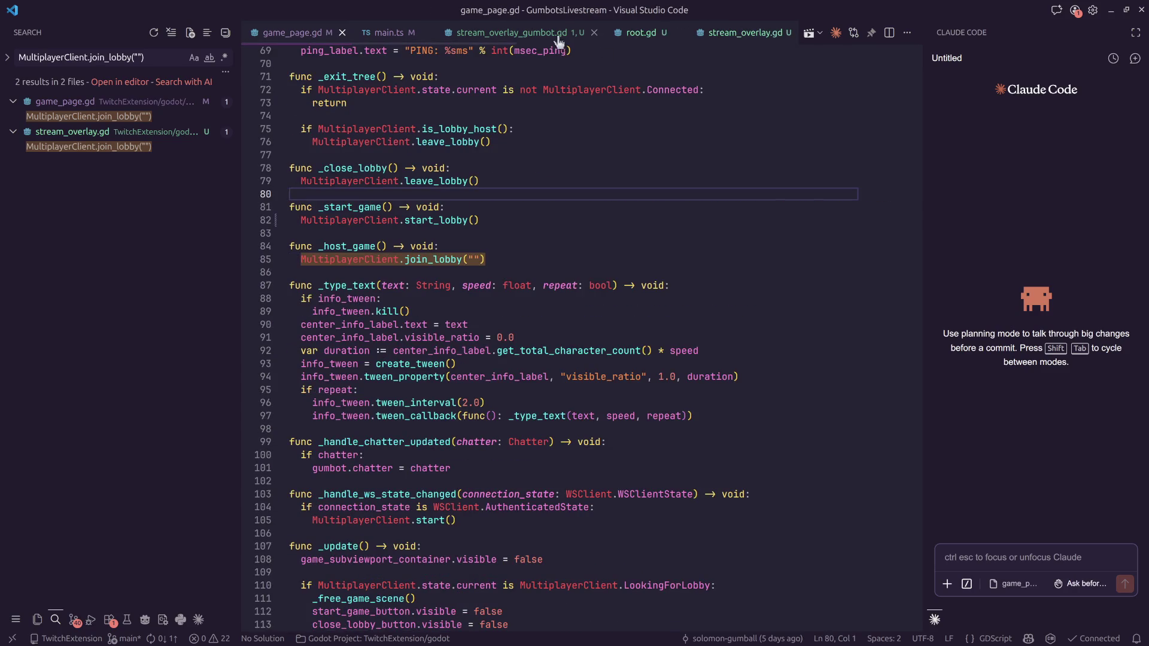
{"action": "left_click", "coordinate": [556, 36]}
{"action": "left_click", "coordinate": [603, 167]}
{"action": "key", "text": "ctrl+w"}
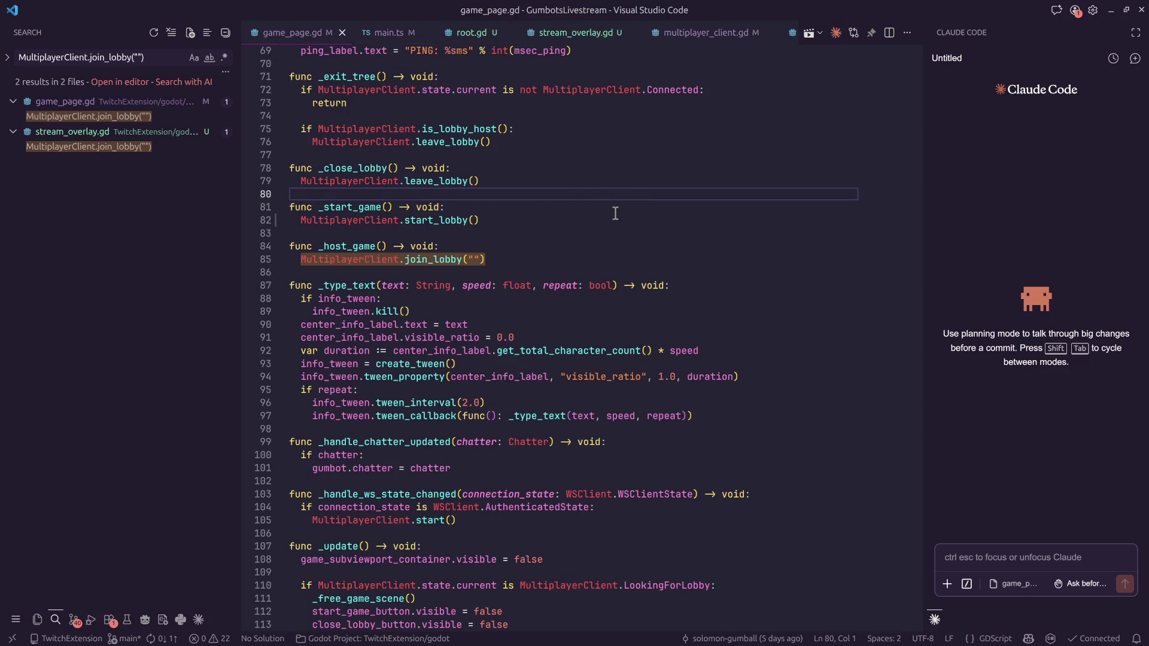
Return to stream_overlay.gd near the spawned_bots declaration and search files for 'pong'.
{"action": "left_click", "coordinate": [584, 37]}
{"action": "left_click", "coordinate": [646, 199]}
{"action": "scroll", "coordinate": [608, 199], "scroll_direction": "up", "scroll_amount": 10}
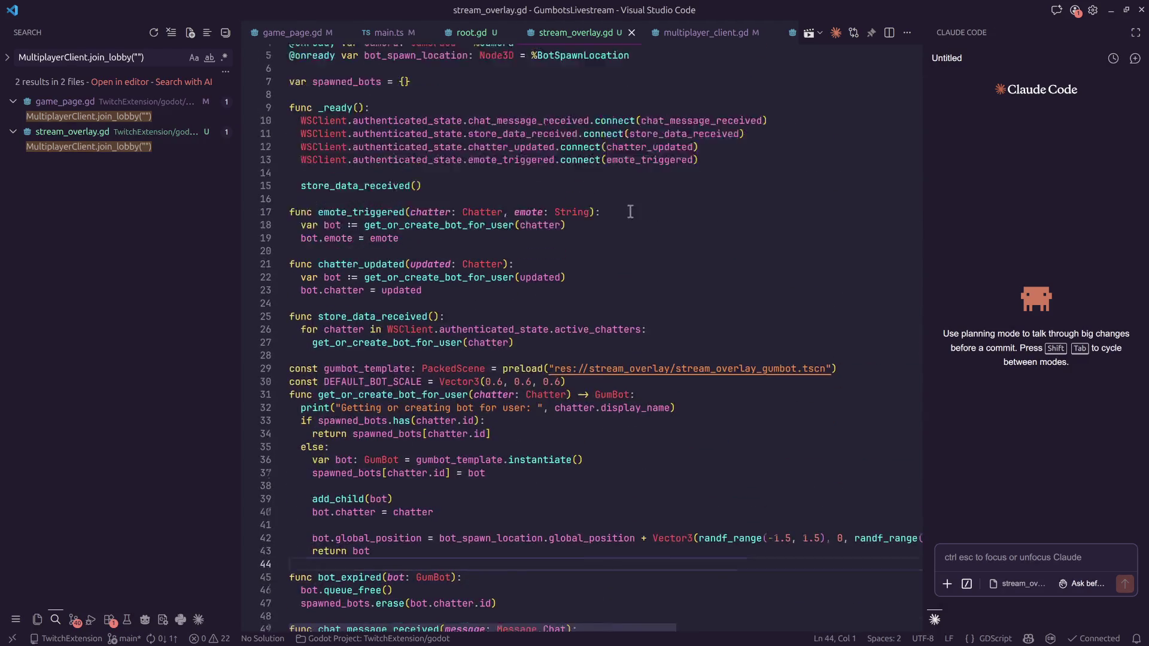
{"action": "left_click", "coordinate": [628, 134]}
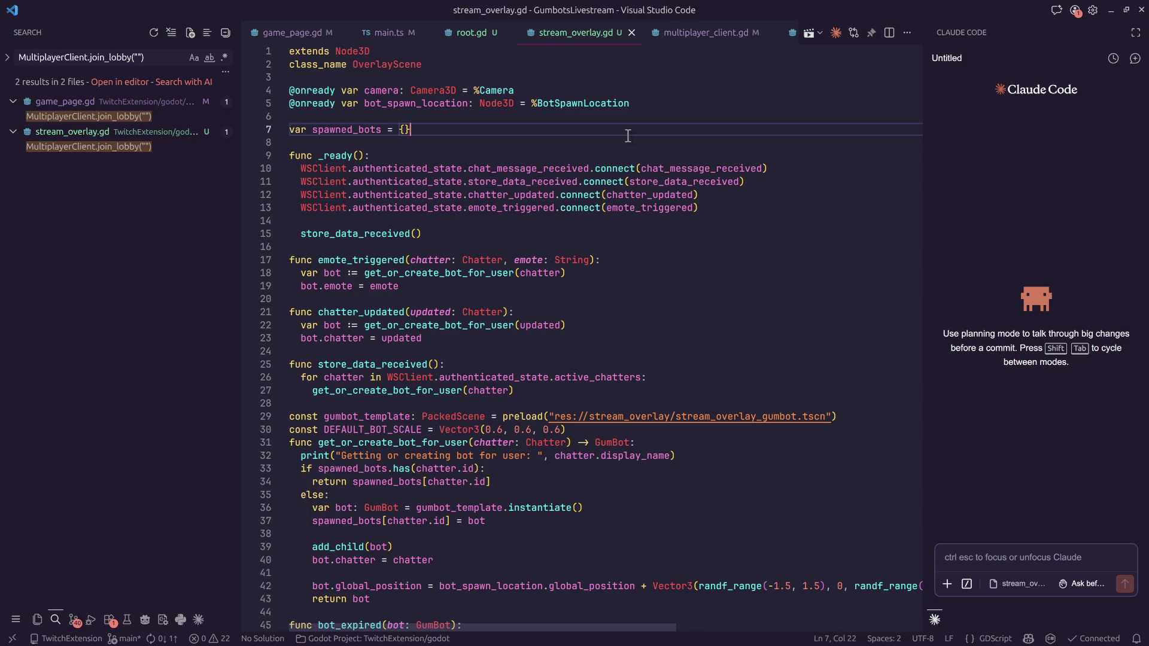
{"action": "key", "text": "ctrl+p"}
{"action": "type", "text": "pong"}
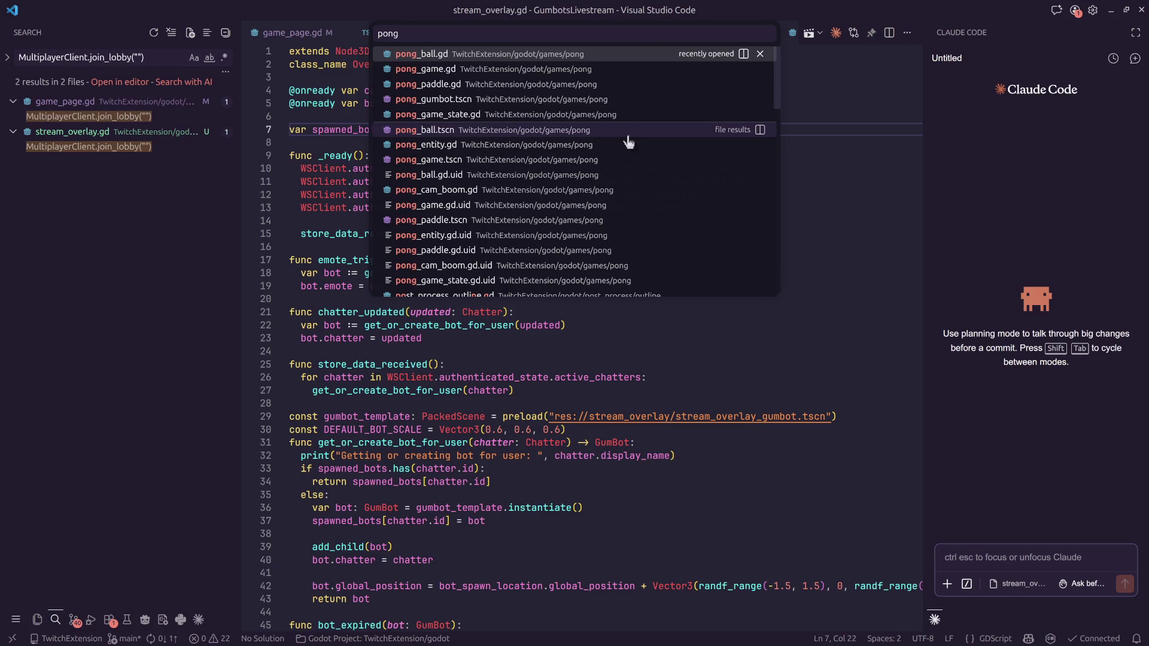
{"action": "key", "text": "Down"}
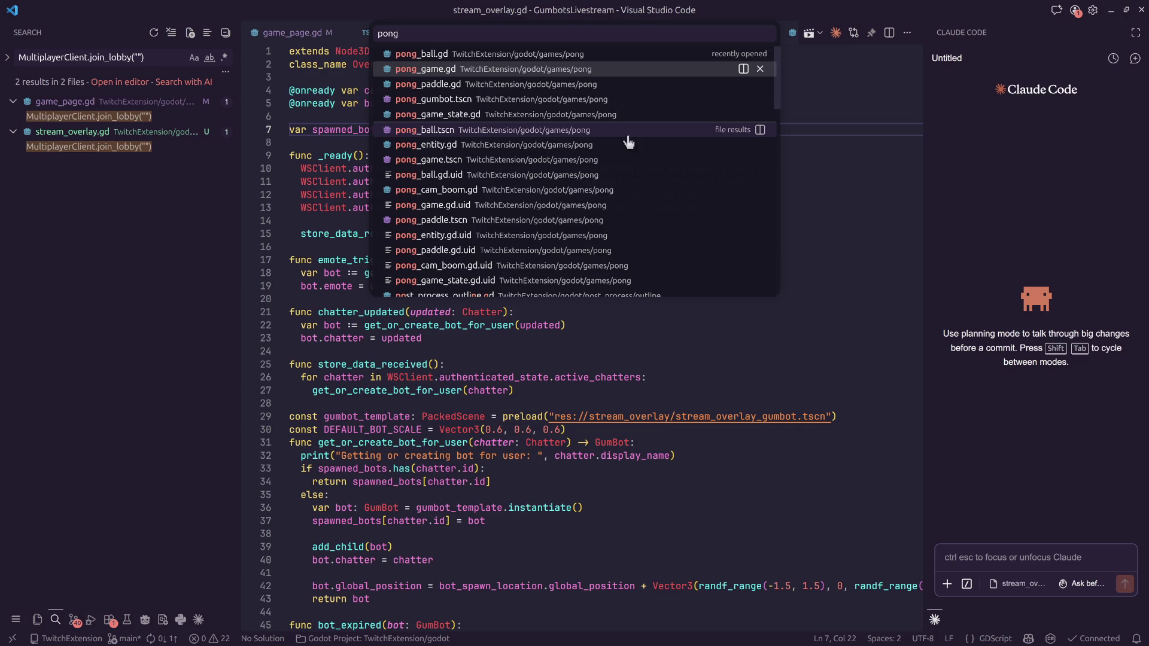
{"action": "left_click", "coordinate": [627, 340]}
{"action": "left_click", "coordinate": [633, 323]}
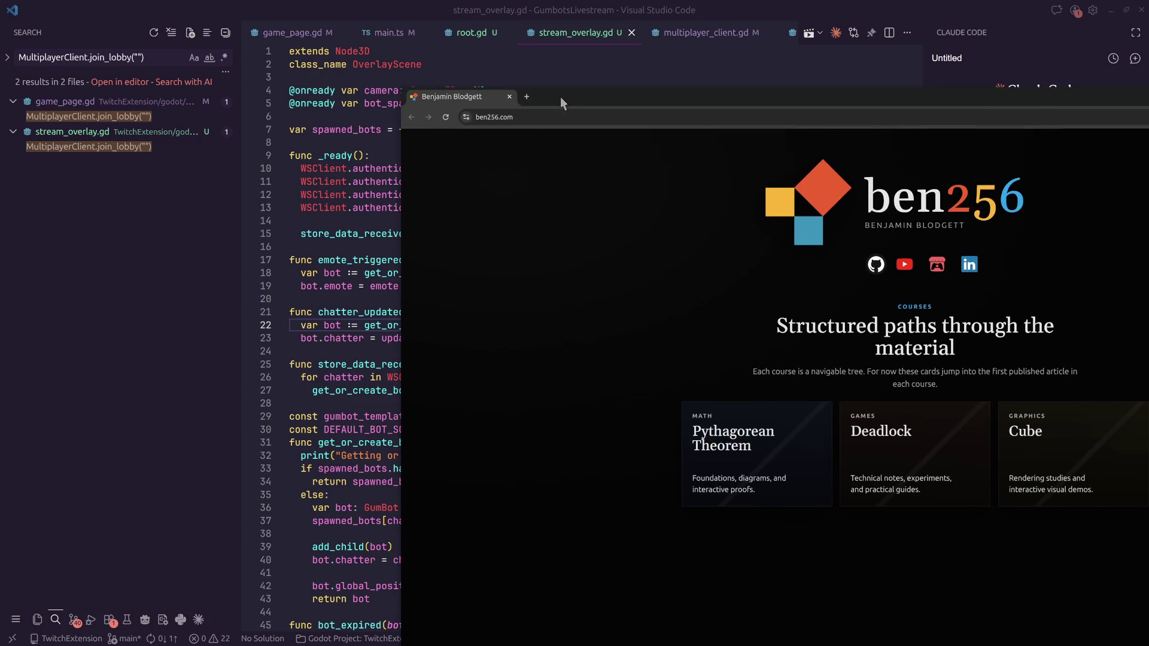
Maximize the Chrome window showing the ben256.com home page.
{"action": "double_click", "coordinate": [560, 96]}
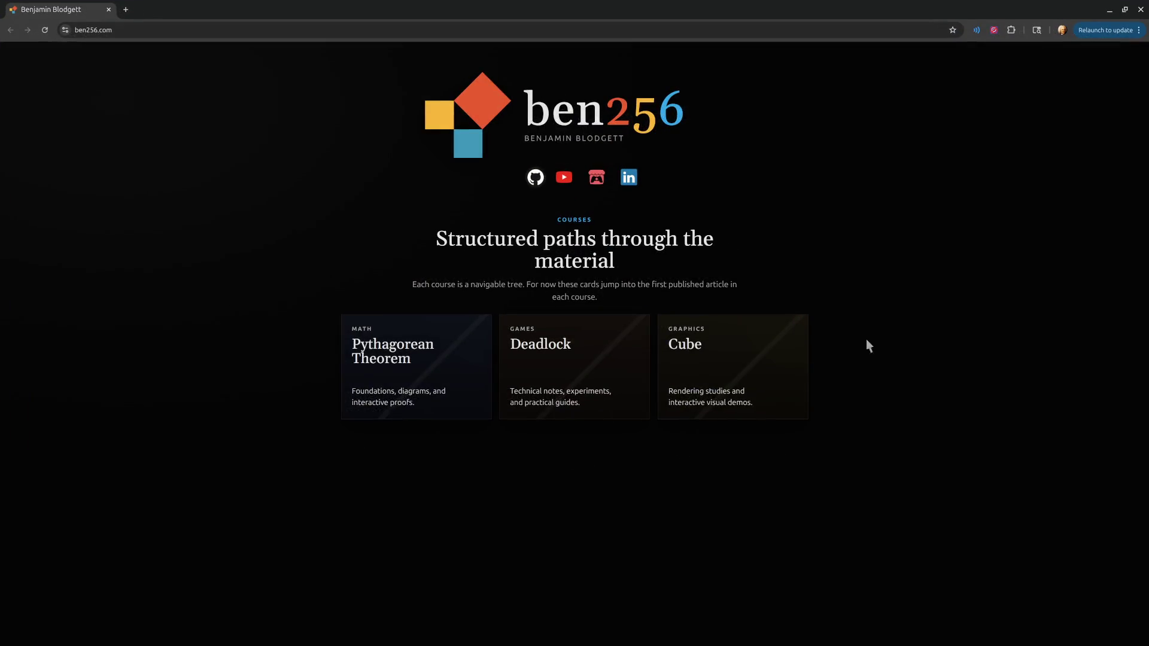
{"action": "left_click_drag", "start_coordinate": [596, 240], "coordinate": [686, 250]}
{"action": "left_click", "coordinate": [611, 263]}
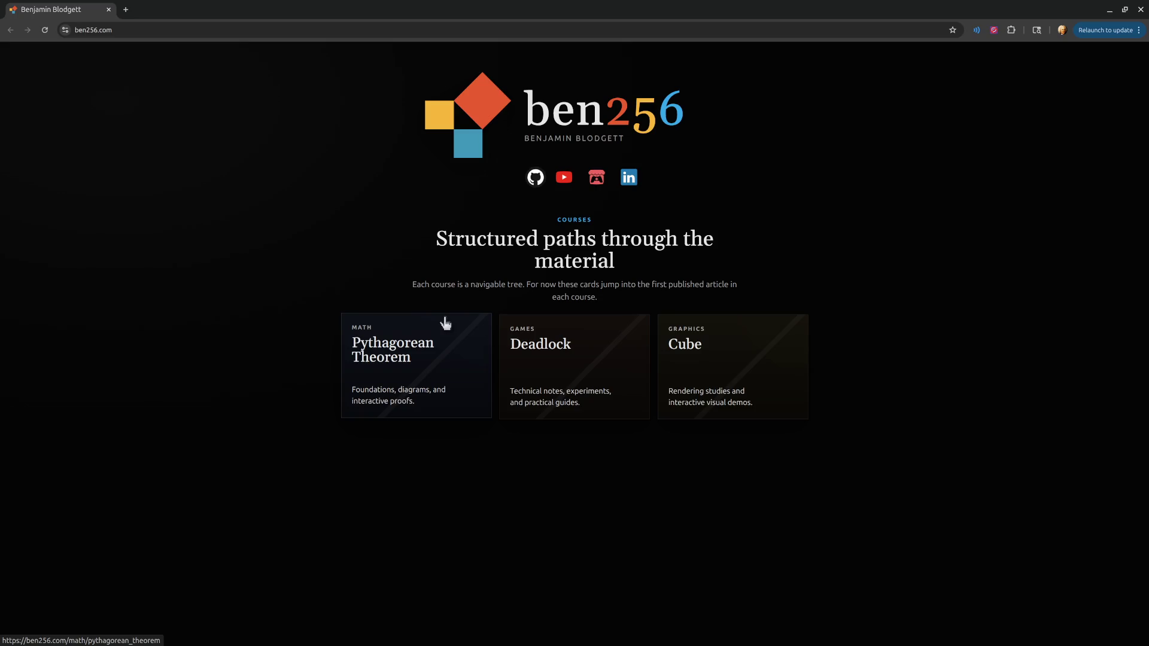
Skim the Deadlock wide FOV article, then return to the home page via the logo.
{"action": "left_click", "coordinate": [611, 359]}
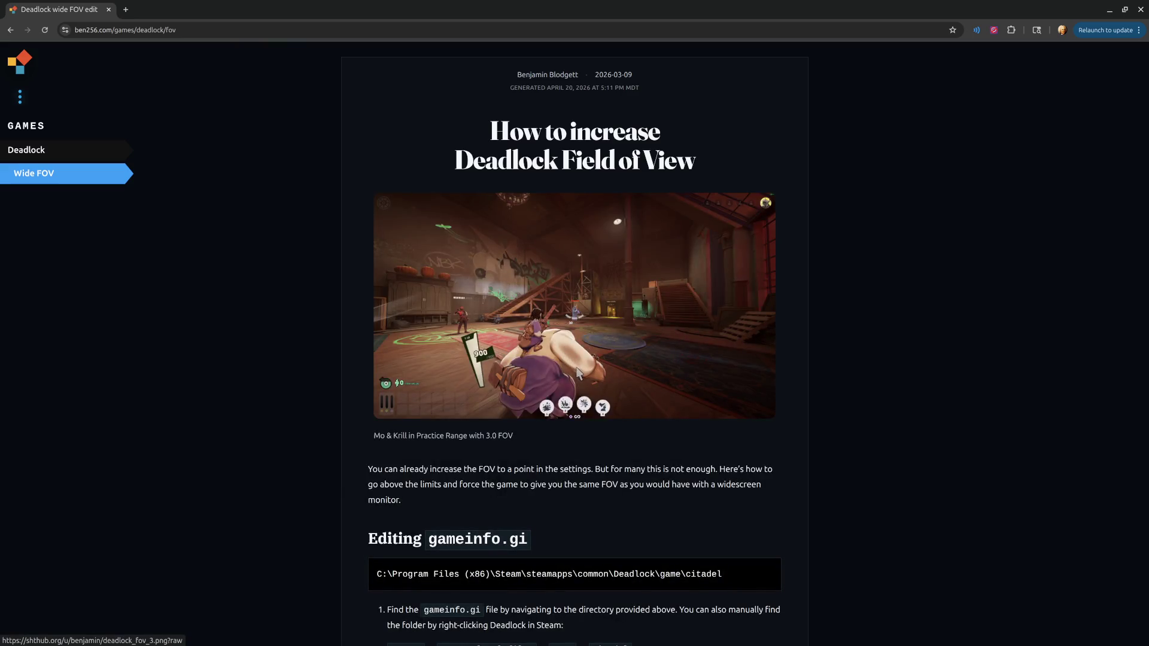
{"action": "scroll", "coordinate": [579, 368], "scroll_direction": "down", "scroll_amount": 4}
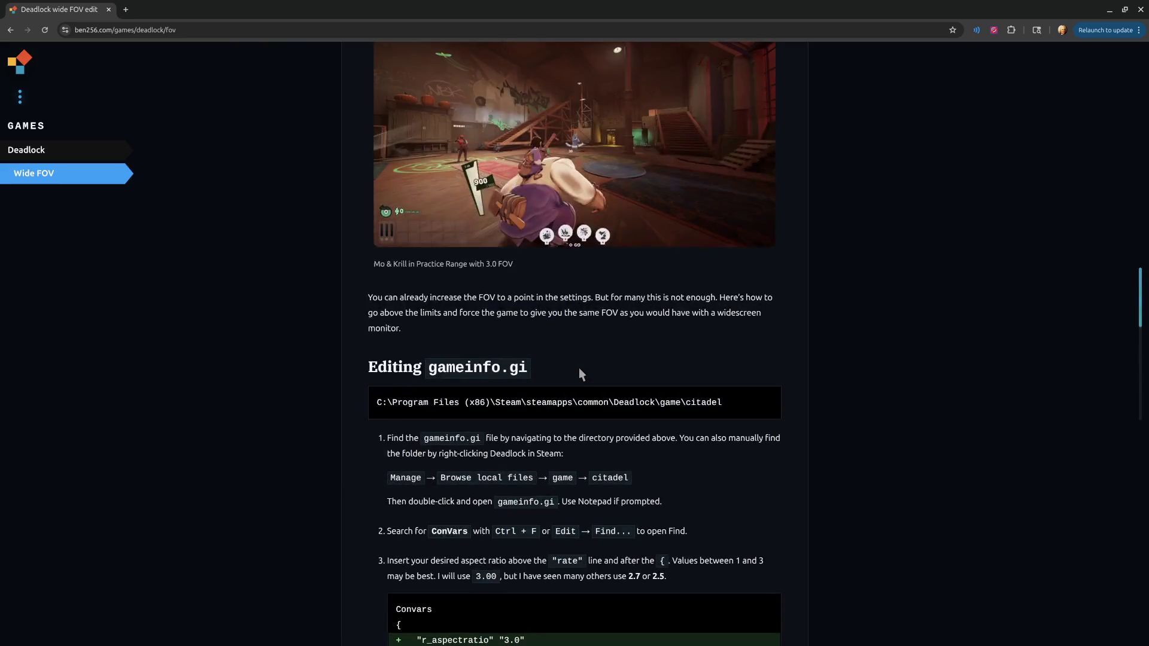
{"action": "scroll", "coordinate": [580, 367], "scroll_direction": "down", "scroll_amount": 3}
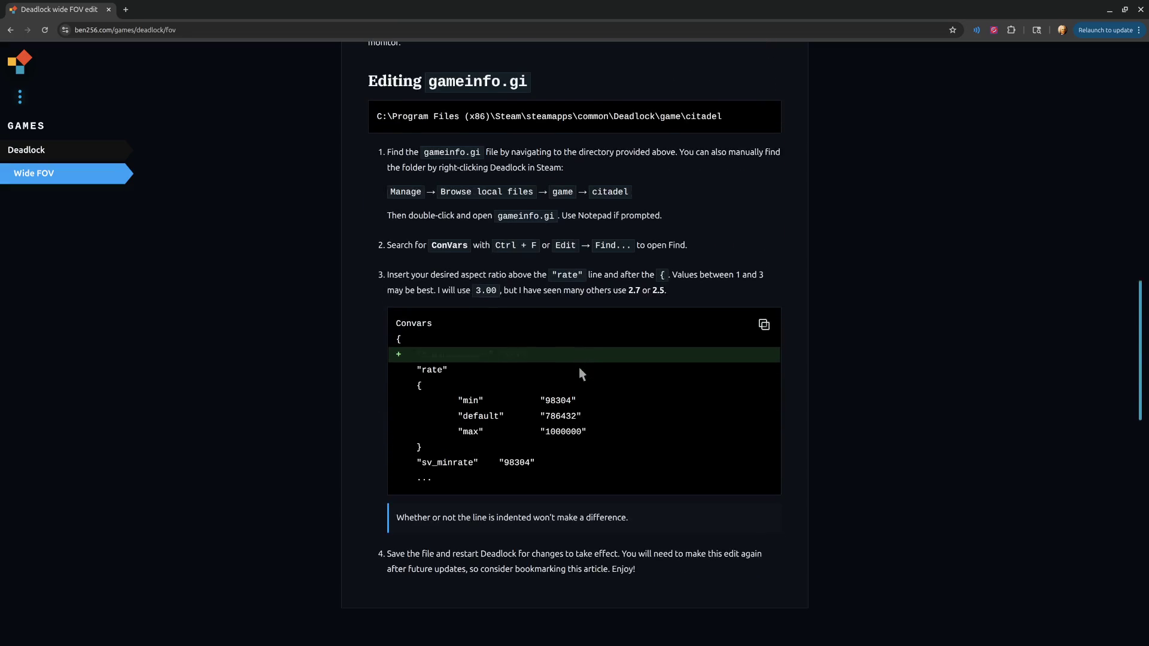
{"action": "scroll", "coordinate": [580, 368], "scroll_direction": "up", "scroll_amount": 3}
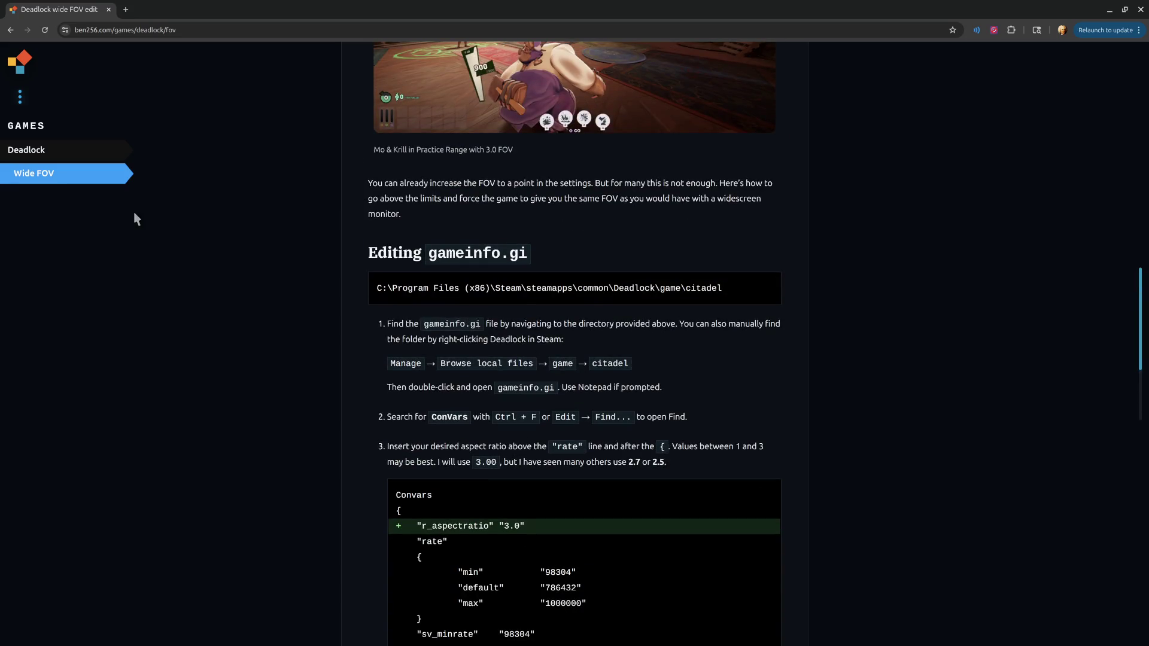
{"action": "left_click", "coordinate": [5, 58]}
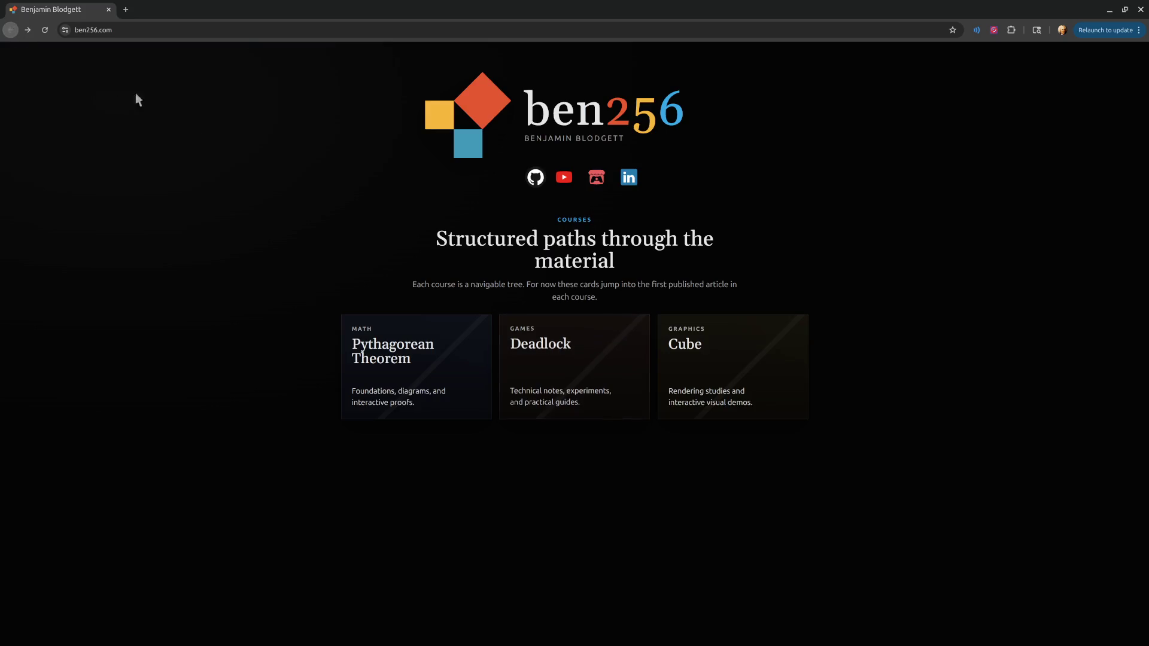
{"action": "left_click", "coordinate": [734, 368]}
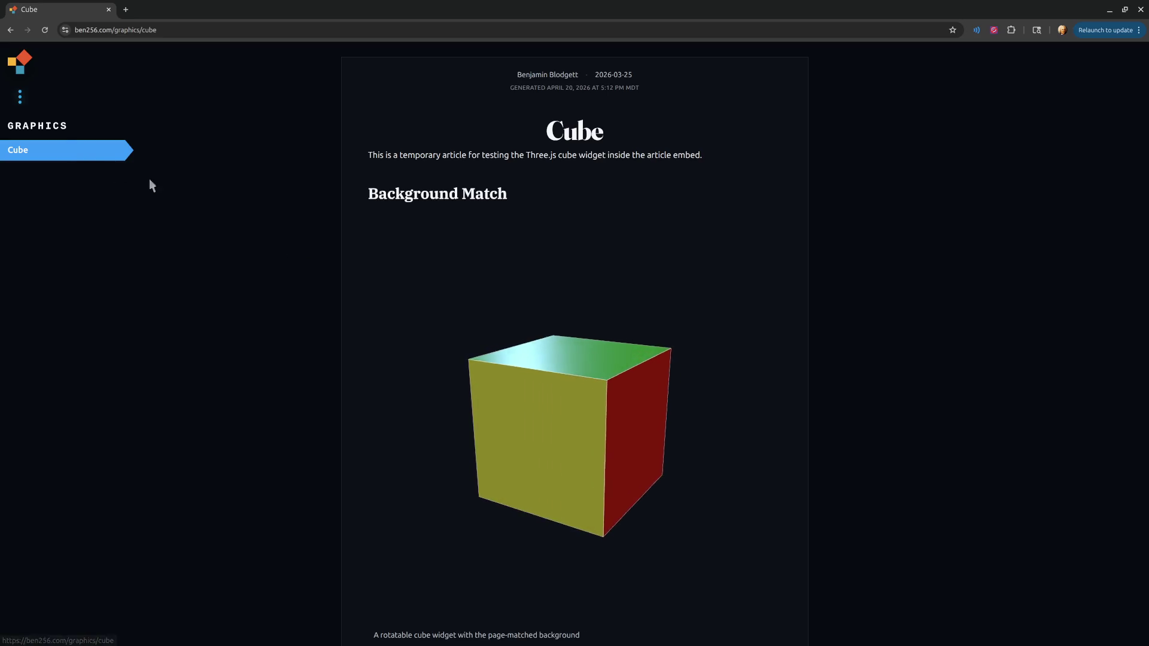
{"action": "mouse_move", "coordinate": [613, 405]}
{"action": "left_mouse_down"}
{"action": "mouse_move", "coordinate": [564, 331]}
{"action": "mouse_move", "coordinate": [634, 313]}
{"action": "mouse_move", "coordinate": [555, 449]}
{"action": "mouse_move", "coordinate": [425, 418]}
{"action": "left_mouse_up"}
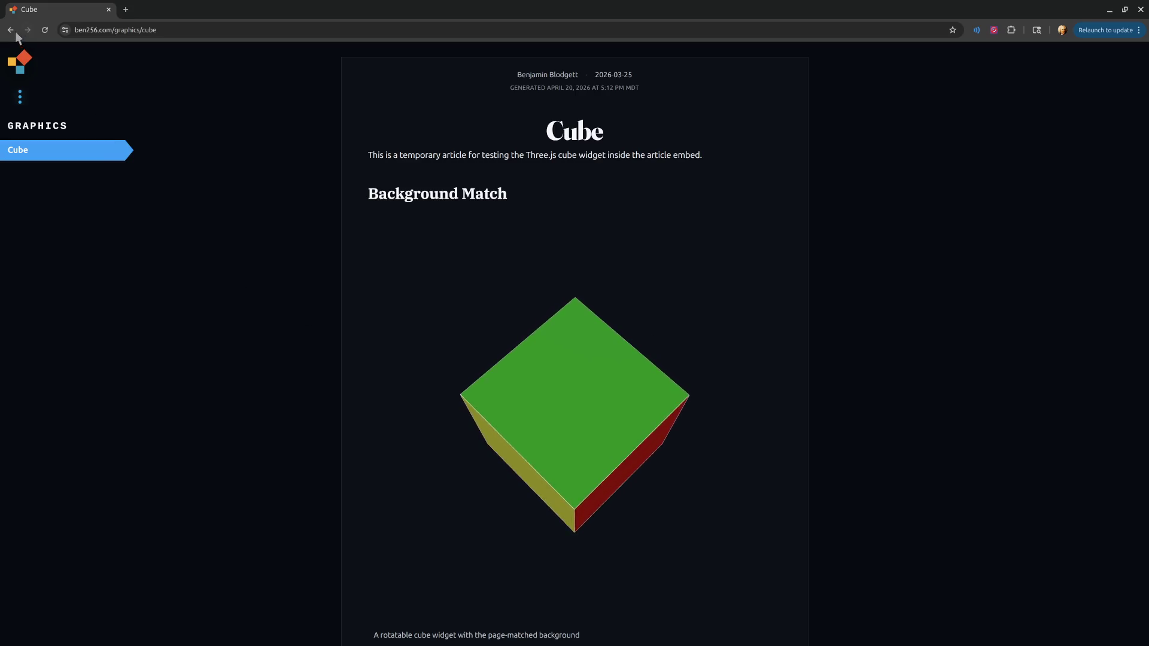
{"action": "left_click", "coordinate": [10, 30]}
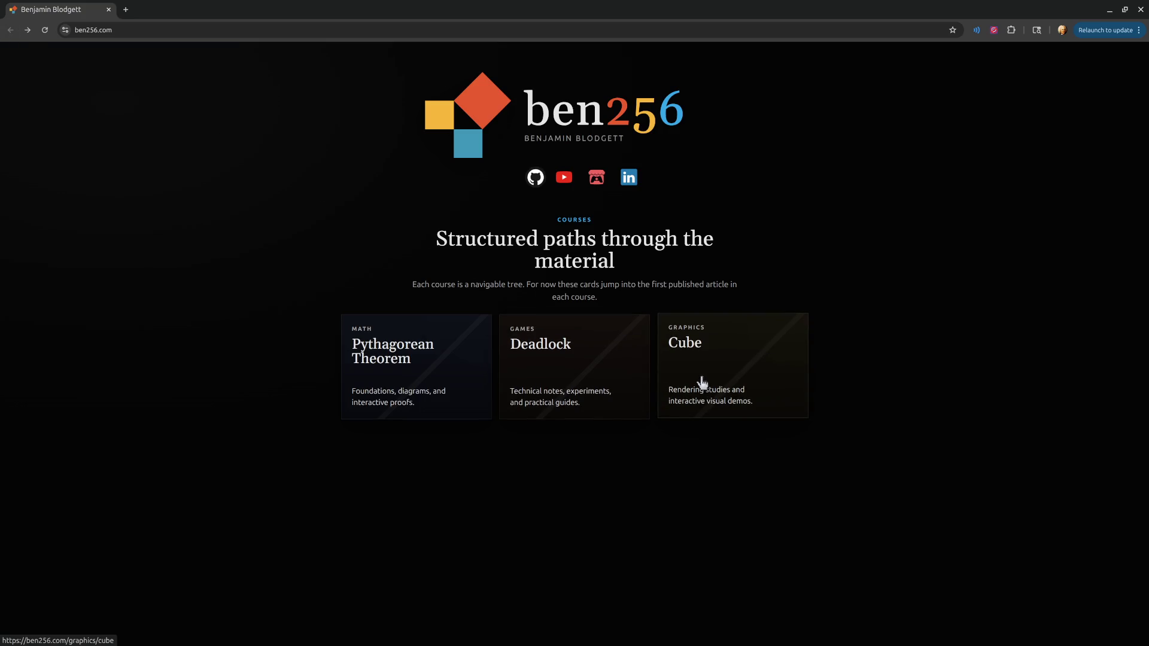
{"action": "mouse_move", "coordinate": [443, 236]}
{"action": "left_mouse_down"}
{"action": "mouse_move", "coordinate": [610, 248]}
{"action": "mouse_move", "coordinate": [598, 285]}
{"action": "mouse_move", "coordinate": [569, 254]}
{"action": "mouse_move", "coordinate": [514, 237]}
{"action": "left_mouse_up"}
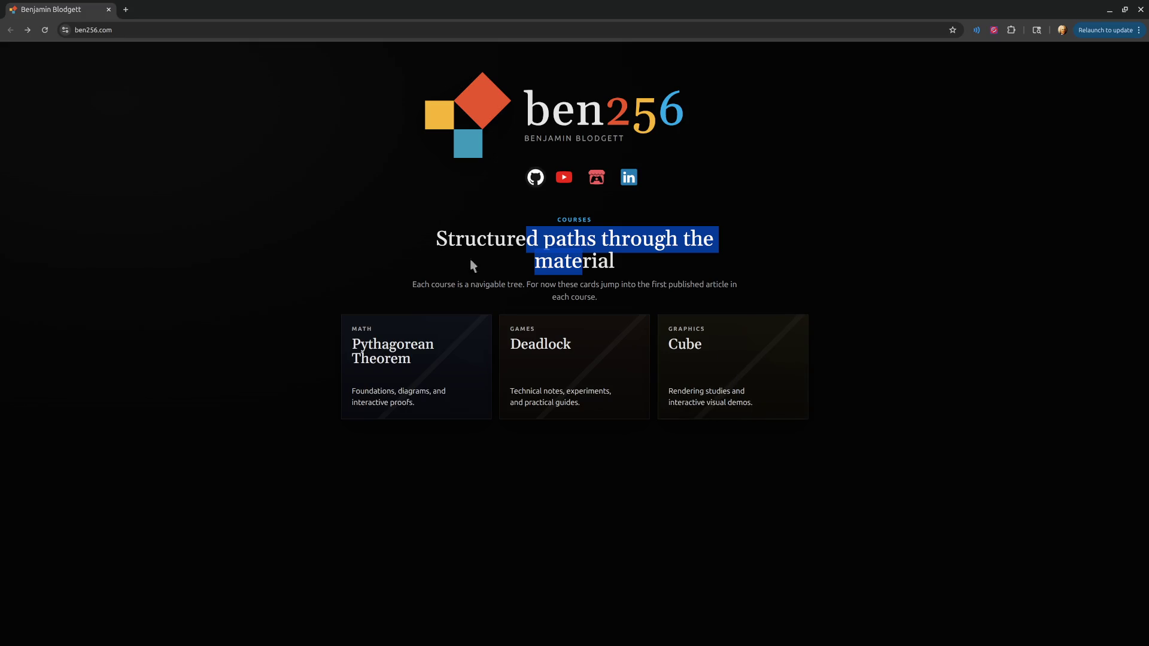
{"action": "left_click", "coordinate": [739, 385]}
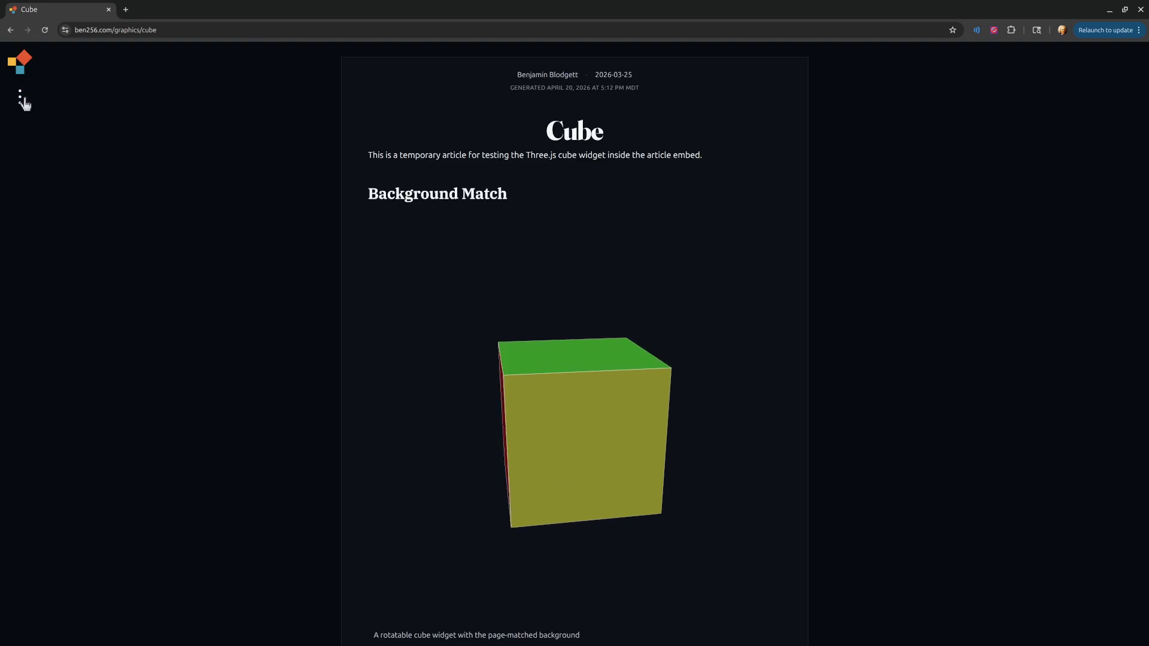
{"action": "mouse_move", "coordinate": [23, 101]}
{"action": "left_click", "coordinate": [52, 153]}
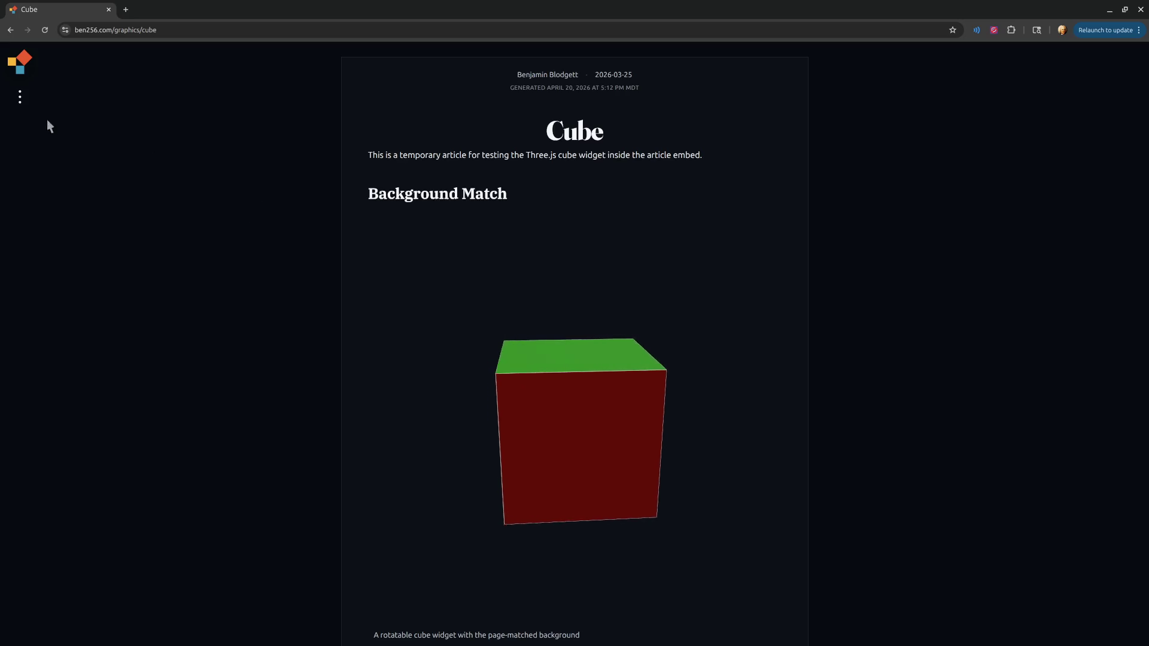
{"action": "left_click", "coordinate": [20, 60]}
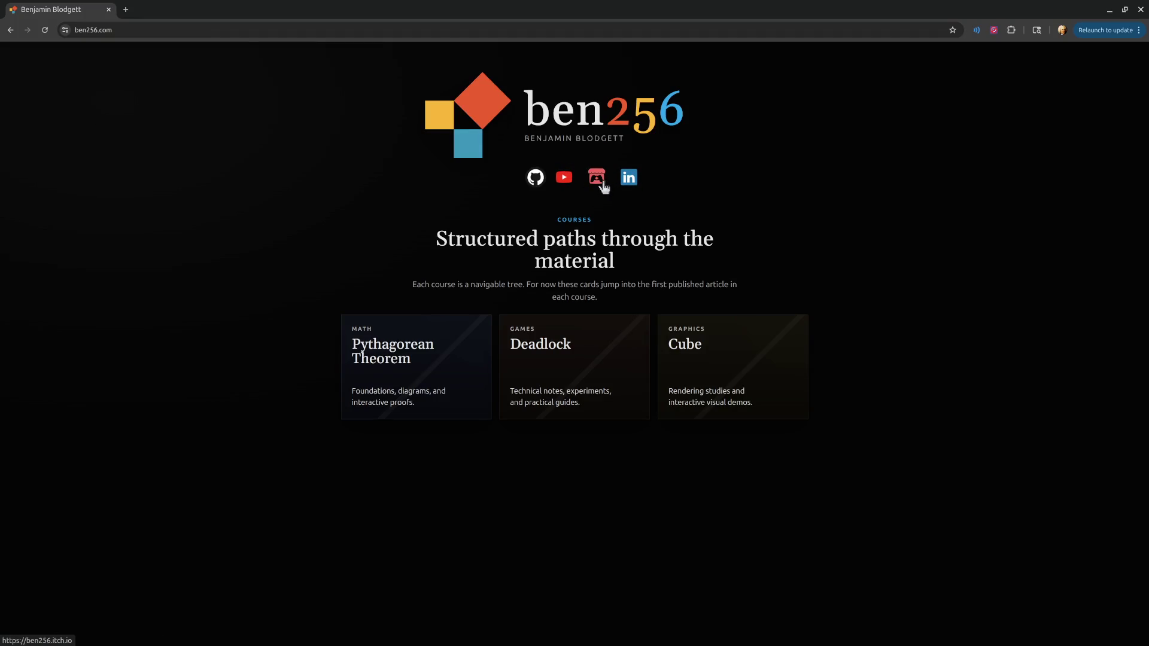
Open the itch.io creator page in a new tab, scroll its games, then return to ben256.com.
{"action": "left_click", "coordinate": [599, 186]}
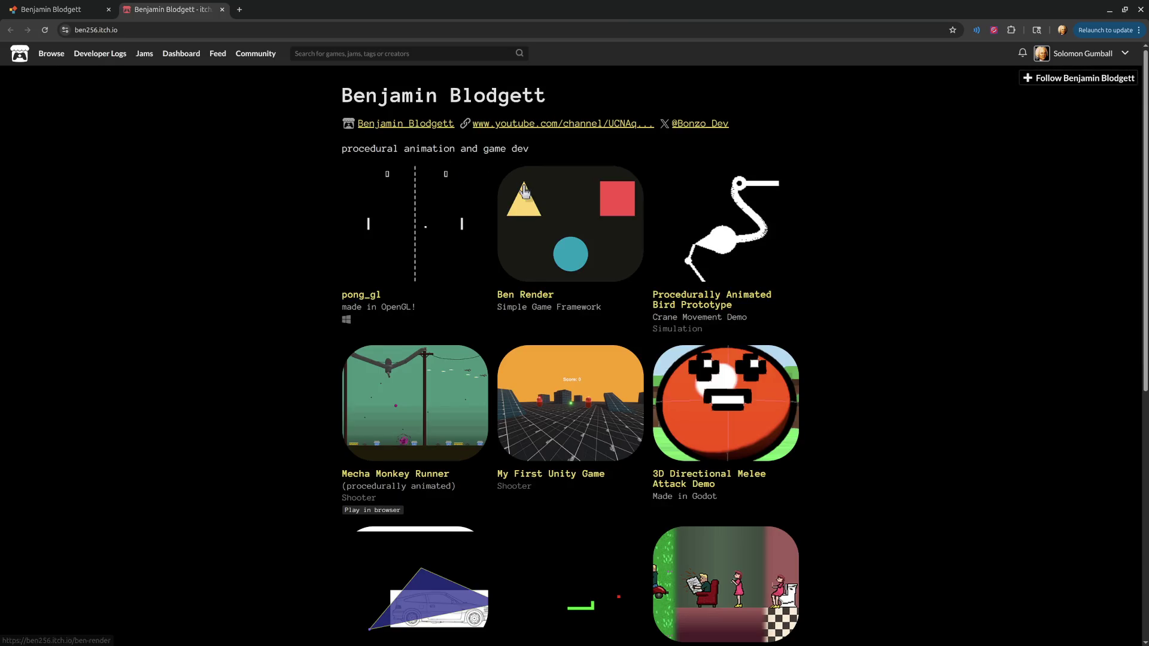
{"action": "scroll", "coordinate": [689, 407], "scroll_direction": "down", "scroll_amount": 4}
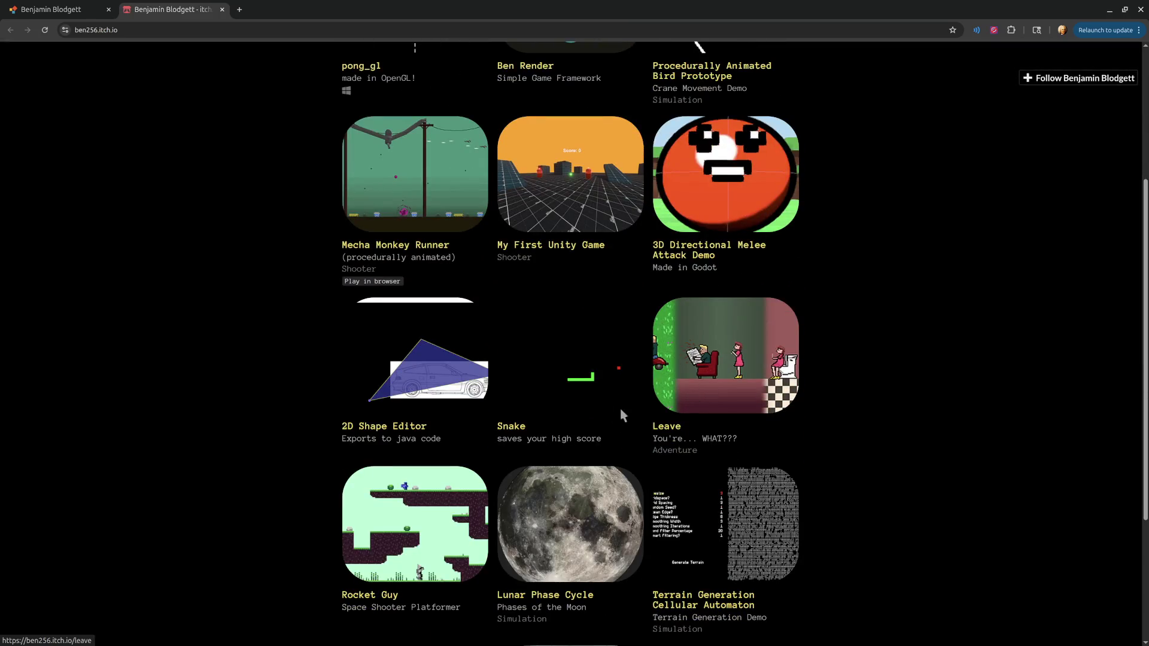
{"action": "scroll", "coordinate": [560, 367], "scroll_direction": "up", "scroll_amount": 2}
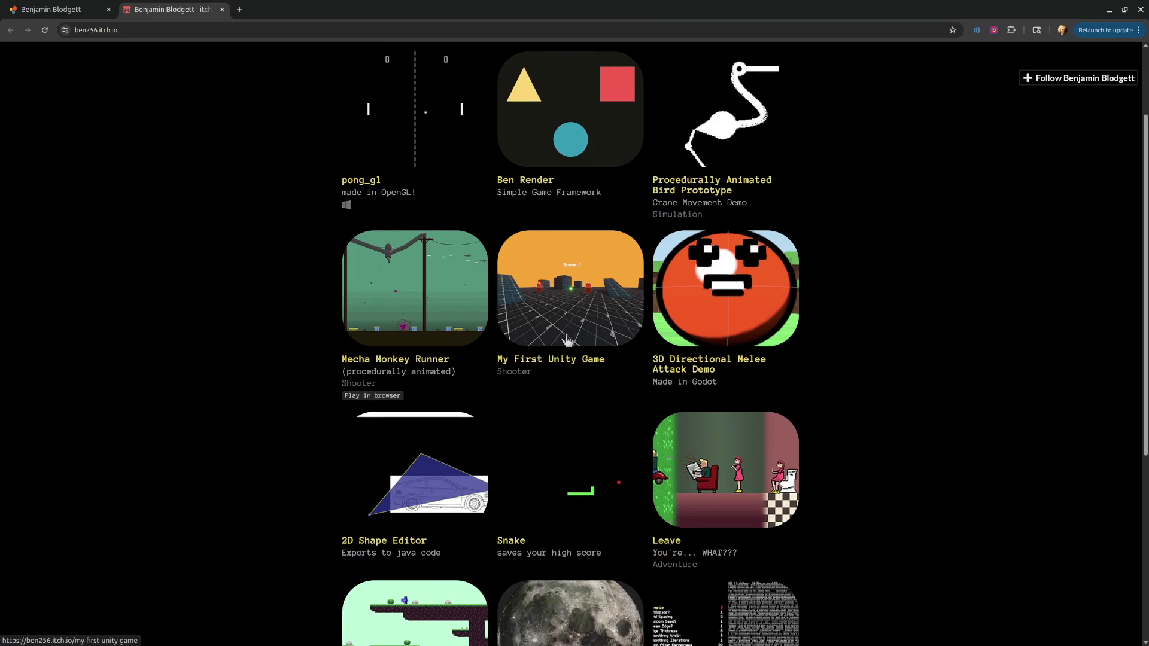
{"action": "scroll", "coordinate": [573, 322], "scroll_direction": "up", "scroll_amount": 2}
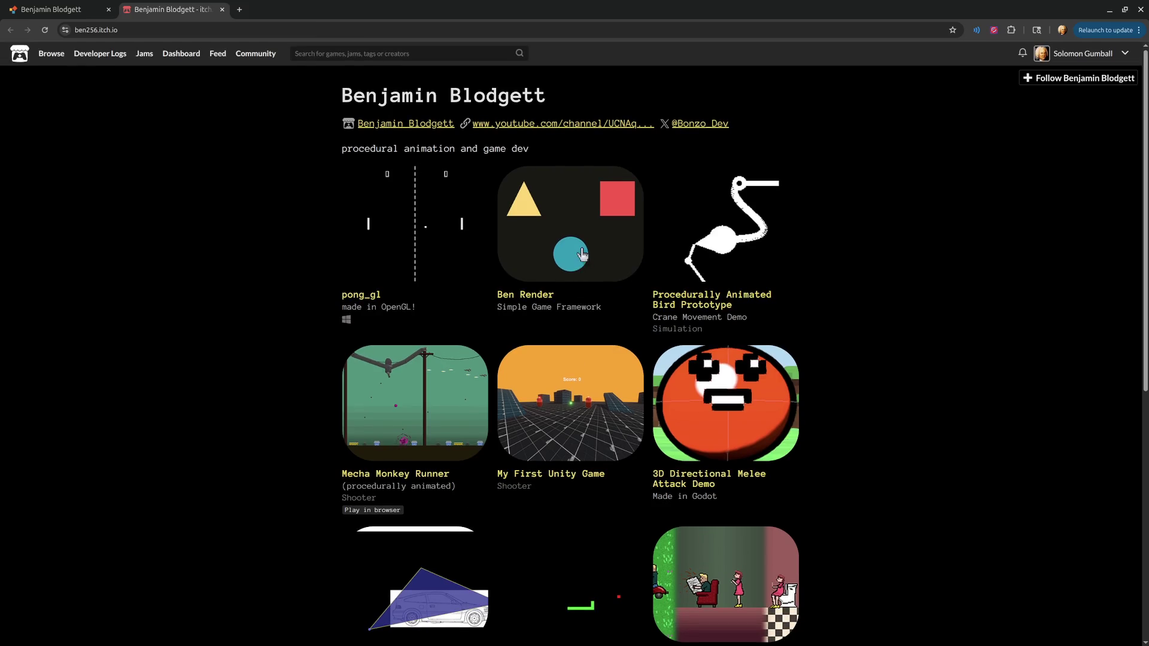
{"action": "key", "text": "ctrl+Page_Up"}
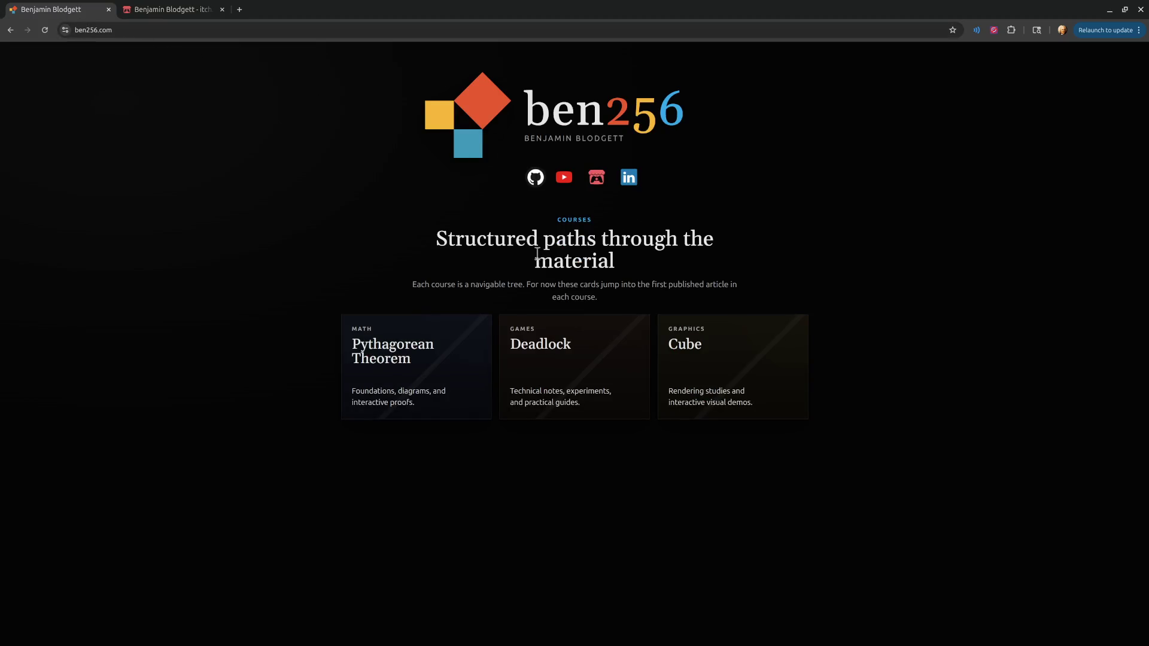
Open the Pythagorean Theorem article and reveal the first figure's source code.
{"action": "left_click", "coordinate": [438, 353]}
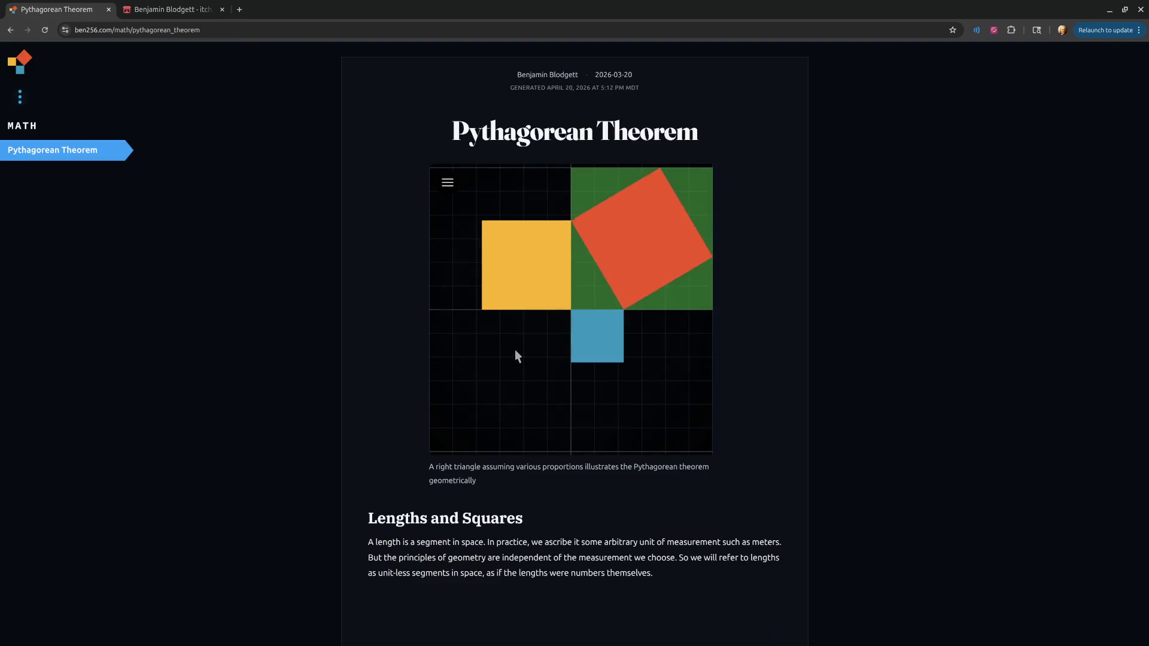
{"action": "scroll", "coordinate": [513, 349], "scroll_direction": "down", "scroll_amount": 3}
{"action": "scroll", "coordinate": [513, 349], "scroll_direction": "up", "scroll_amount": 3}
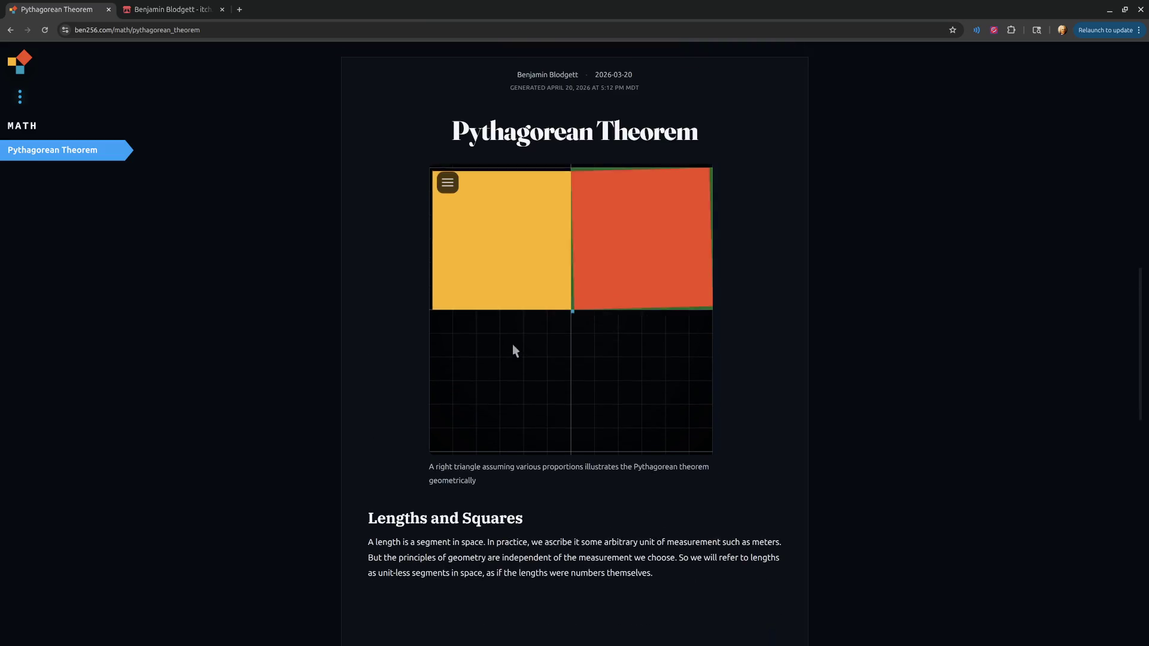
{"action": "left_click", "coordinate": [450, 183]}
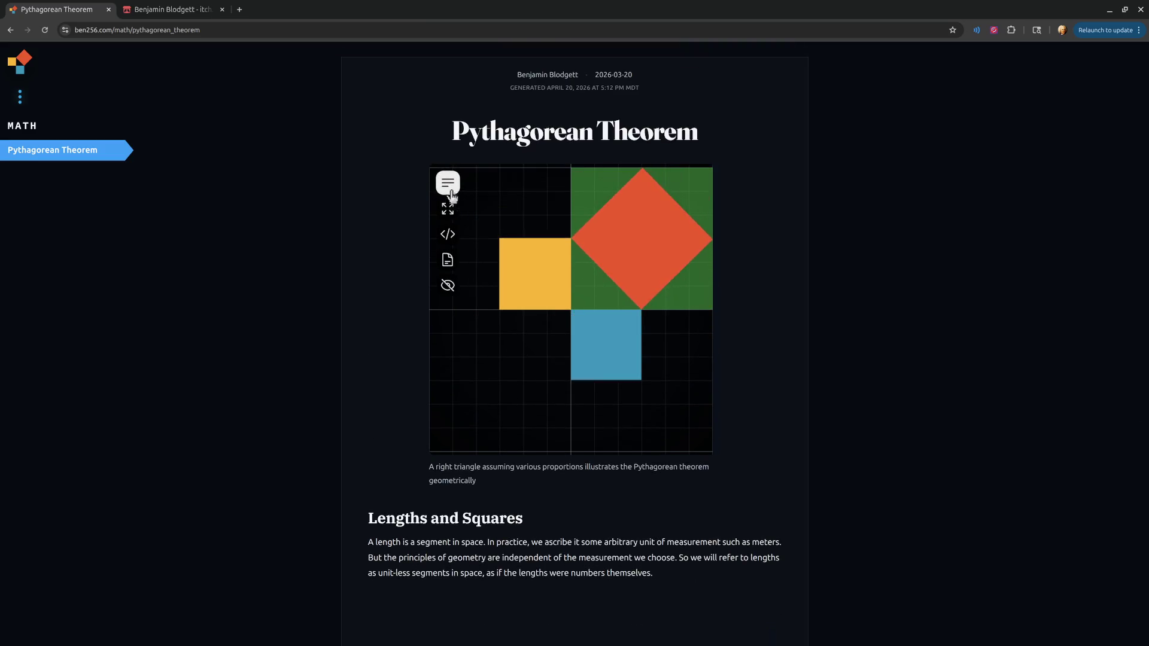
{"action": "left_click", "coordinate": [448, 183]}
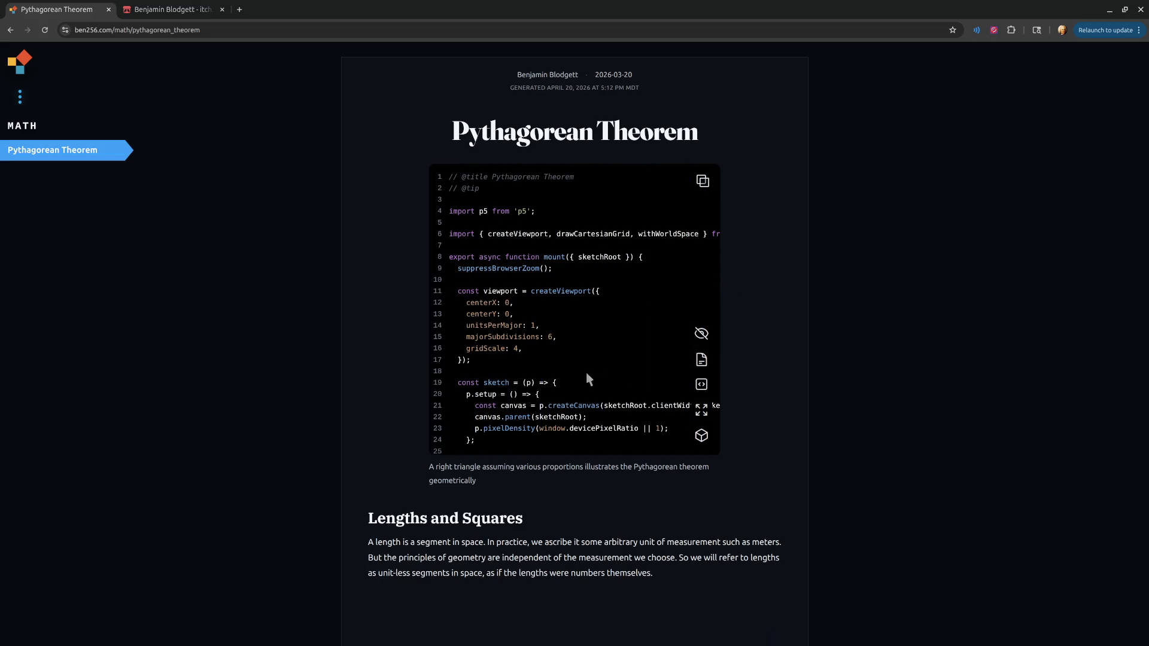
Copy lines 5–19 of the figure's source code, then scroll further into the article.
{"action": "scroll", "coordinate": [587, 377], "scroll_direction": "down", "scroll_amount": 1}
{"action": "left_click_drag", "start_coordinate": [577, 397], "coordinate": [502, 197]}
{"action": "scroll", "coordinate": [548, 315], "scroll_direction": "up", "scroll_amount": 1}
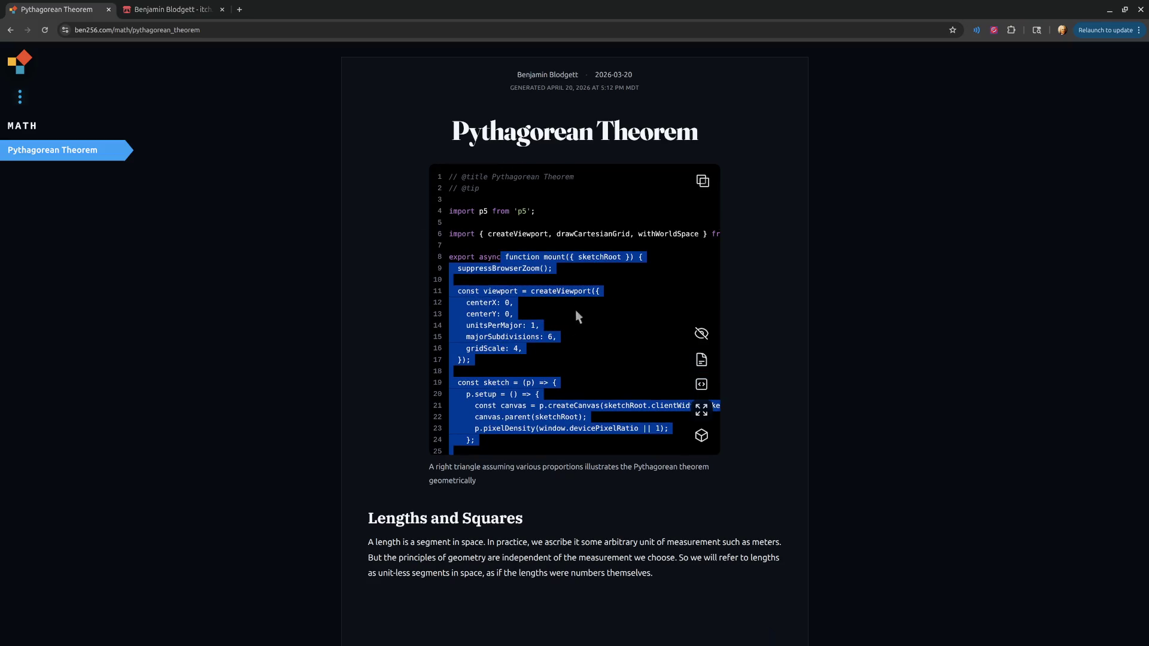
{"action": "mouse_move", "coordinate": [596, 381]}
{"action": "left_mouse_down"}
{"action": "mouse_move", "coordinate": [574, 299]}
{"action": "mouse_move", "coordinate": [615, 205]}
{"action": "left_mouse_up"}
{"action": "left_click", "coordinate": [702, 181]}
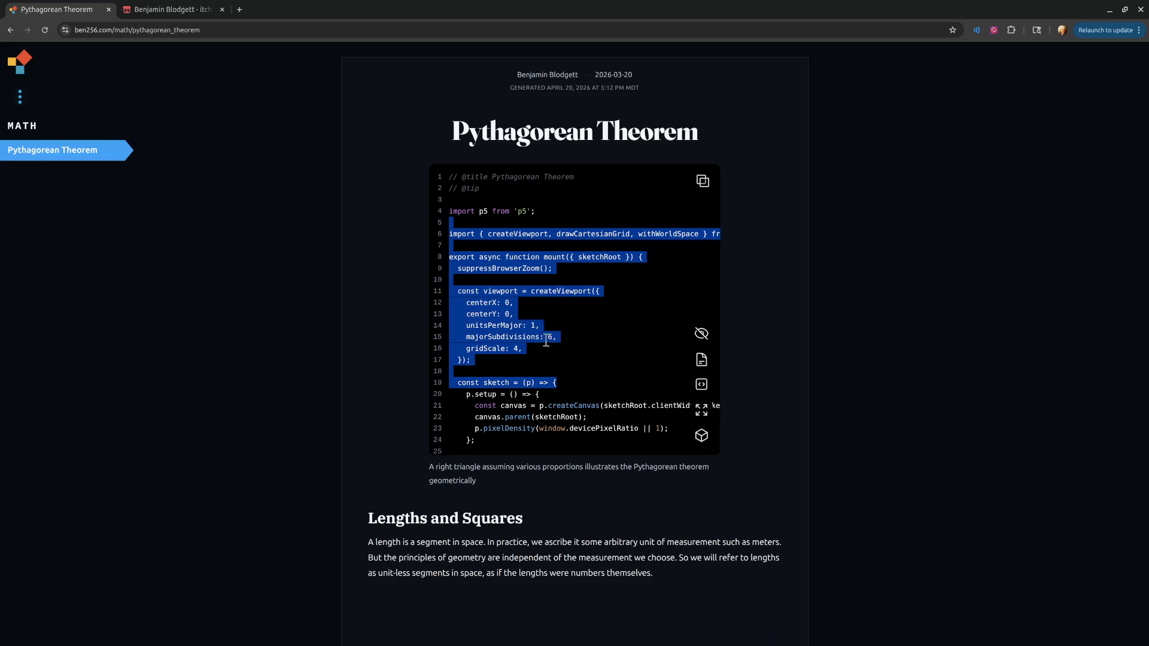
{"action": "scroll", "coordinate": [545, 341], "scroll_direction": "down", "scroll_amount": 2}
{"action": "left_click_drag", "start_coordinate": [580, 310], "coordinate": [586, 340]}
{"action": "left_click", "coordinate": [591, 344]}
{"action": "scroll", "coordinate": [592, 344], "scroll_direction": "down", "scroll_amount": 7}
{"action": "scroll", "coordinate": [604, 359], "scroll_direction": "down", "scroll_amount": 4}
{"action": "scroll", "coordinate": [602, 383], "scroll_direction": "down", "scroll_amount": 6}
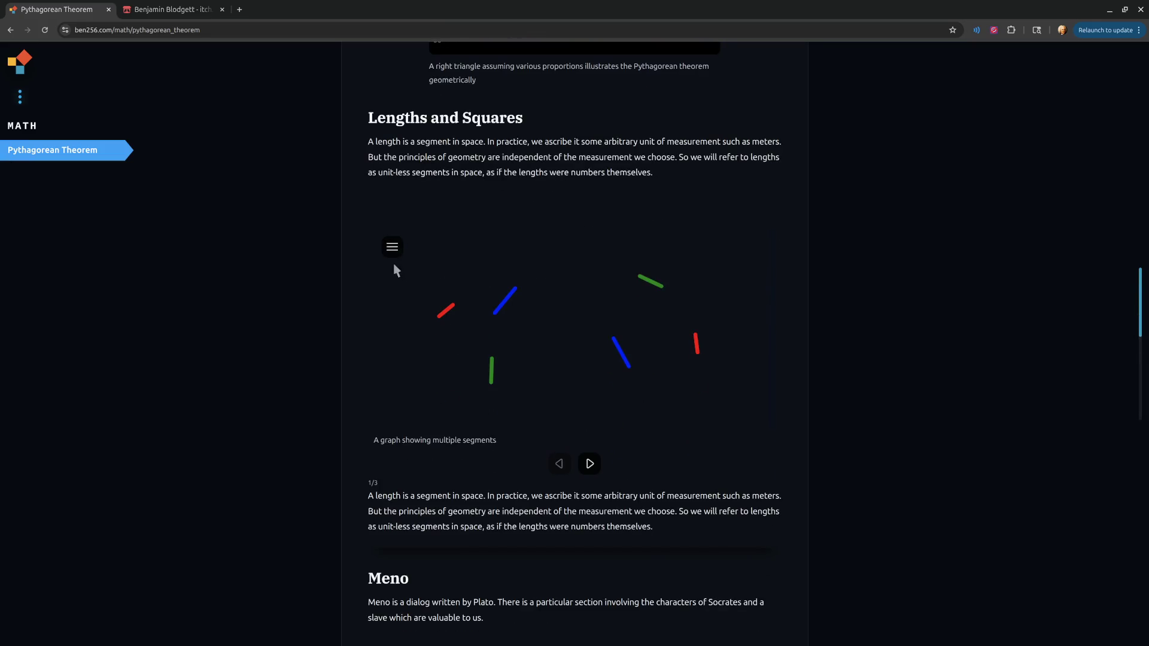
Step the Meno square-doubling demo through 2/3 and 3/3, then back to 1/3.
{"action": "scroll", "coordinate": [489, 331], "scroll_direction": "down", "scroll_amount": 7}
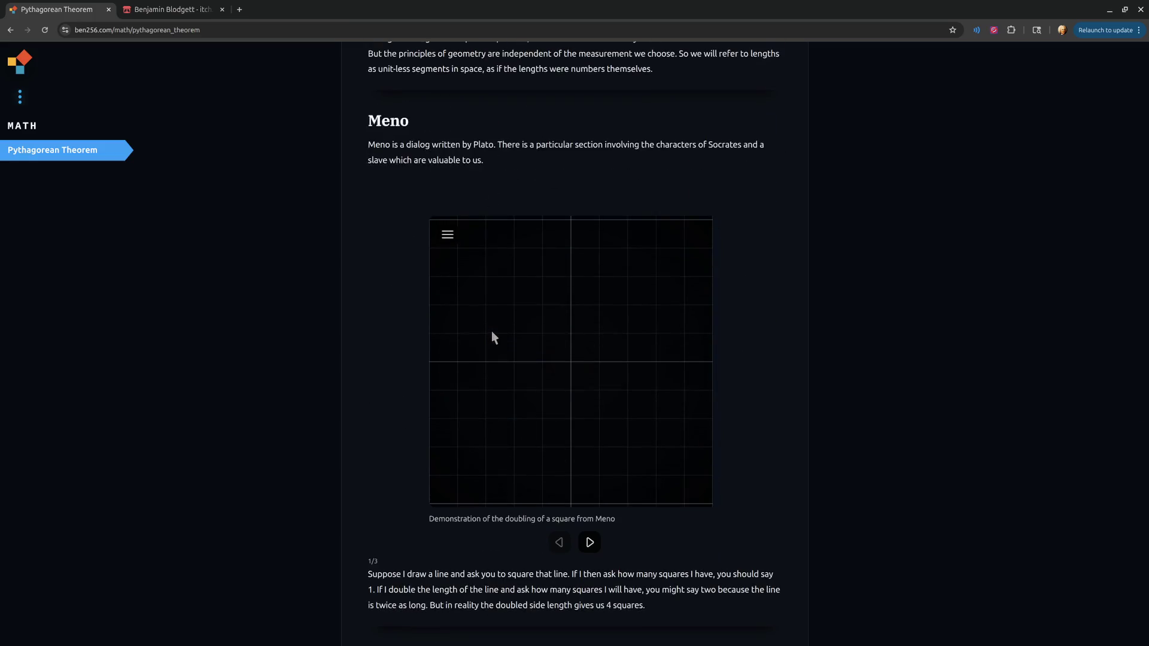
{"action": "left_click", "coordinate": [590, 496]}
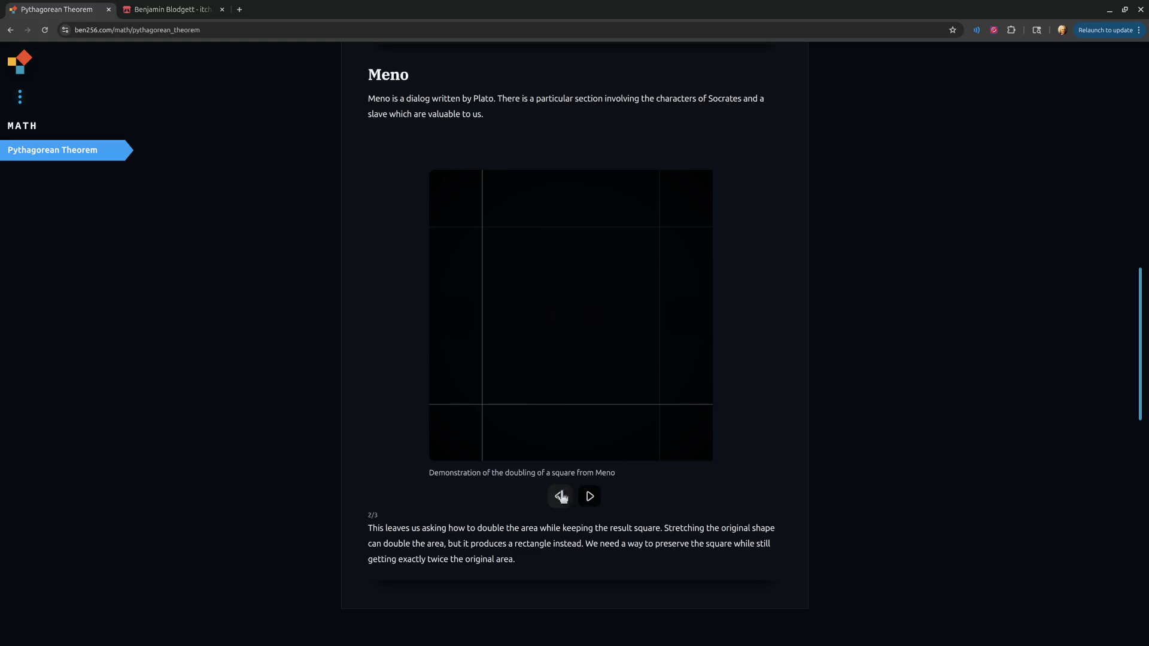
{"action": "left_click", "coordinate": [591, 498]}
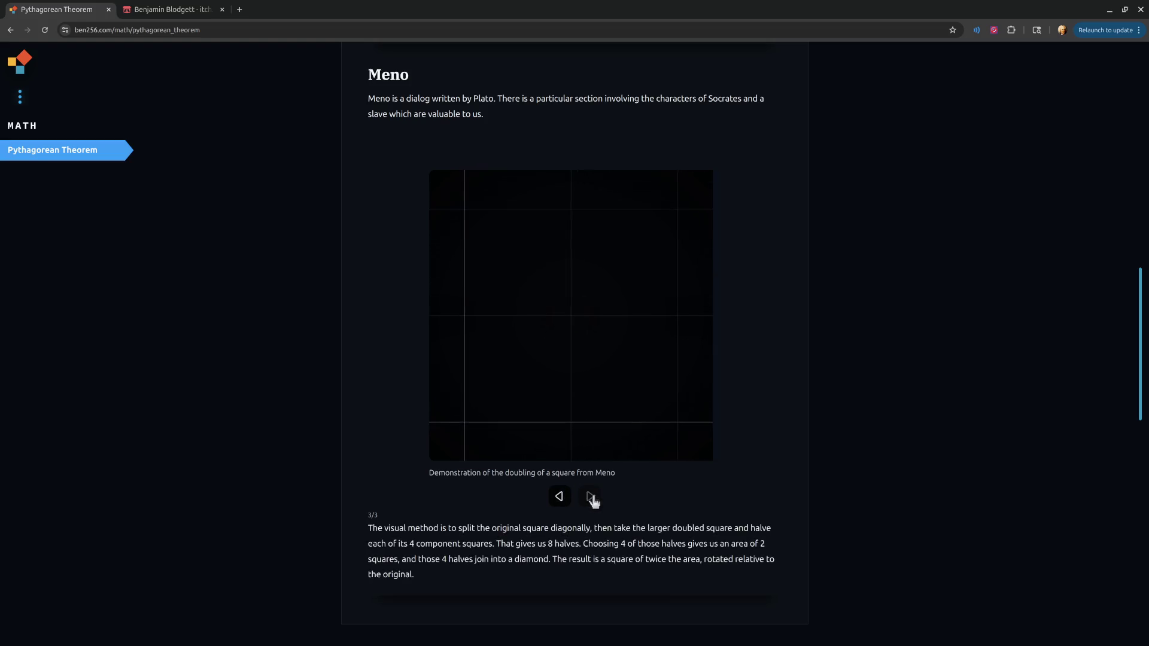
{"action": "left_click", "coordinate": [550, 497]}
{"action": "left_click", "coordinate": [550, 496]}
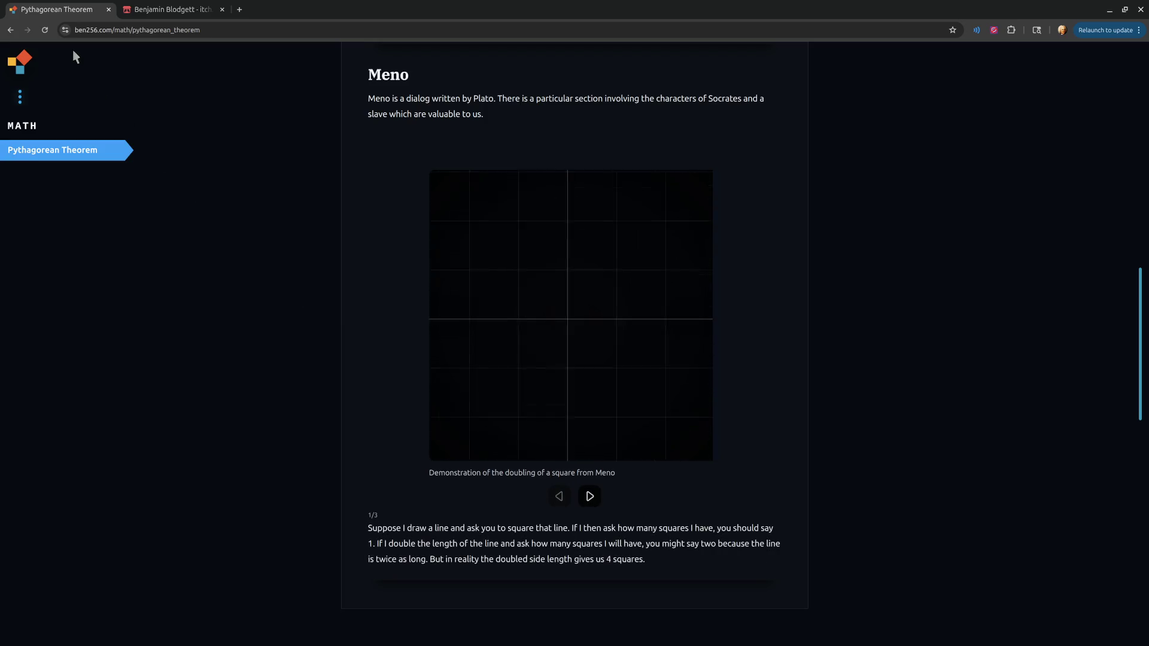
Reload the article and step the Meno demo to 2/3 and back to 1/3.
{"action": "left_click", "coordinate": [44, 30]}
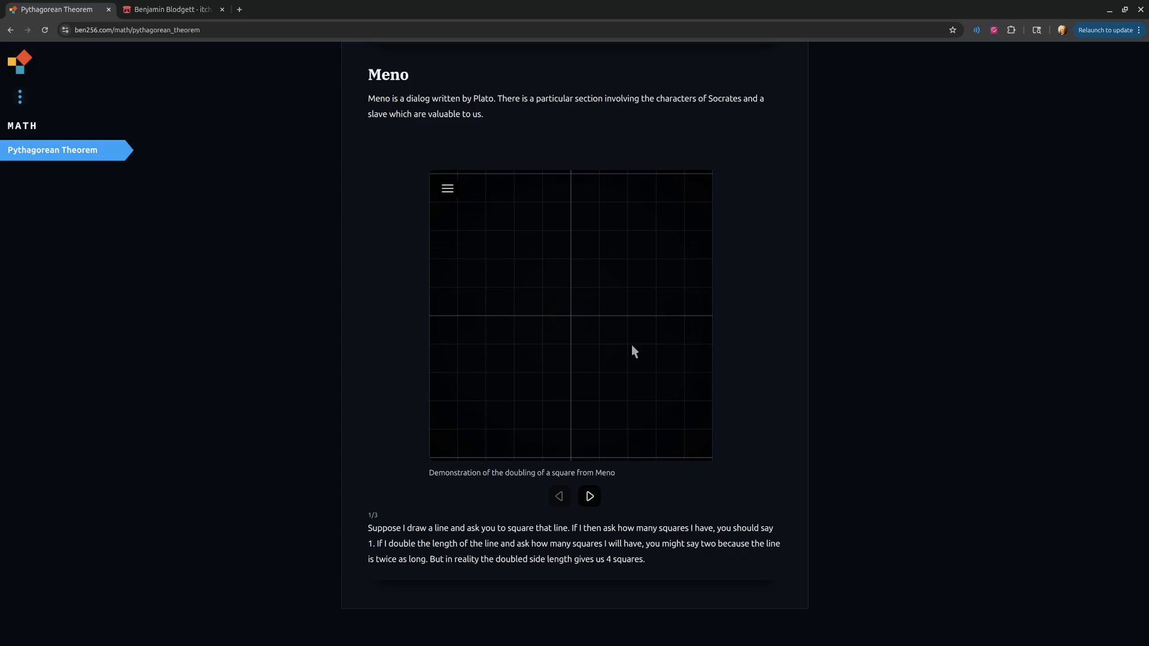
{"action": "left_click", "coordinate": [591, 502]}
{"action": "left_click", "coordinate": [560, 496]}
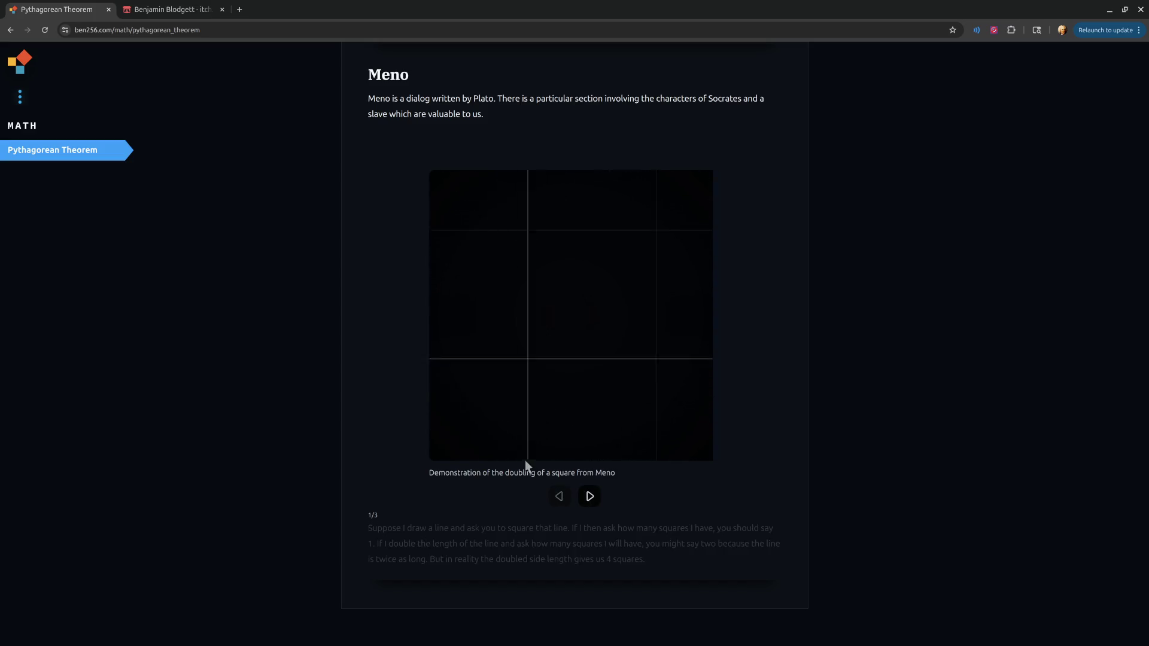
{"action": "left_click", "coordinate": [22, 100]}
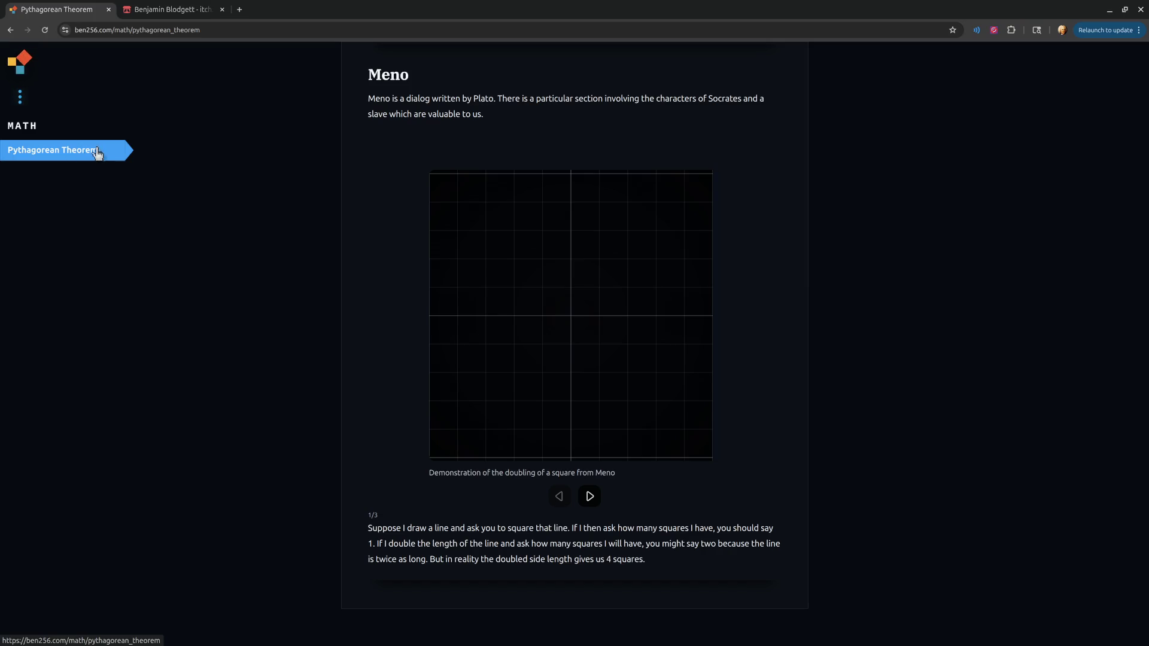
{"action": "scroll", "coordinate": [410, 310], "scroll_direction": "up", "scroll_amount": 15}
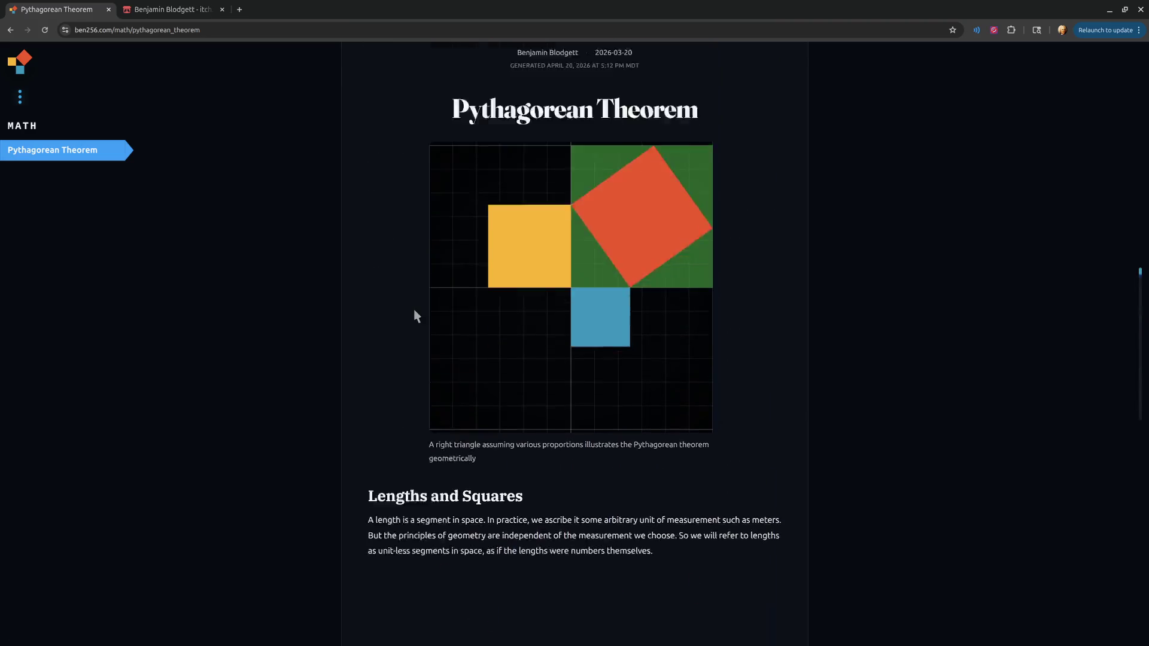
{"action": "left_click_drag", "start_coordinate": [543, 132], "coordinate": [698, 132]}
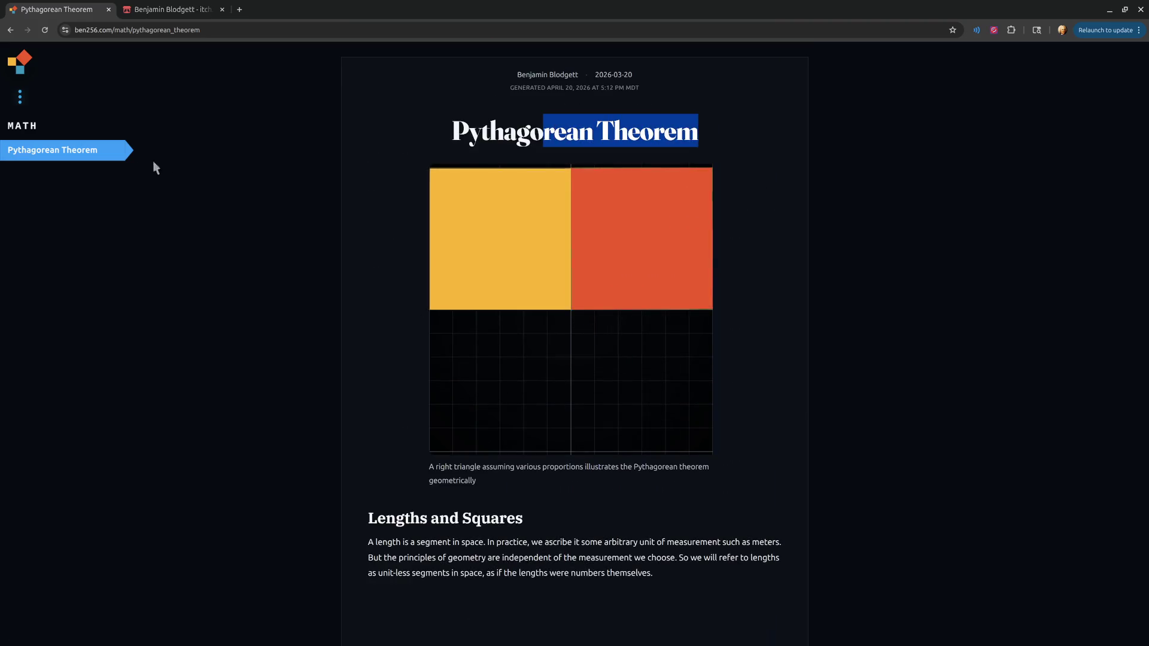
{"action": "left_click_drag", "start_coordinate": [489, 132], "coordinate": [699, 136]}
{"action": "left_click", "coordinate": [769, 182]}
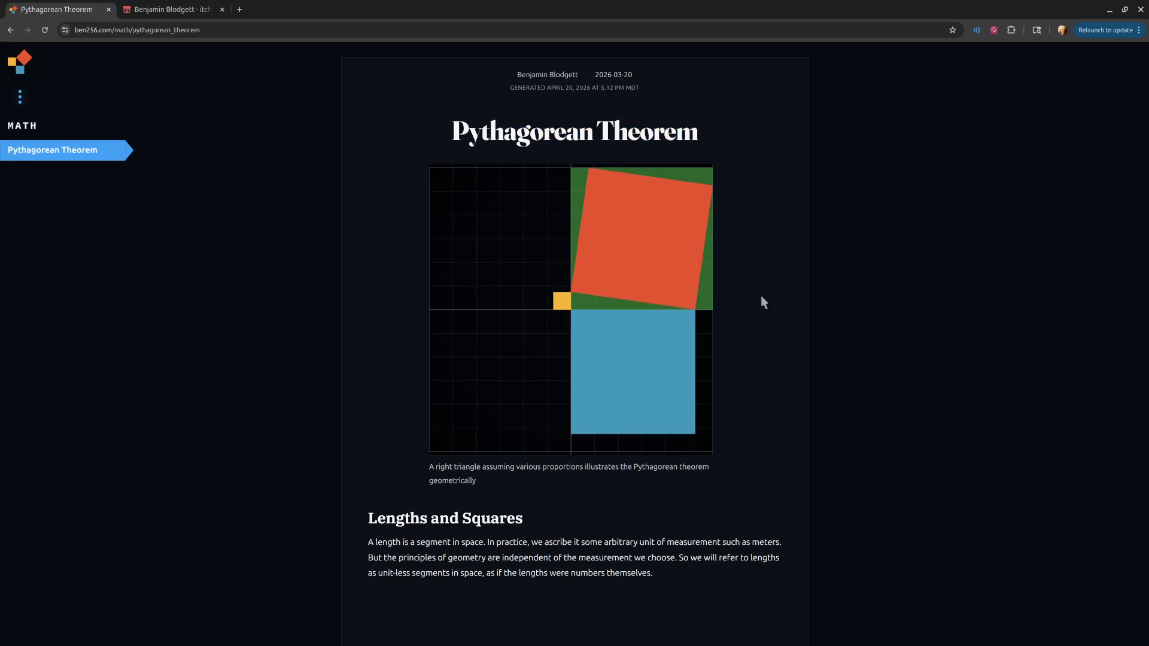
{"action": "scroll", "coordinate": [762, 299], "scroll_direction": "down", "scroll_amount": 4}
{"action": "scroll", "coordinate": [762, 298], "scroll_direction": "down", "scroll_amount": 8}
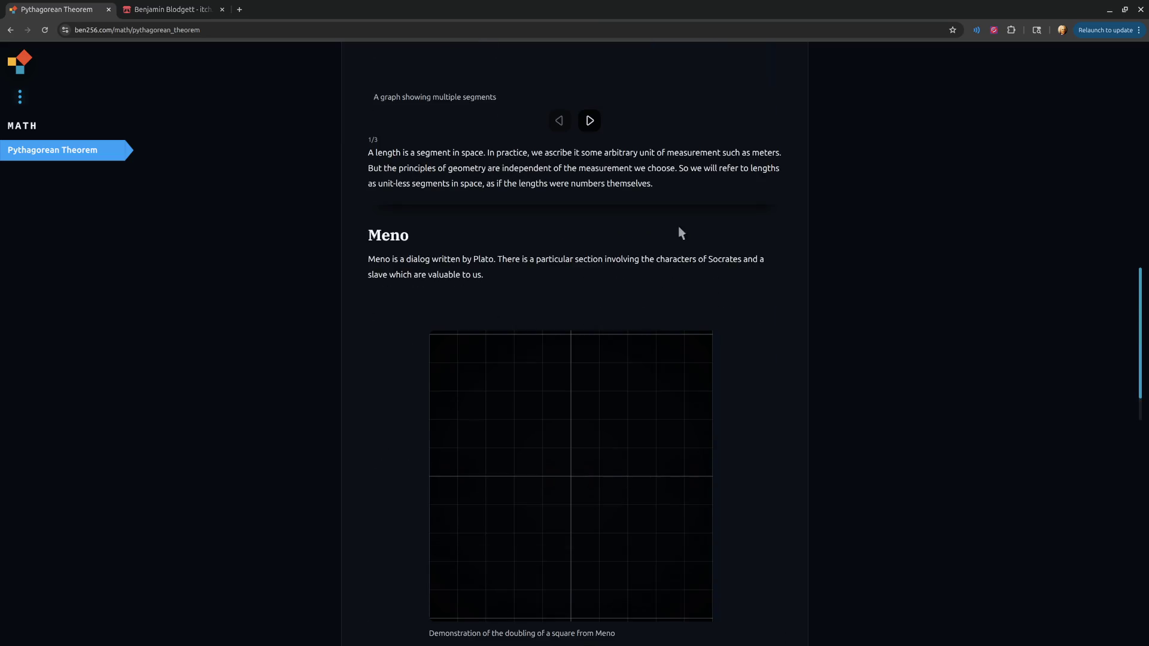
{"action": "scroll", "coordinate": [658, 269], "scroll_direction": "down", "scroll_amount": 3}
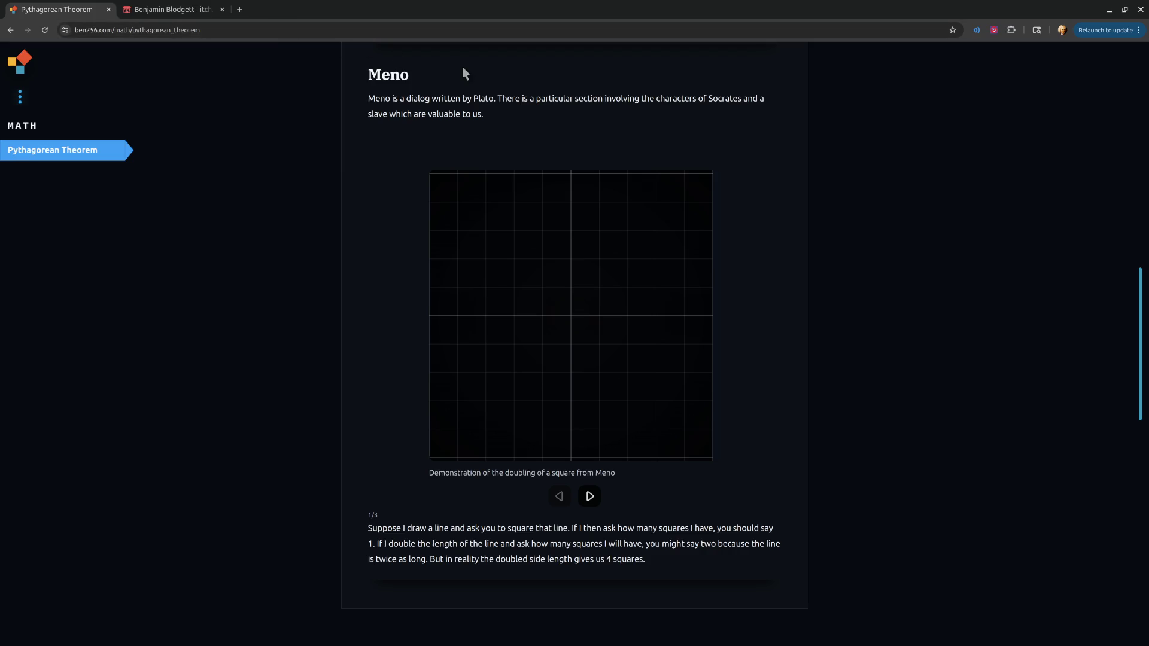
{"action": "left_click", "coordinate": [1141, 10]}
Review the bot-spawning code around lines 22–25 and close the current tab.
{"action": "left_click", "coordinate": [634, 364]}
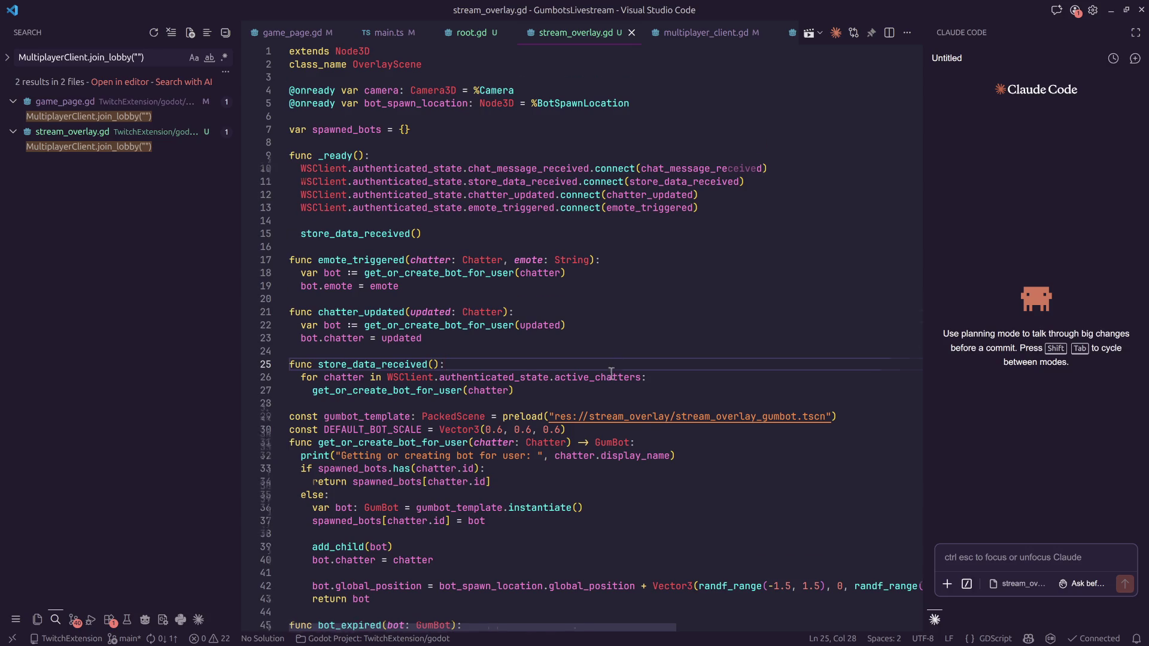
{"action": "scroll", "coordinate": [615, 345], "scroll_direction": "down", "scroll_amount": 5}
{"action": "left_click", "coordinate": [644, 133]}
{"action": "key", "text": "ctrl+w"}
{"action": "key", "text": "ctrl+w"}
{"action": "key", "text": "ctrl+w"}
{"action": "key", "text": "ctrl+w"}
{"action": "key", "text": "ctrl+w"}
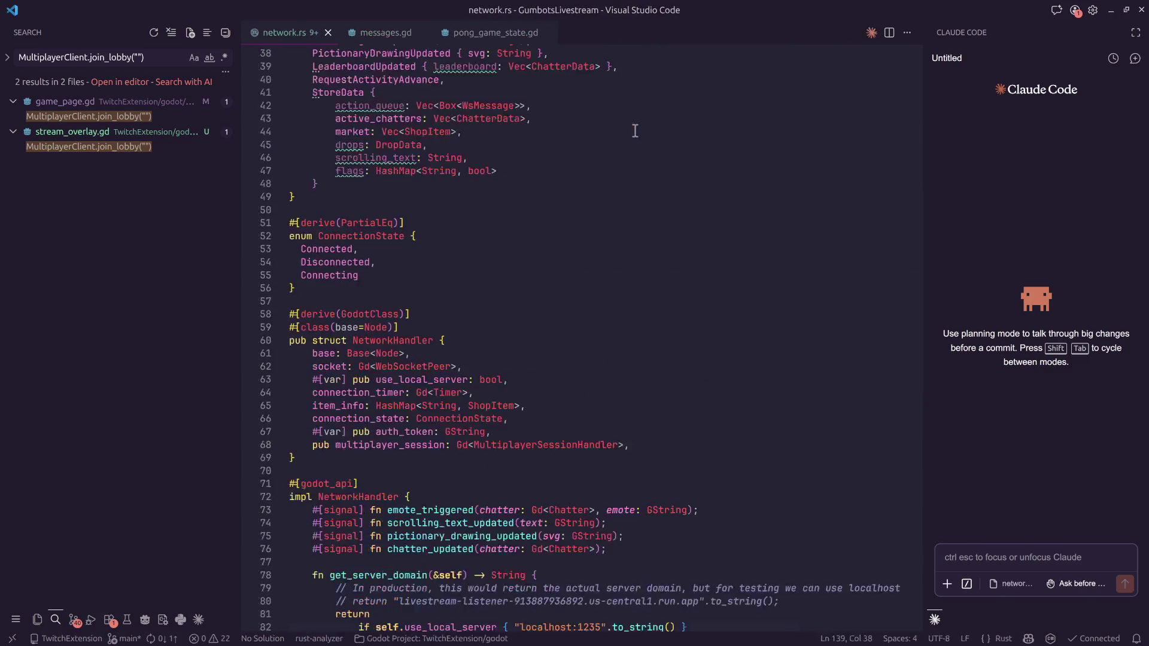
{"action": "left_click", "coordinate": [646, 213]}
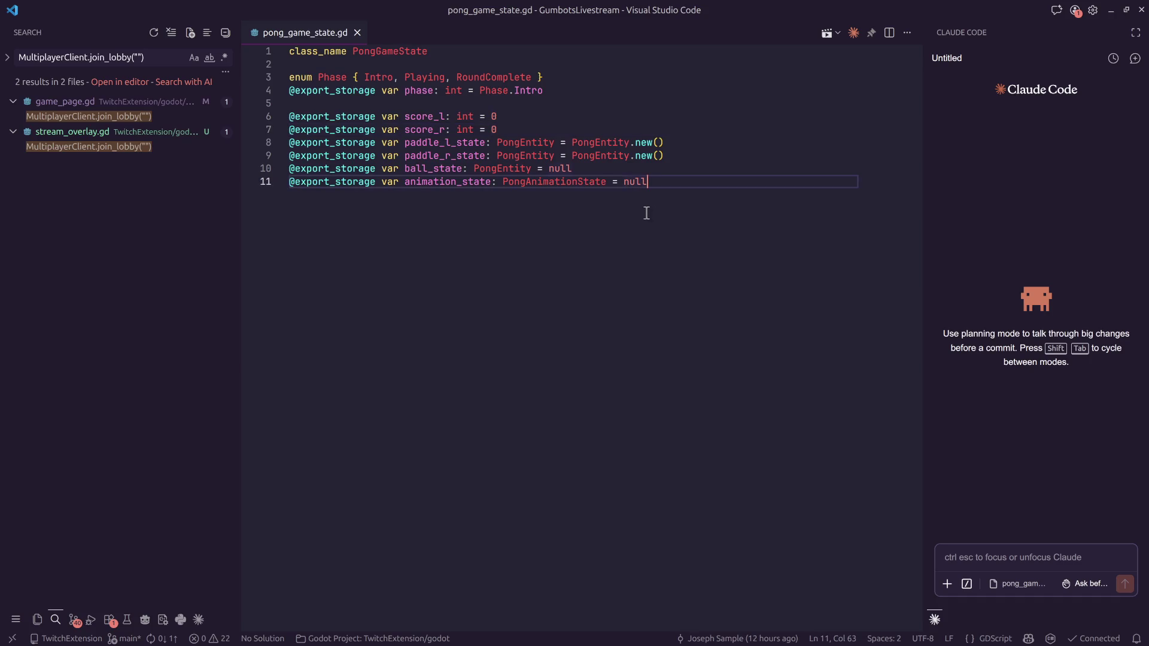
Open root.gd from the recent files list in Quick Open.
{"action": "key", "text": "ctrl+p"}
{"action": "key", "text": "Down"}
{"action": "key", "text": "Down"}
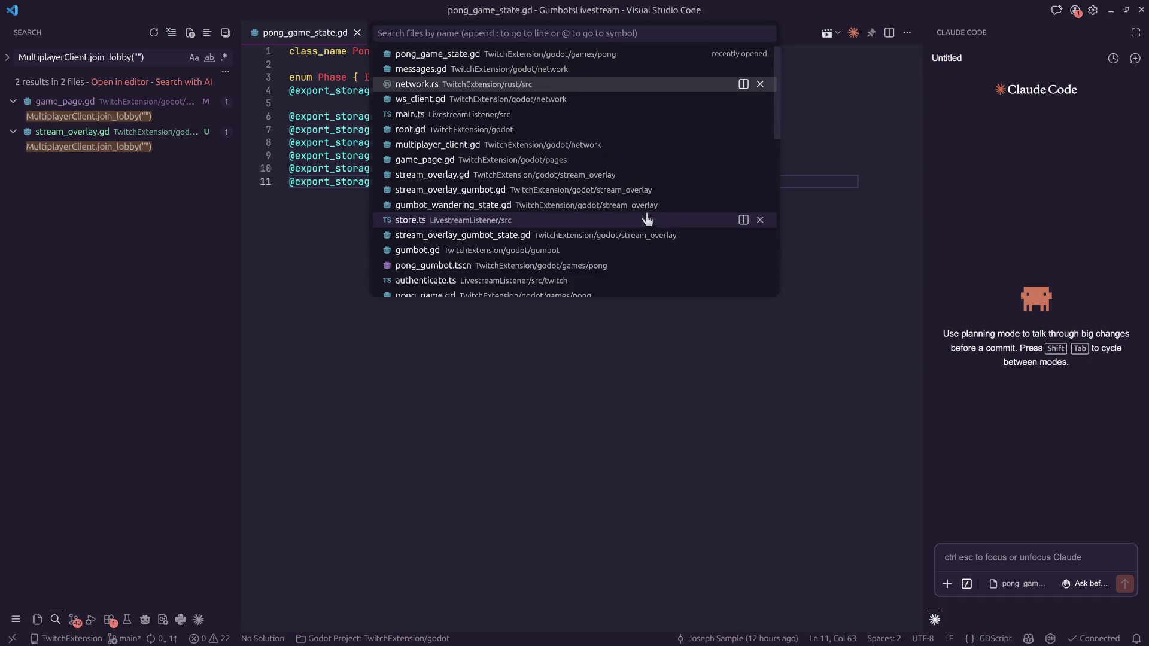
{"action": "key", "text": "Up"}
{"action": "key", "text": "Down"}
{"action": "key", "text": "Down"}
{"action": "key", "text": "Down"}
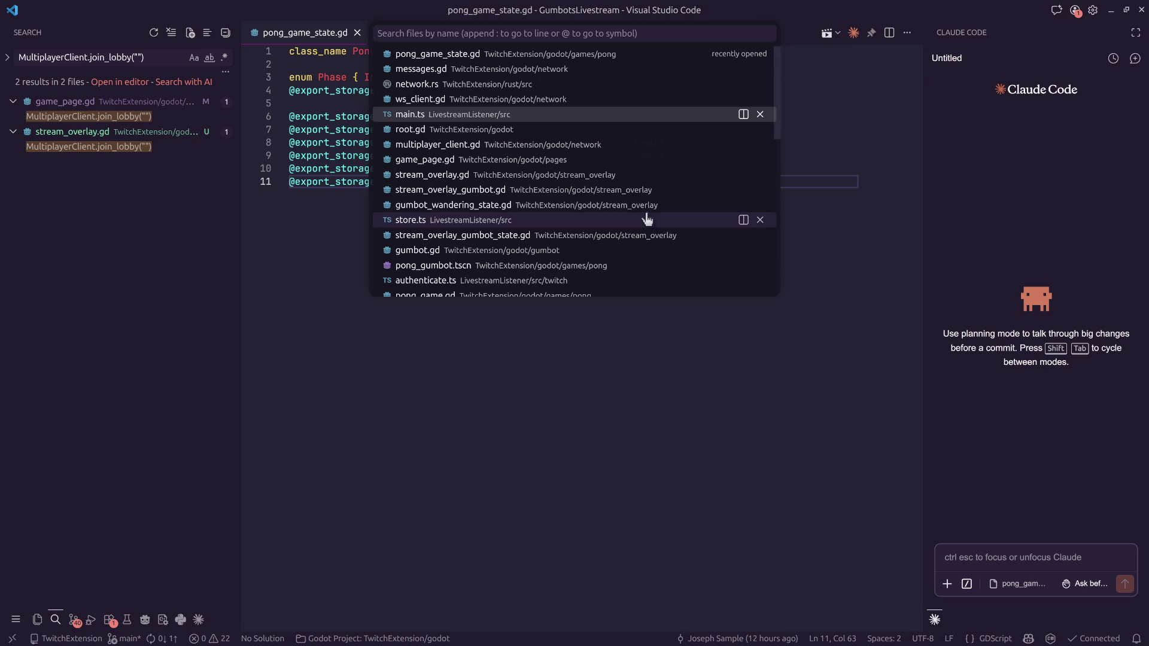
{"action": "key", "text": "Down"}
{"action": "key", "text": "Return"}
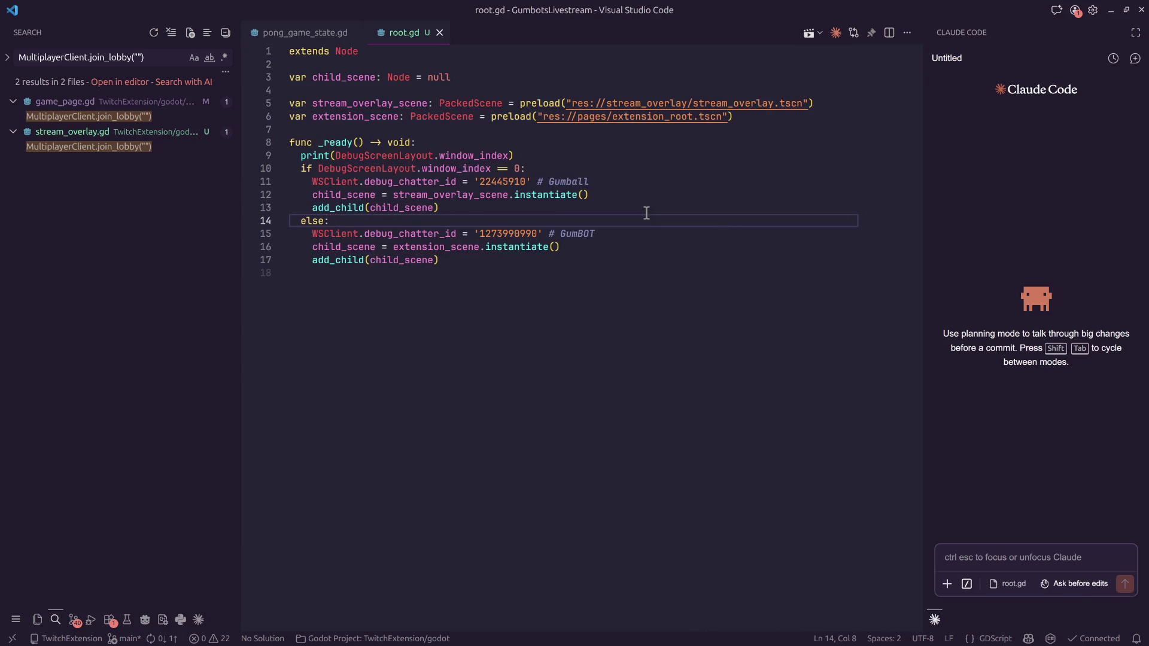
Reopen stream_overlay.gd by searching 'overl' in Quick Open.
{"action": "key", "text": "ctrl+p"}
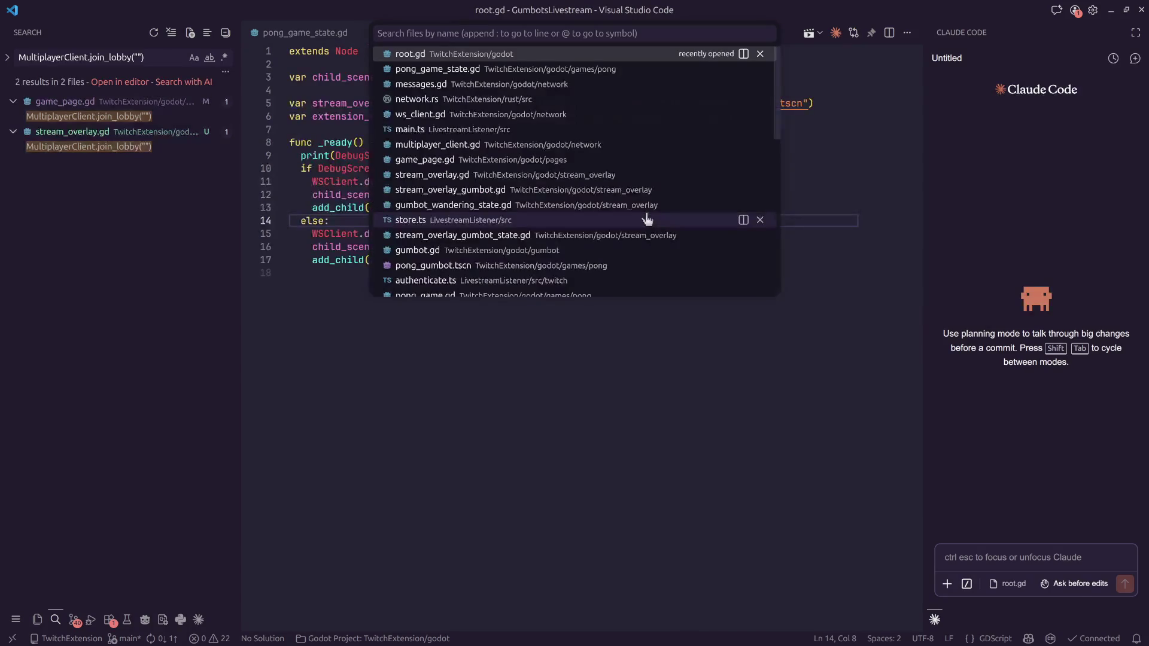
{"action": "type", "text": "or"}
{"action": "key", "text": "BackSpace"}
{"action": "type", "text": "verl"}
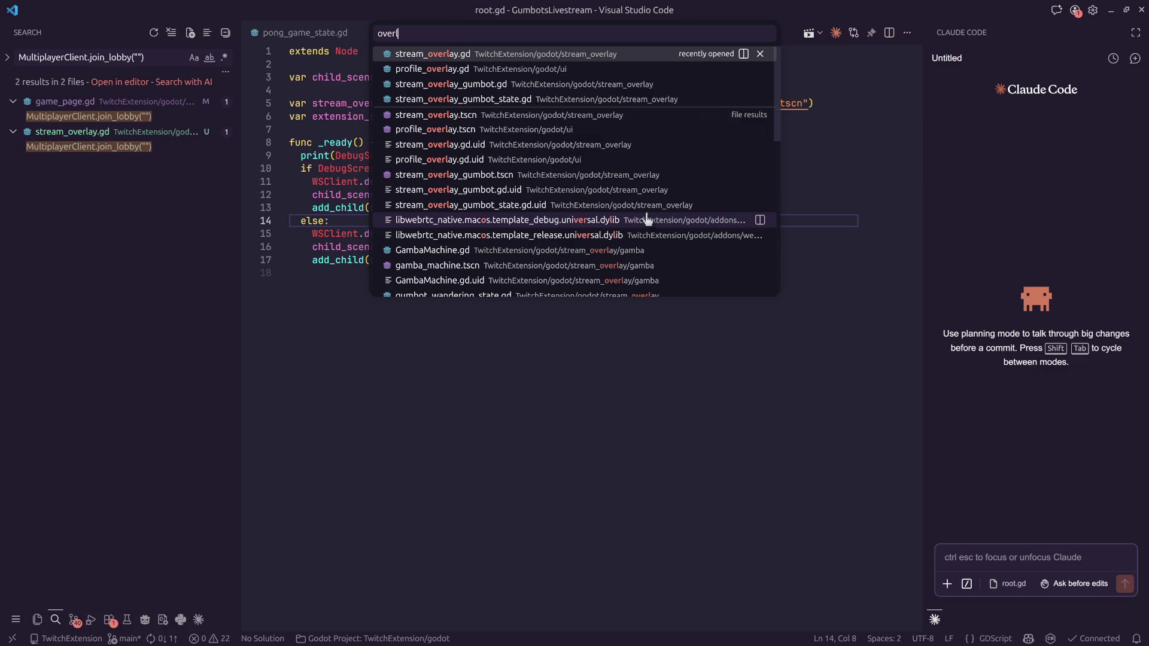
{"action": "key", "text": "Return"}
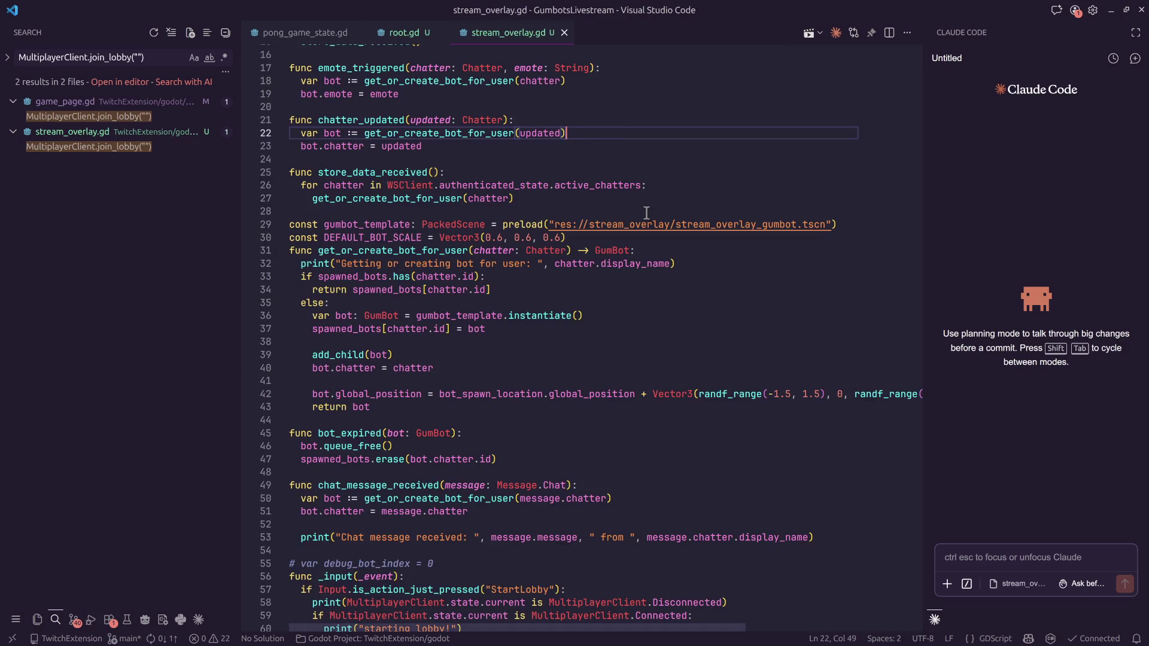
{"action": "key", "text": "ctrl+p"}
{"action": "key", "text": "Escape"}
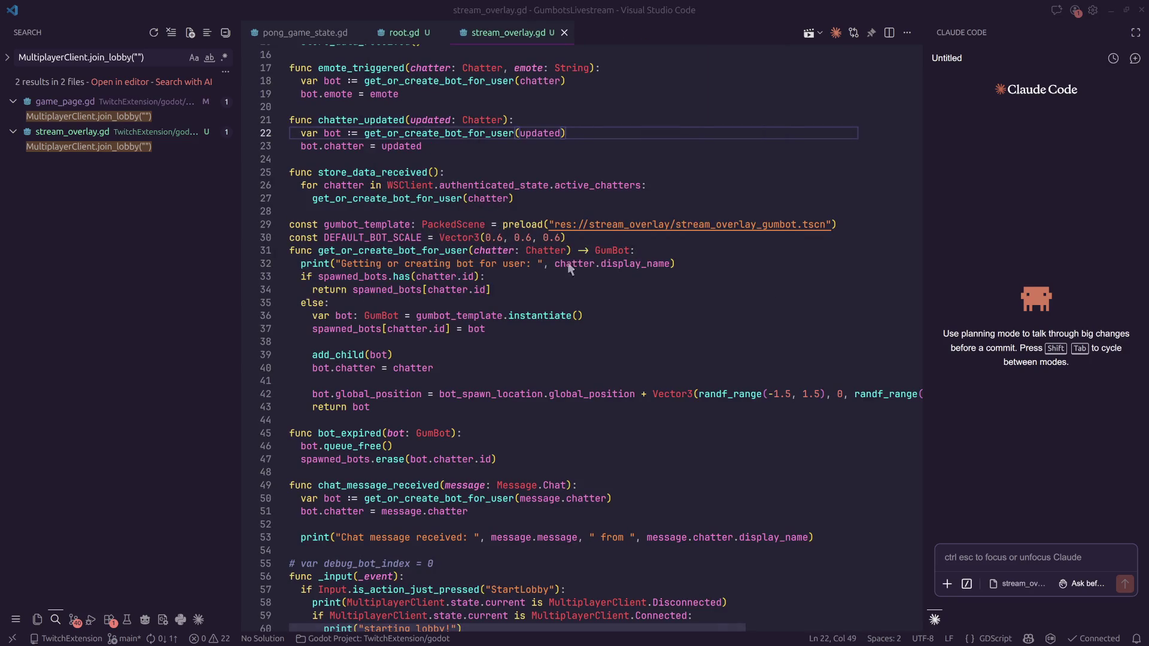
{"action": "key", "text": "alt+Tab"}
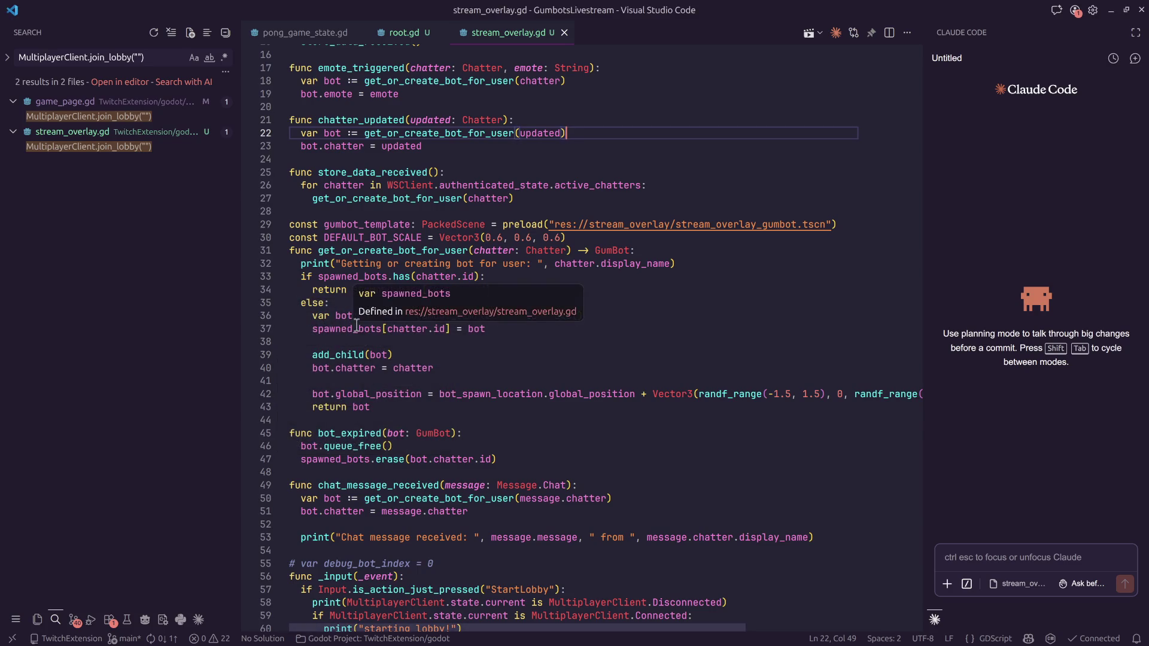
Review root.gd's window index check and its else branch.
{"action": "left_click", "coordinate": [404, 33]}
{"action": "left_click", "coordinate": [560, 154]}
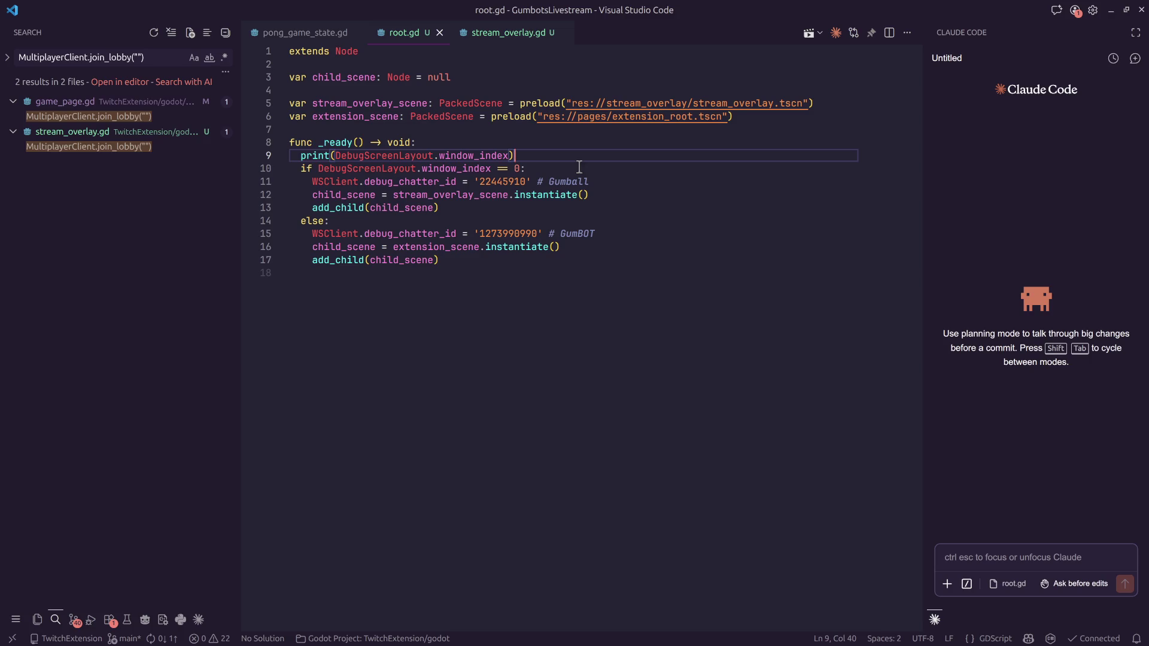
{"action": "left_click", "coordinate": [545, 169]}
{"action": "left_click", "coordinate": [501, 263]}
{"action": "left_click", "coordinate": [506, 222]}
{"action": "left_click", "coordinate": [508, 209]}
{"action": "left_click", "coordinate": [525, 168]}
{"action": "left_click", "coordinate": [525, 195]}
Replace stream_overlay_scene on line 12 with extension_scene copied from line 16.
{"action": "double_click", "coordinate": [379, 116]}
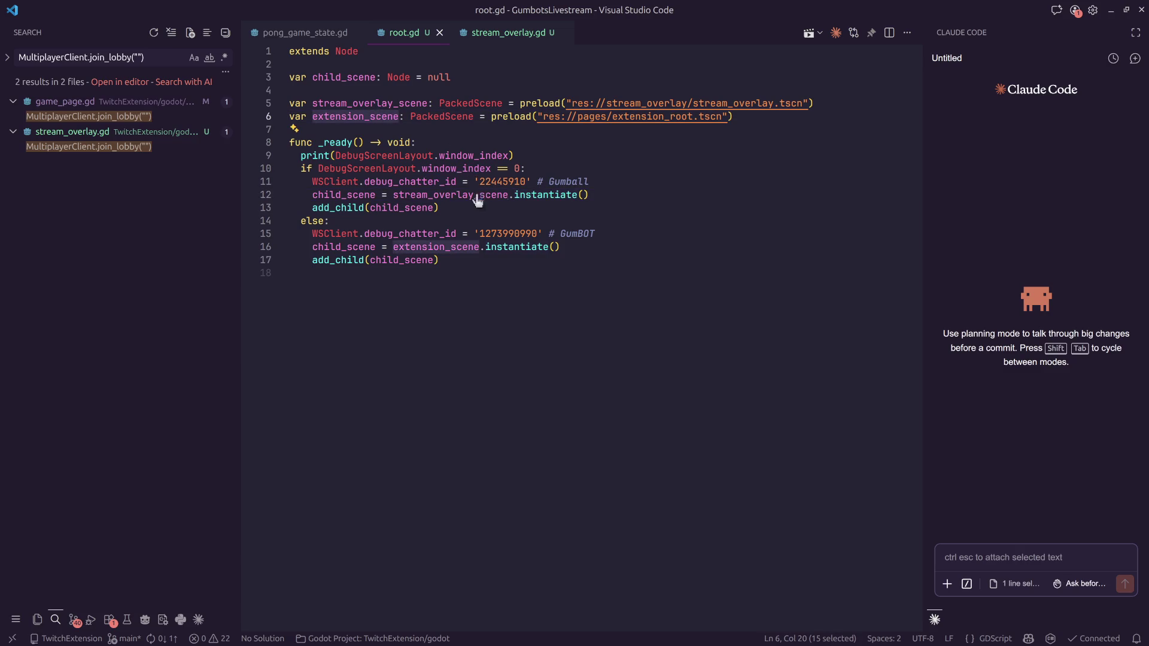
{"action": "left_click", "coordinate": [454, 208]}
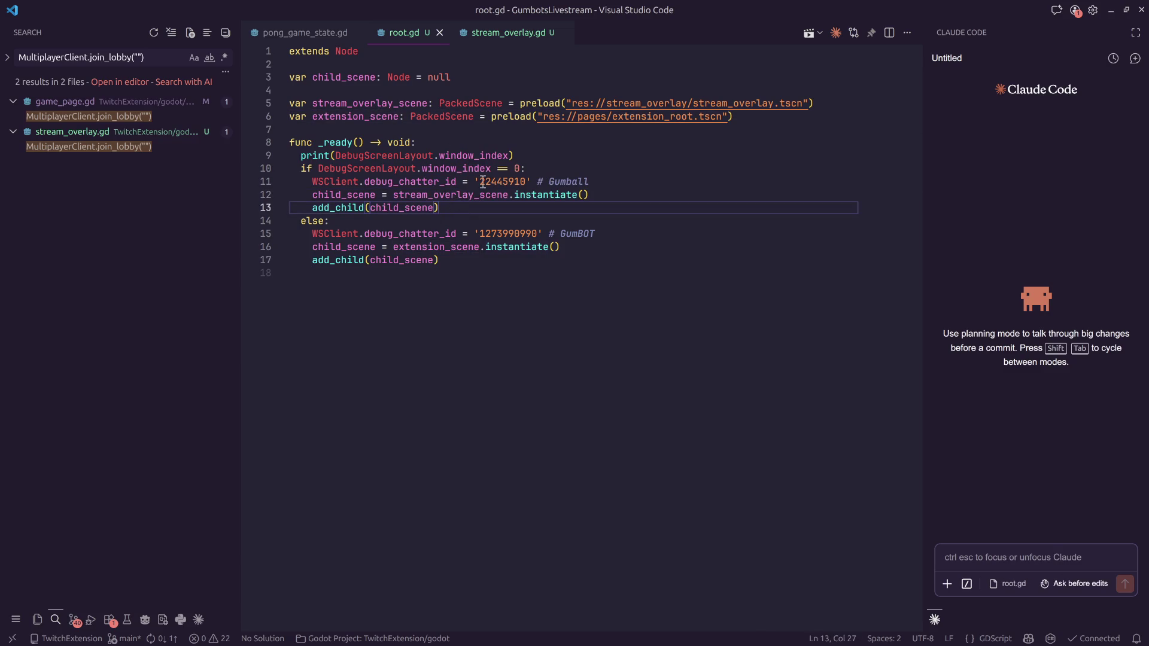
{"action": "left_click", "coordinate": [438, 181]}
{"action": "double_click", "coordinate": [472, 195]}
{"action": "double_click", "coordinate": [444, 247]}
{"action": "key", "text": "ctrl+c"}
{"action": "double_click", "coordinate": [473, 195]}
{"action": "key", "text": "ctrl+v"}
{"action": "left_click", "coordinate": [480, 206]}
{"action": "key", "text": "alt+Tab"}
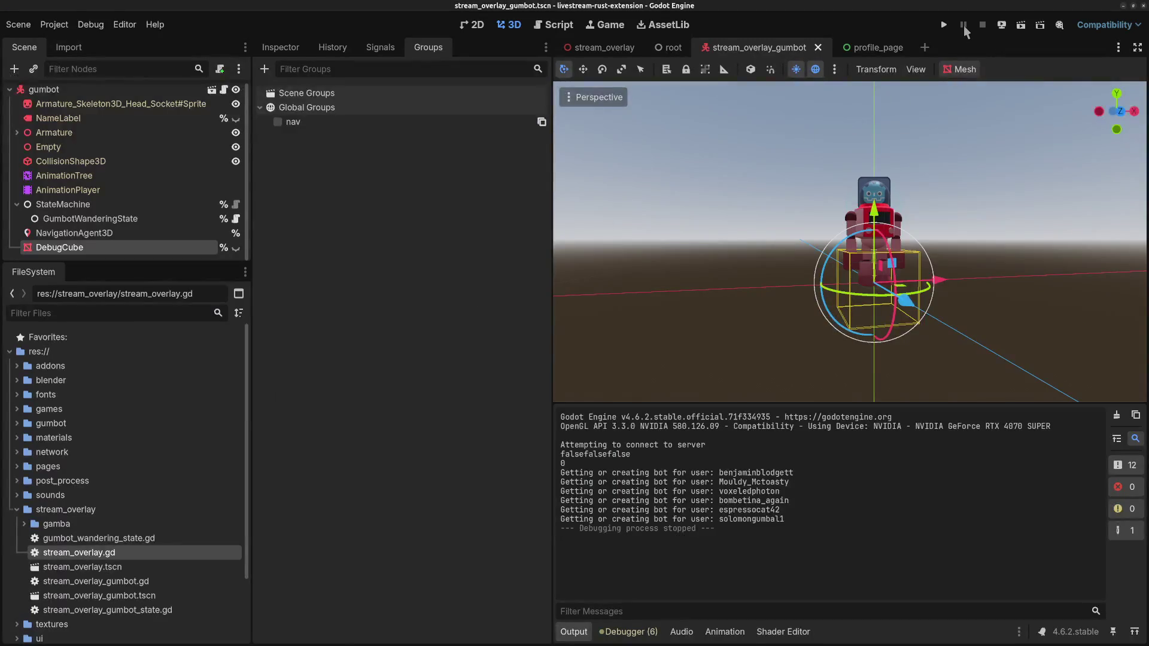
Run the project briefly with F5 and stop it.
{"action": "key", "text": "F5"}
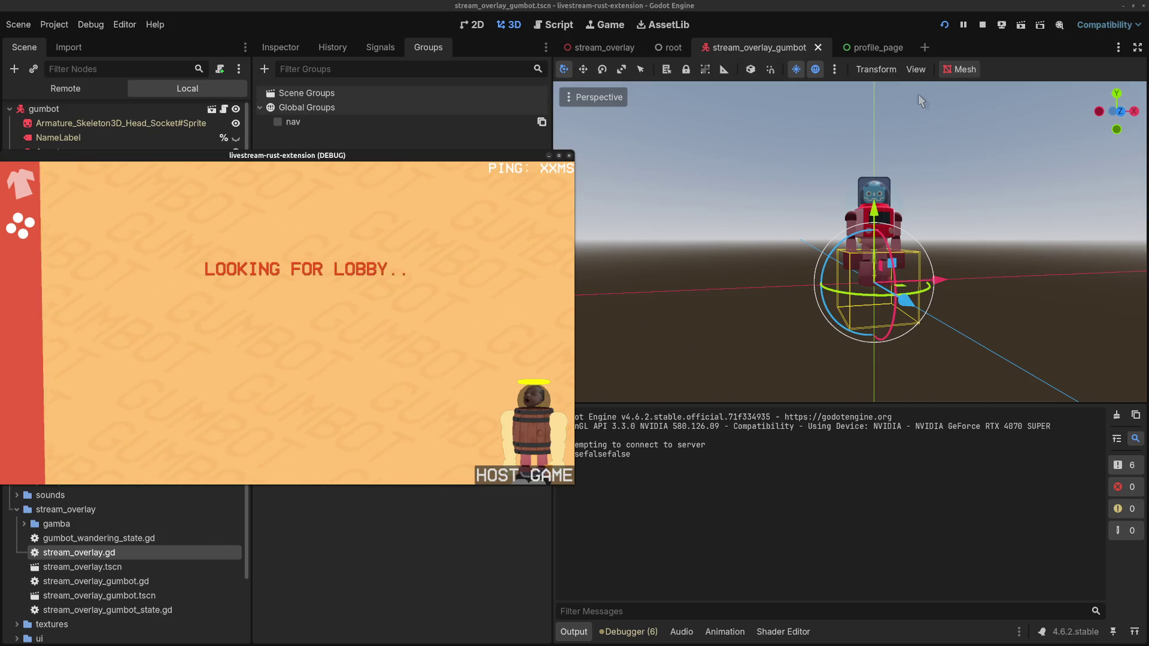
{"action": "left_click", "coordinate": [982, 25]}
{"action": "left_click", "coordinate": [82, 23]}
{"action": "left_click", "coordinate": [63, 24]}
{"action": "left_click", "coordinate": [64, 24]}
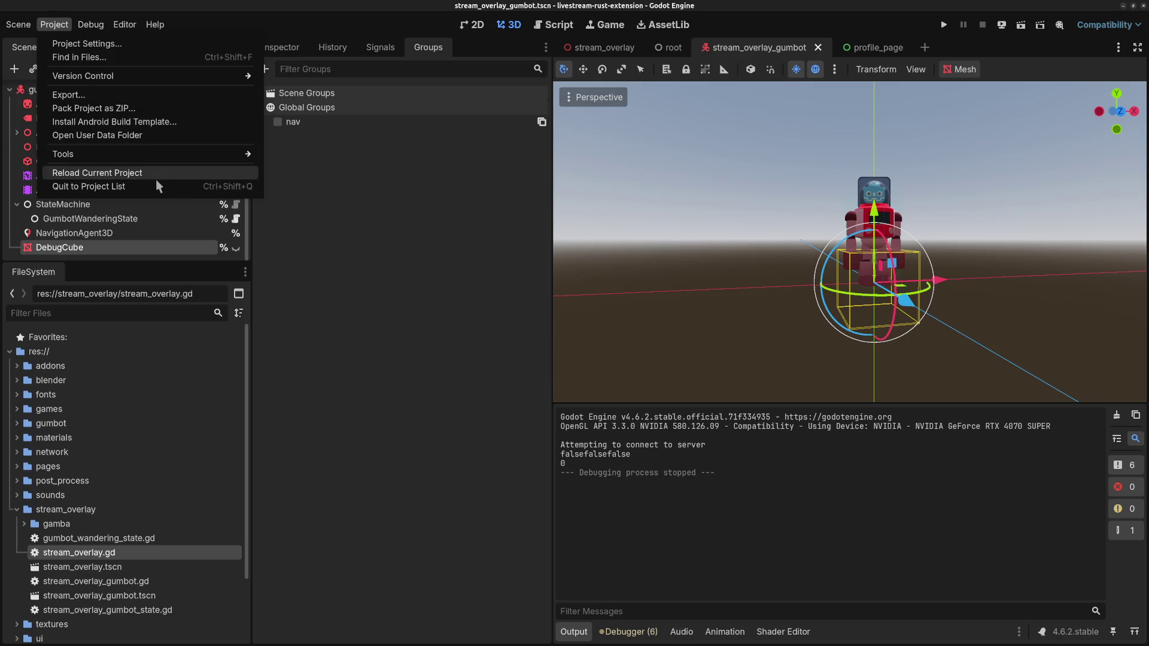
Set Debug > Customize Run Instances to 2 instances and launch both.
{"action": "left_click", "coordinate": [63, 24]}
{"action": "left_click", "coordinate": [91, 25]}
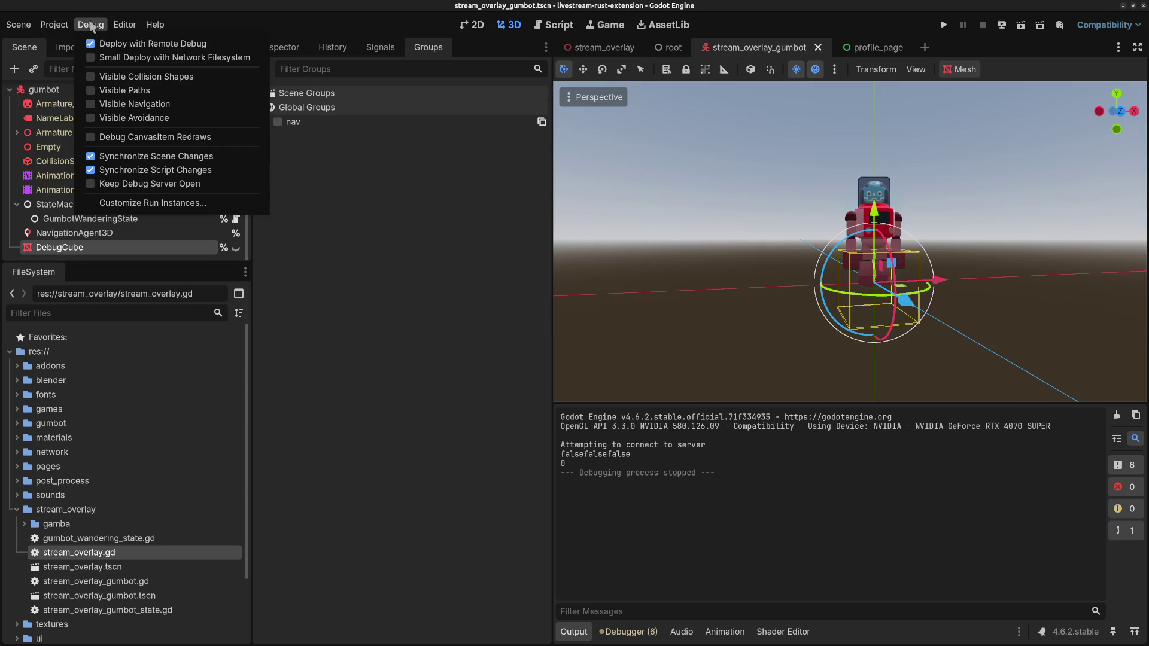
{"action": "left_click", "coordinate": [176, 203]}
{"action": "left_click", "coordinate": [658, 200]}
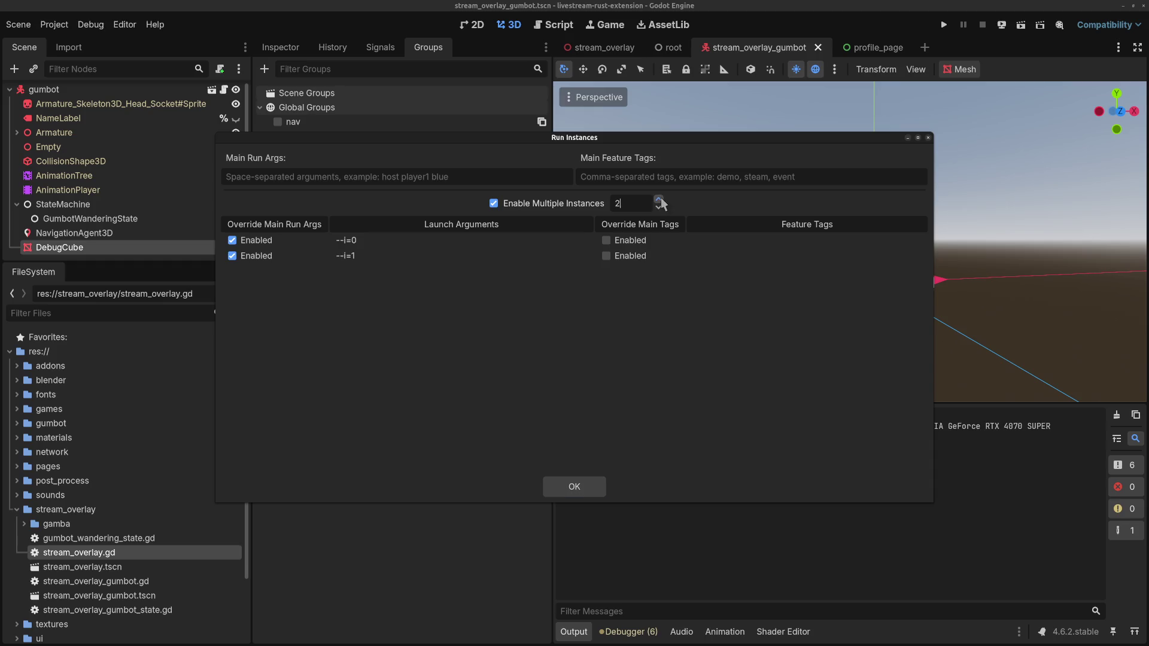
{"action": "left_click", "coordinate": [585, 483]}
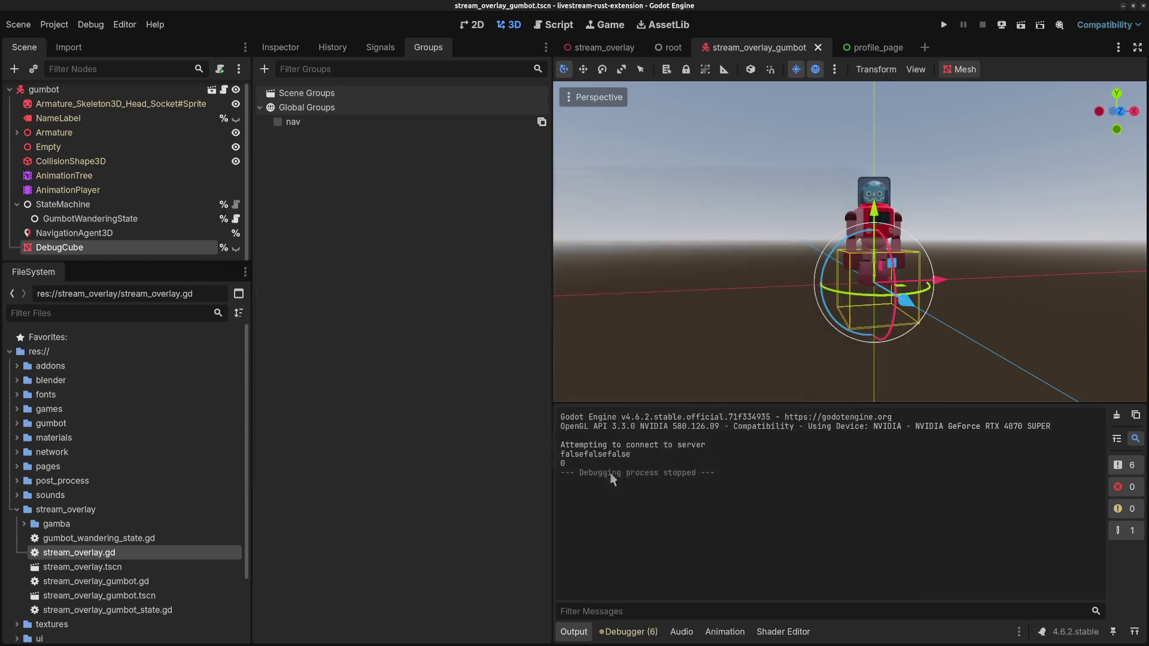
{"action": "left_click", "coordinate": [944, 25]}
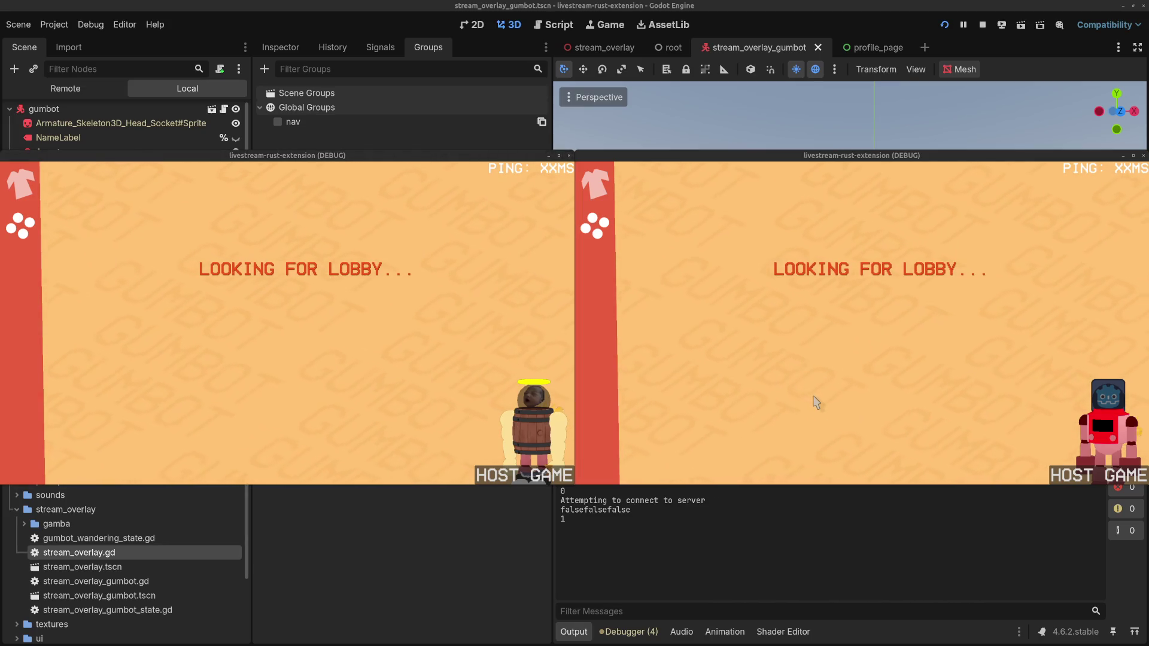
Focus the left game window waiting on 'Looking for lobby...'.
{"action": "left_click", "coordinate": [522, 396]}
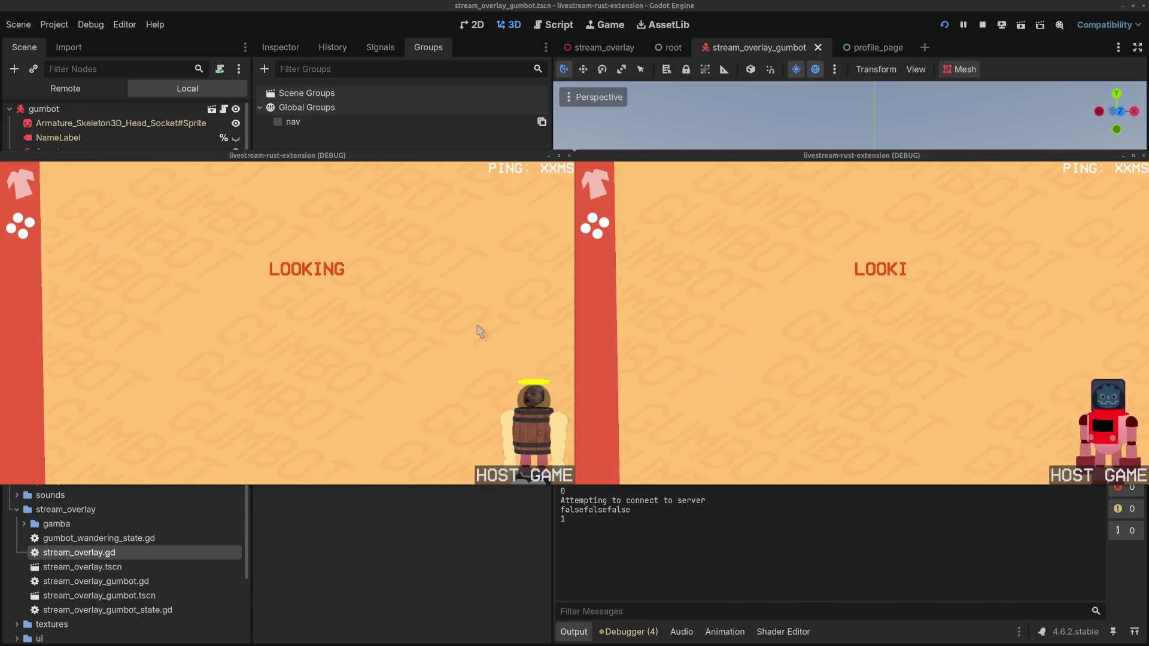
Switch between Godot and VS Code, ending on root.gd with a file search started.
{"action": "key", "text": "alt+Tab"}
{"action": "key", "text": "Tab"}
{"action": "key", "text": "Tab"}
{"action": "left_click", "coordinate": [441, 330]}
{"action": "left_click", "coordinate": [587, 302]}
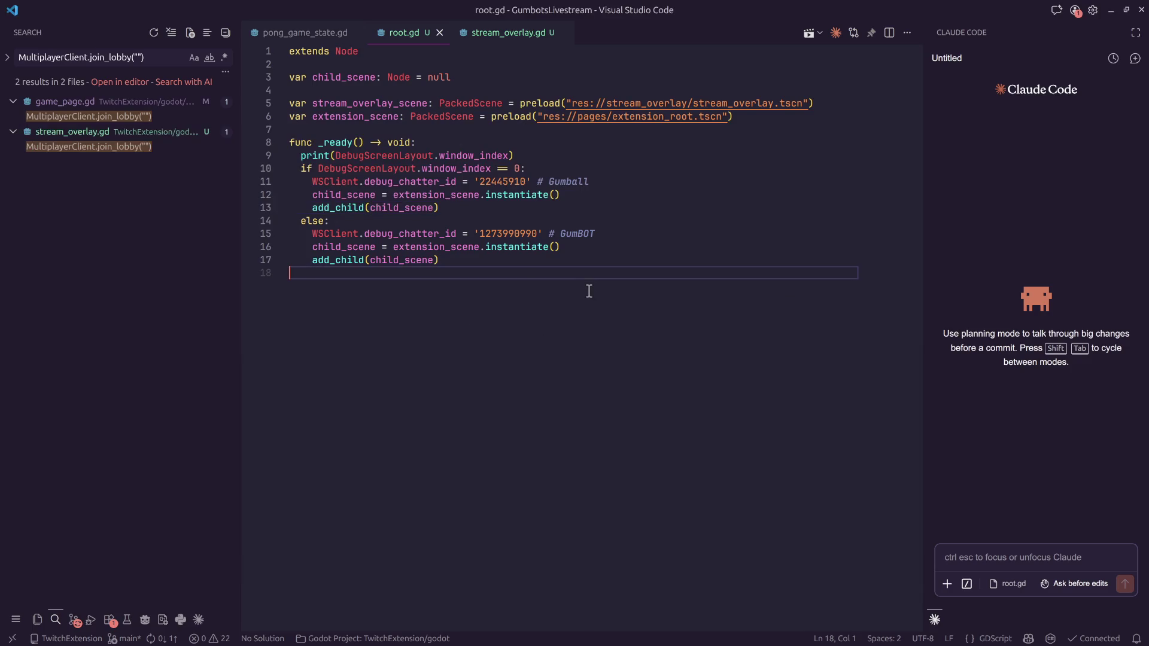
{"action": "key", "text": "alt+Tab"}
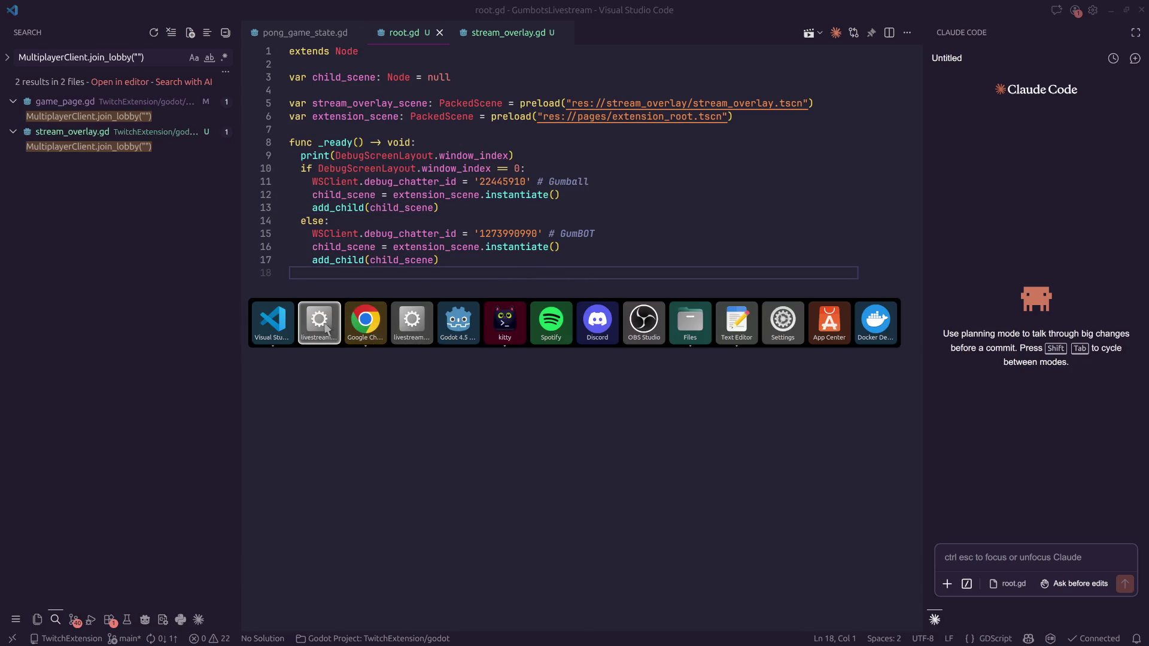
{"action": "left_click", "coordinate": [280, 321]}
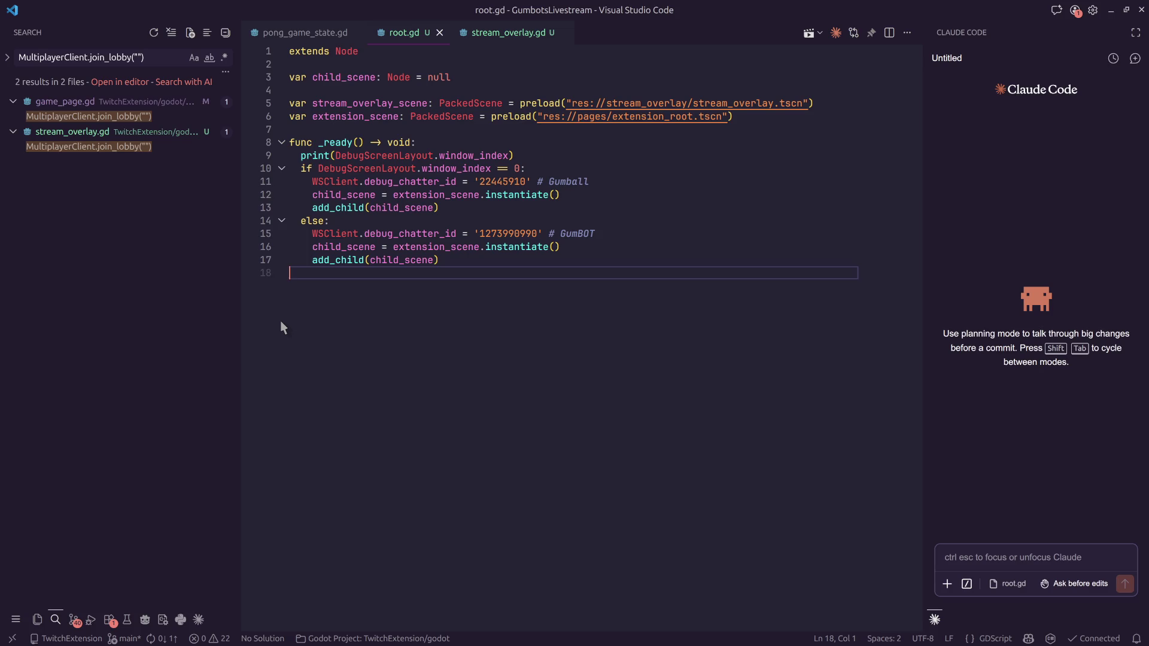
{"action": "key", "text": "alt+Tab"}
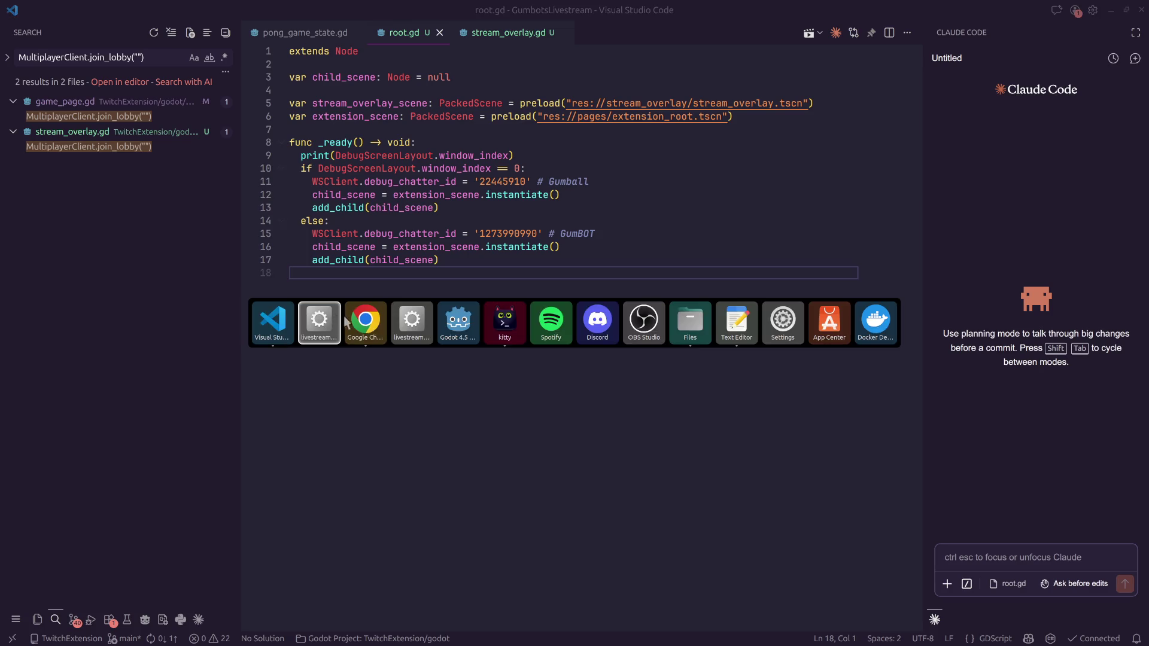
{"action": "left_click", "coordinate": [459, 339]}
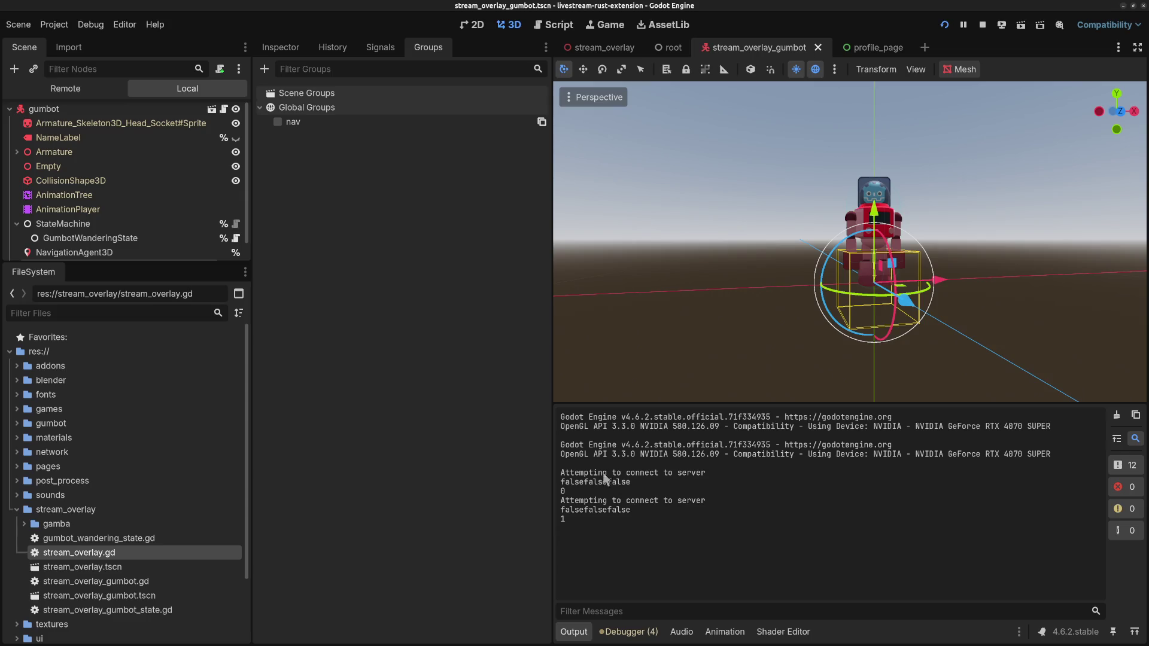
{"action": "key", "text": "alt+Tab"}
{"action": "left_click", "coordinate": [316, 326]}
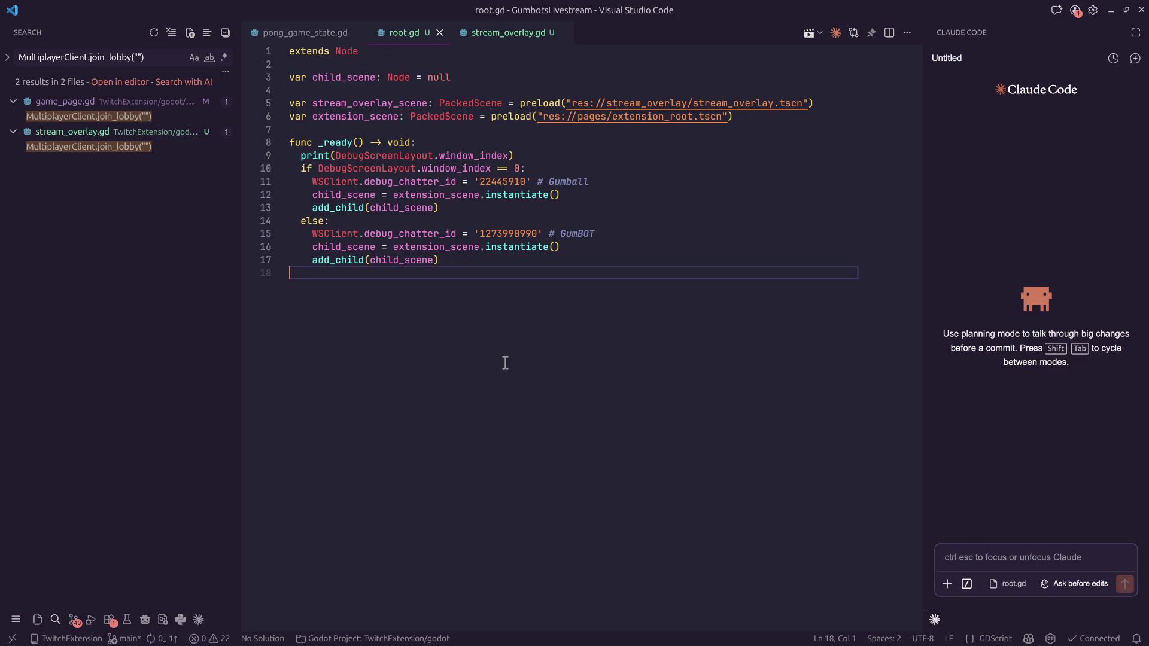
{"action": "key", "text": "ctrl+p"}
Open main.ts from Quick Open and scroll through the LivestreamListener server code.
{"action": "type", "text": "main"}
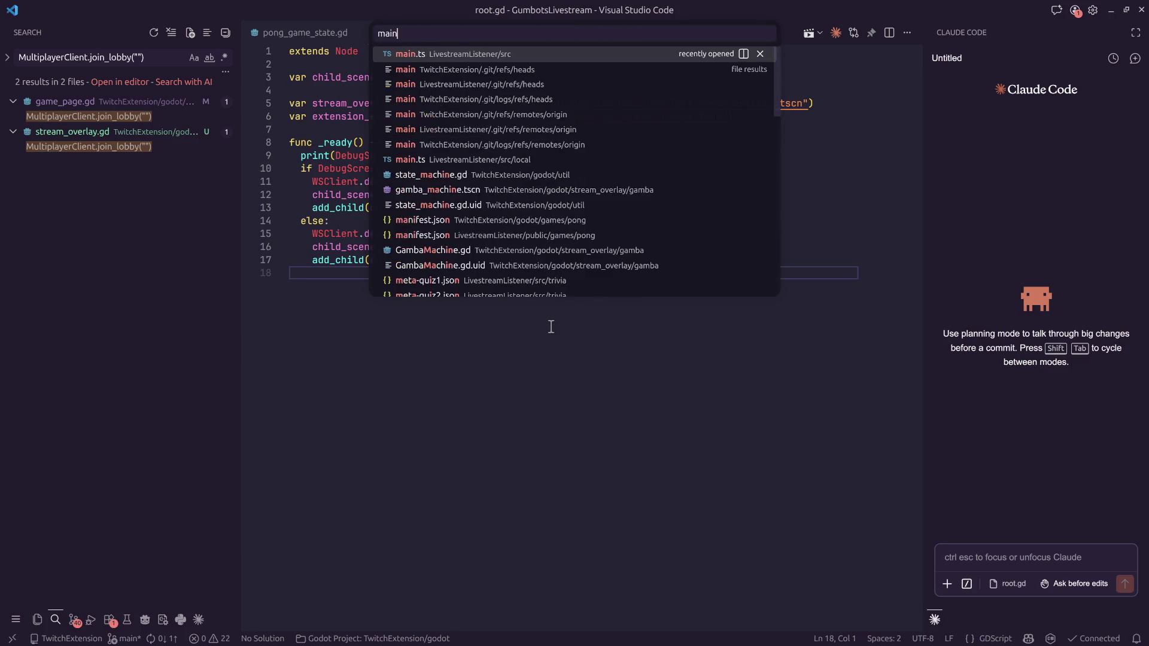
{"action": "key", "text": "Return"}
{"action": "left_click", "coordinate": [549, 307]}
{"action": "scroll", "coordinate": [550, 317], "scroll_direction": "up", "scroll_amount": 9}
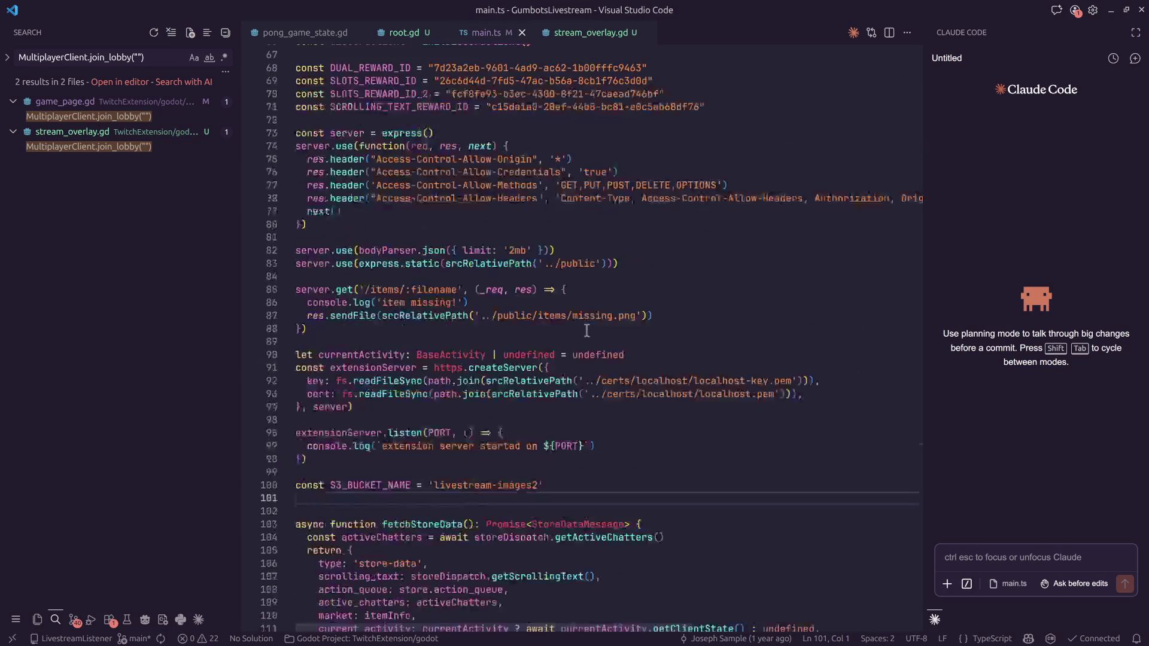
{"action": "left_click", "coordinate": [669, 389]}
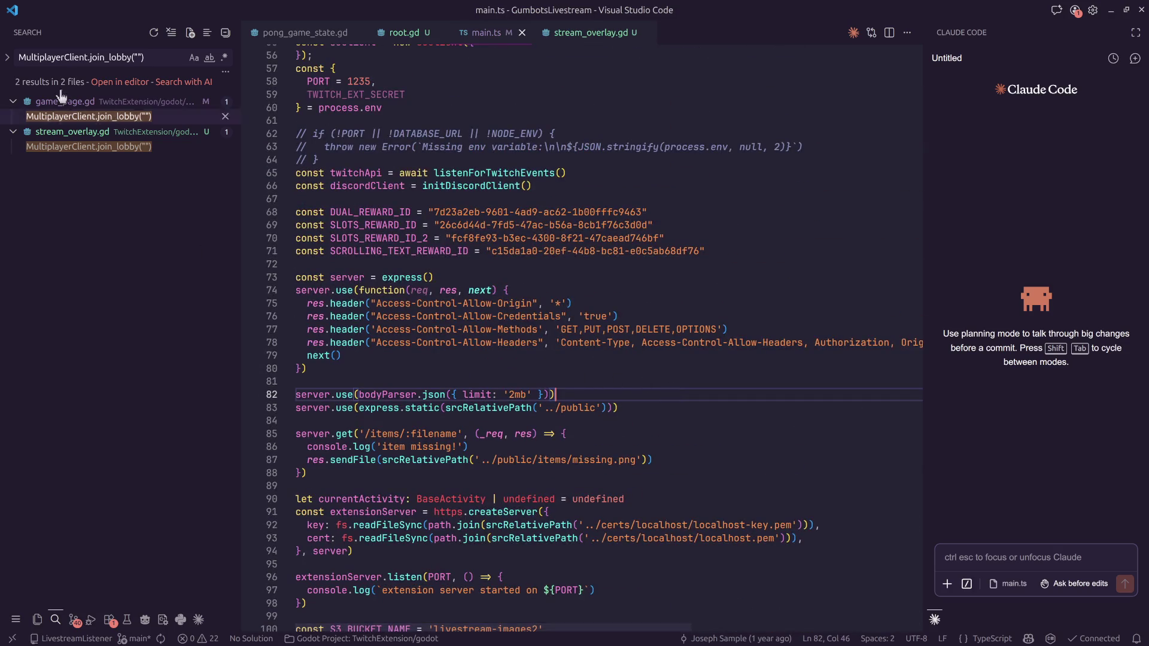
Expand the search Replace field, then bring the Godot editor back to the front.
{"action": "left_click", "coordinate": [8, 62]}
{"action": "left_click", "coordinate": [563, 279]}
{"action": "scroll", "coordinate": [612, 341], "scroll_direction": "down", "scroll_amount": 4}
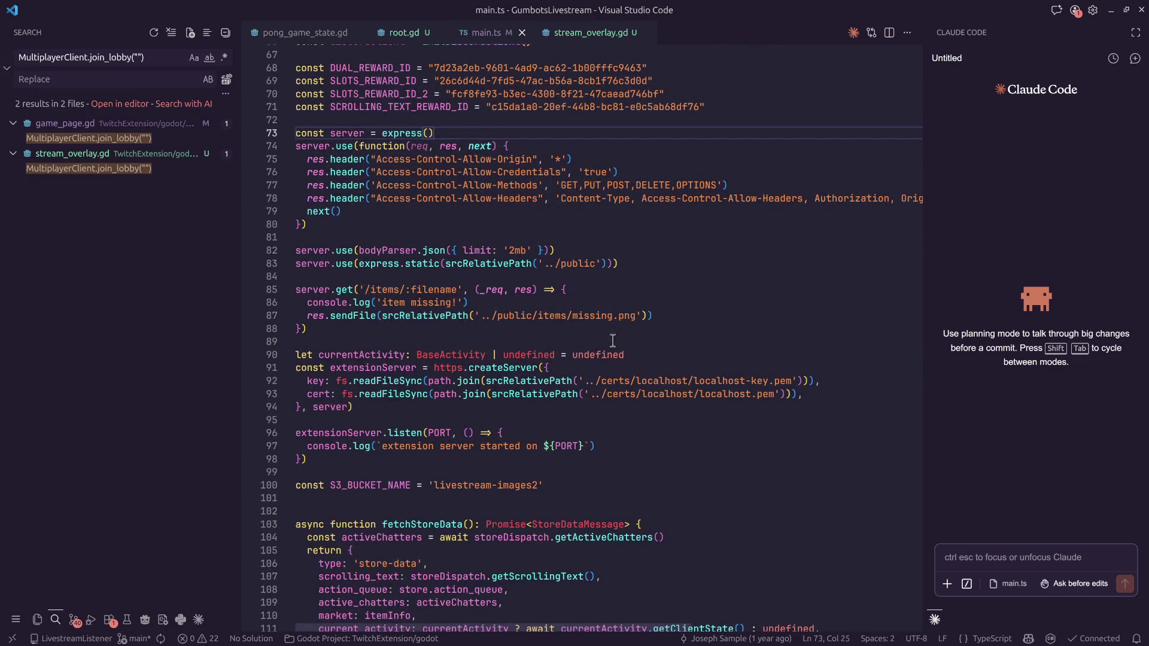
{"action": "key", "text": "alt+Tab"}
{"action": "left_click", "coordinate": [353, 332]}
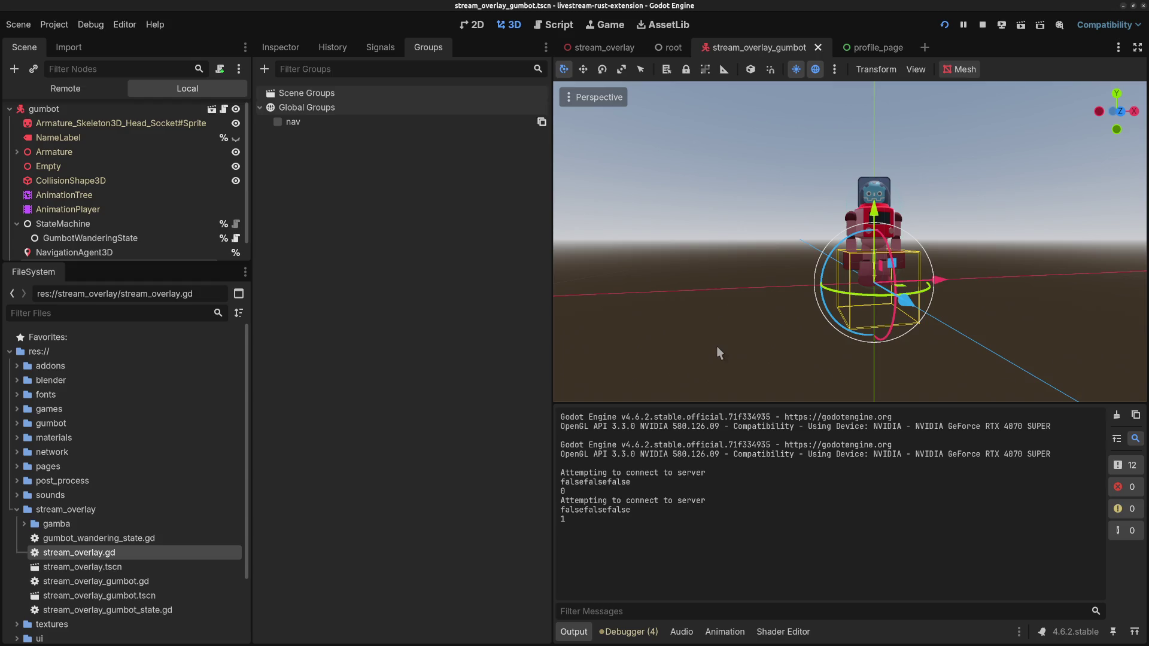
Check main.ts in VS Code, then switch the kitty terminal to its Projects tab.
{"action": "key", "text": "alt+Tab"}
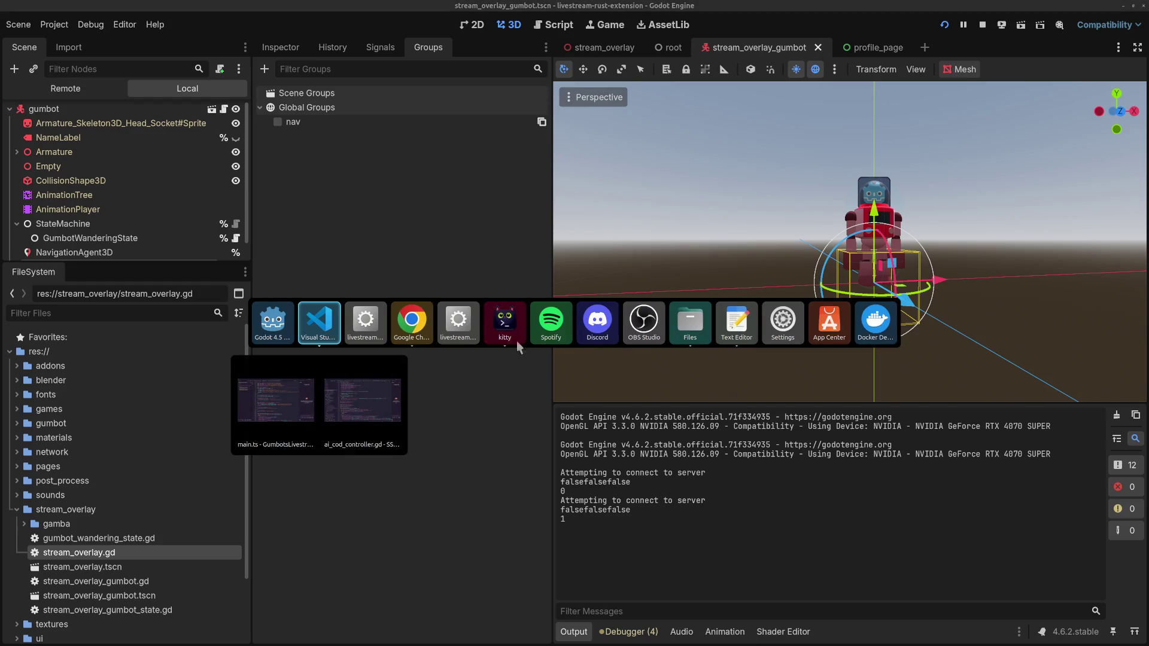
{"action": "left_click", "coordinate": [332, 335]}
{"action": "left_click", "coordinate": [744, 355]}
{"action": "key", "text": "alt+Tab"}
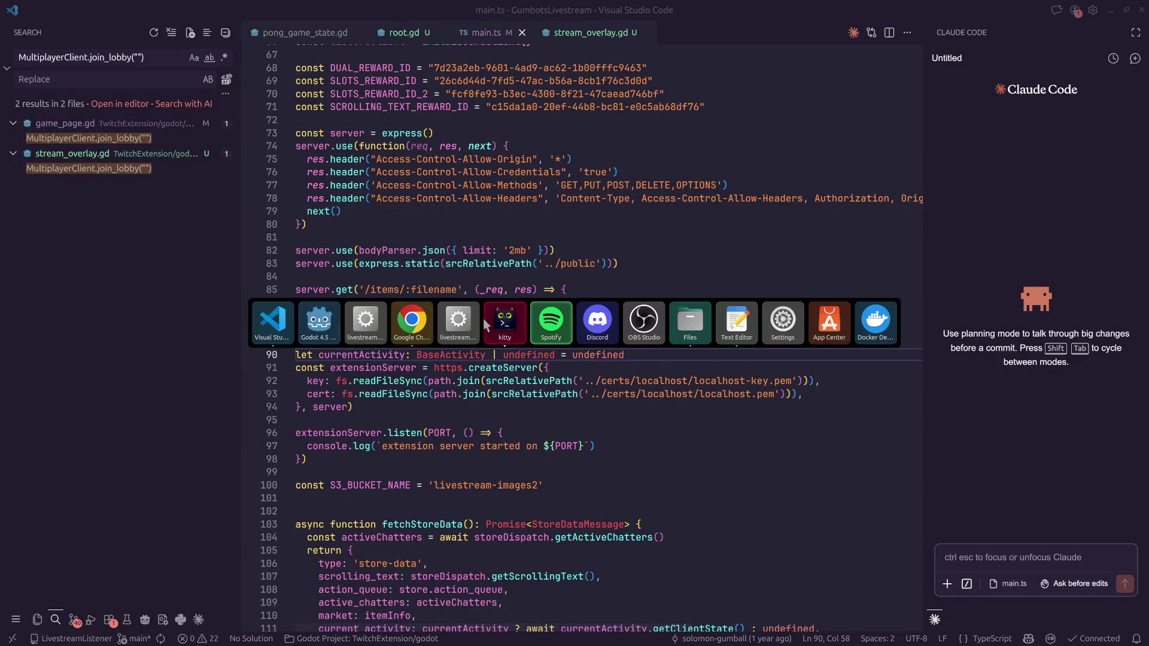
{"action": "left_click", "coordinate": [513, 320]}
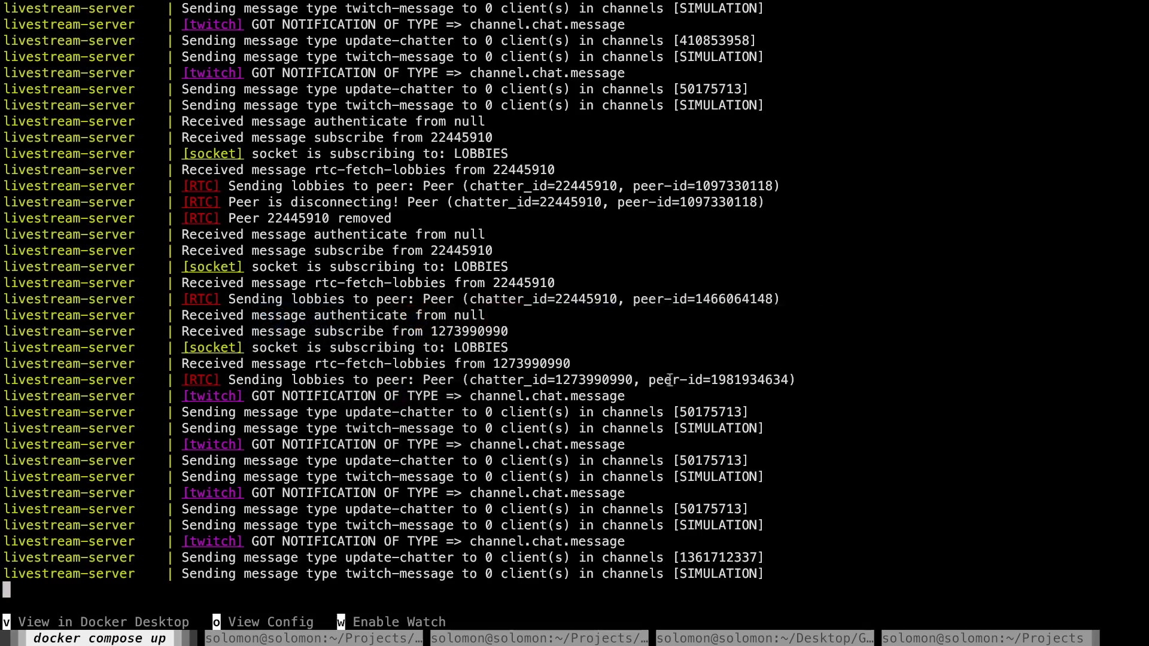
{"action": "key", "text": "ctrl+shift+Right"}
{"action": "key", "text": "ctrl+shift+Right"}
{"action": "key", "text": "ctrl+shift+Right"}
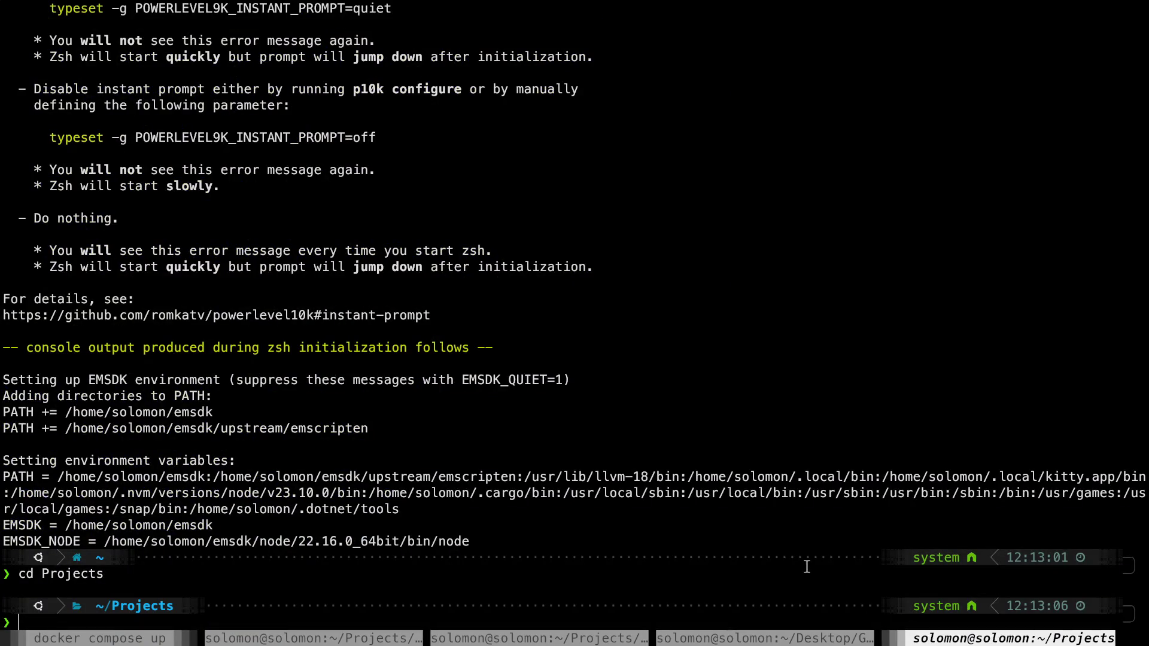
Back in VS Code, select the code around line 98 of main.ts.
{"action": "key", "text": "alt+Tab"}
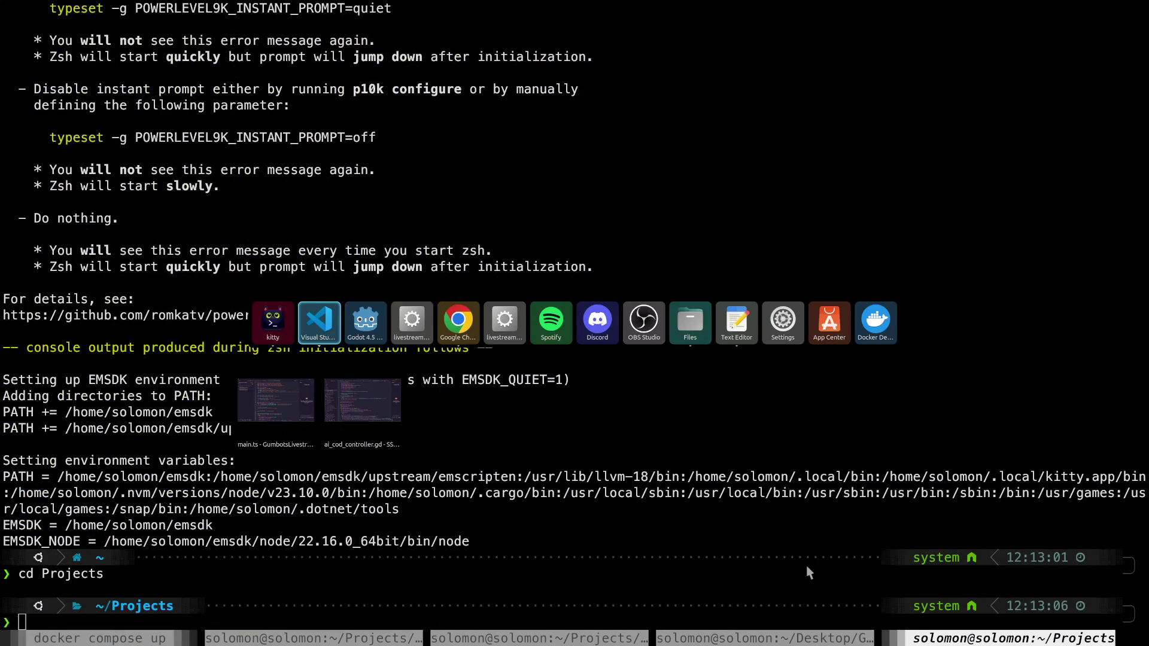
{"action": "left_click", "coordinate": [321, 326]}
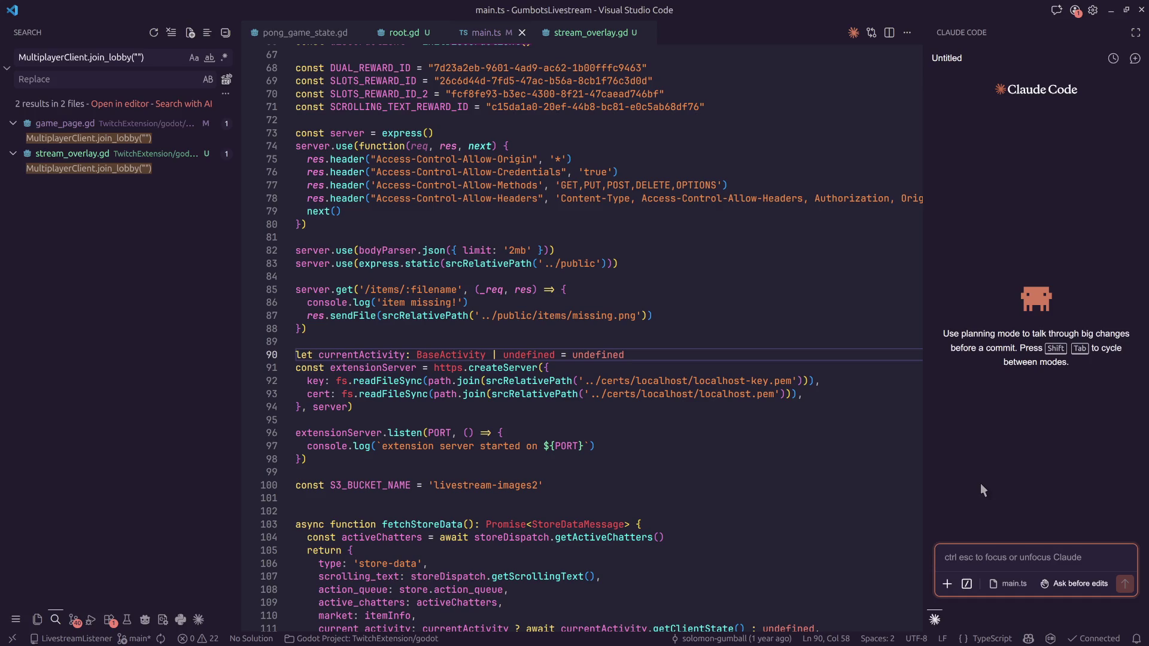
{"action": "left_click_drag", "start_coordinate": [623, 505], "coordinate": [455, 381]}
{"action": "left_click", "coordinate": [559, 459]}
{"action": "left_click_drag", "start_coordinate": [559, 487], "coordinate": [598, 383]}
{"action": "left_click", "coordinate": [628, 316]}
In the kitty terminal, select the emscripten path in the output.
{"action": "key", "text": "alt+Tab"}
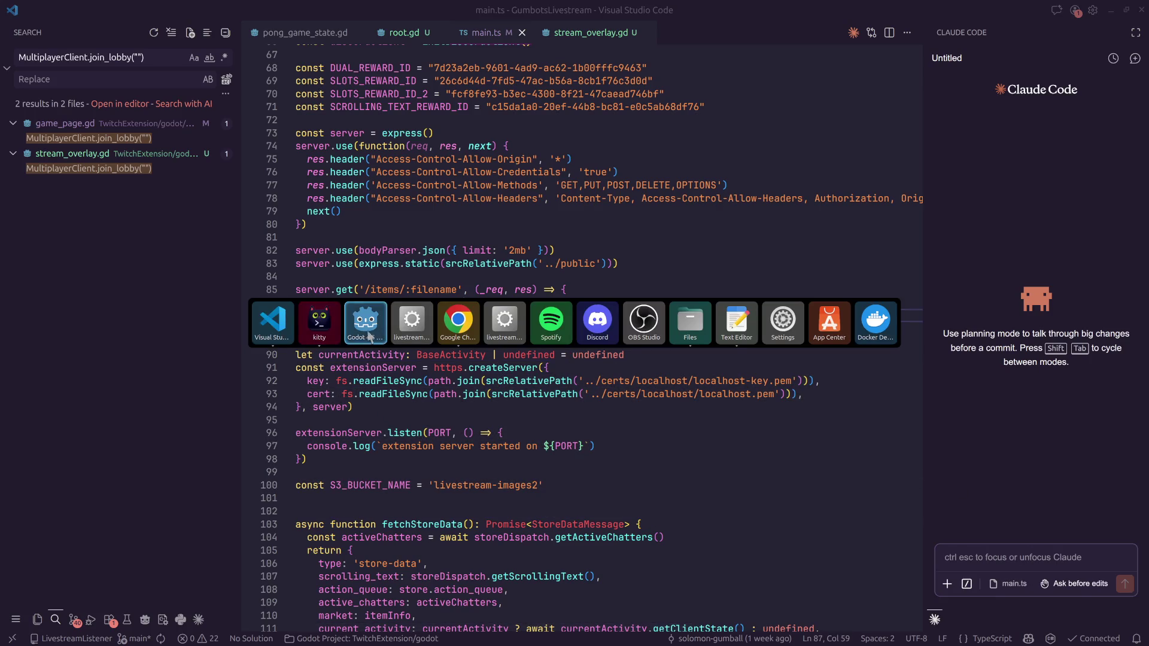
{"action": "left_click", "coordinate": [320, 323]}
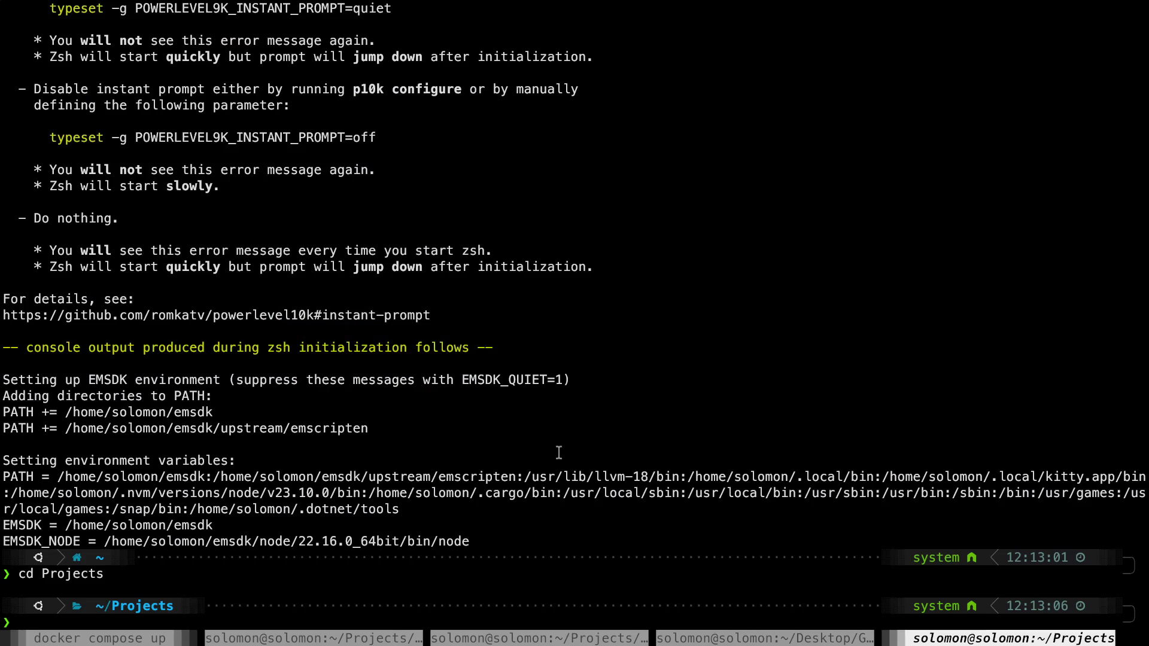
{"action": "double_click", "coordinate": [504, 482]}
Bring Godot forward and select the gumbot root node in the scene tree.
{"action": "key", "text": "alt+Tab"}
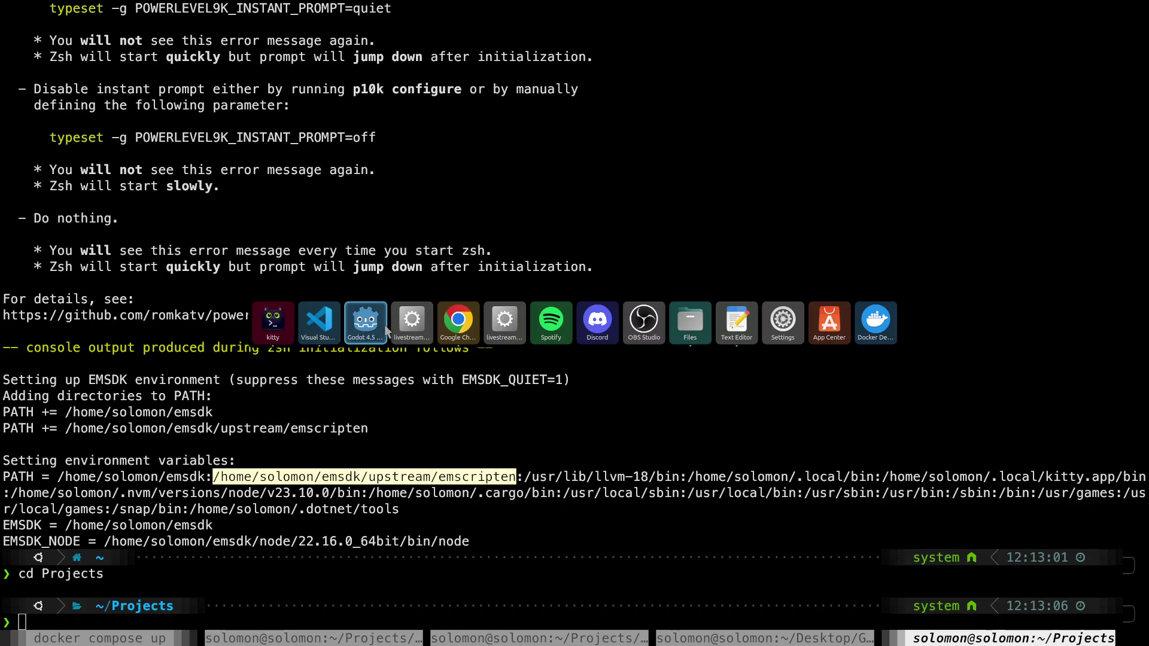
{"action": "left_click", "coordinate": [366, 332]}
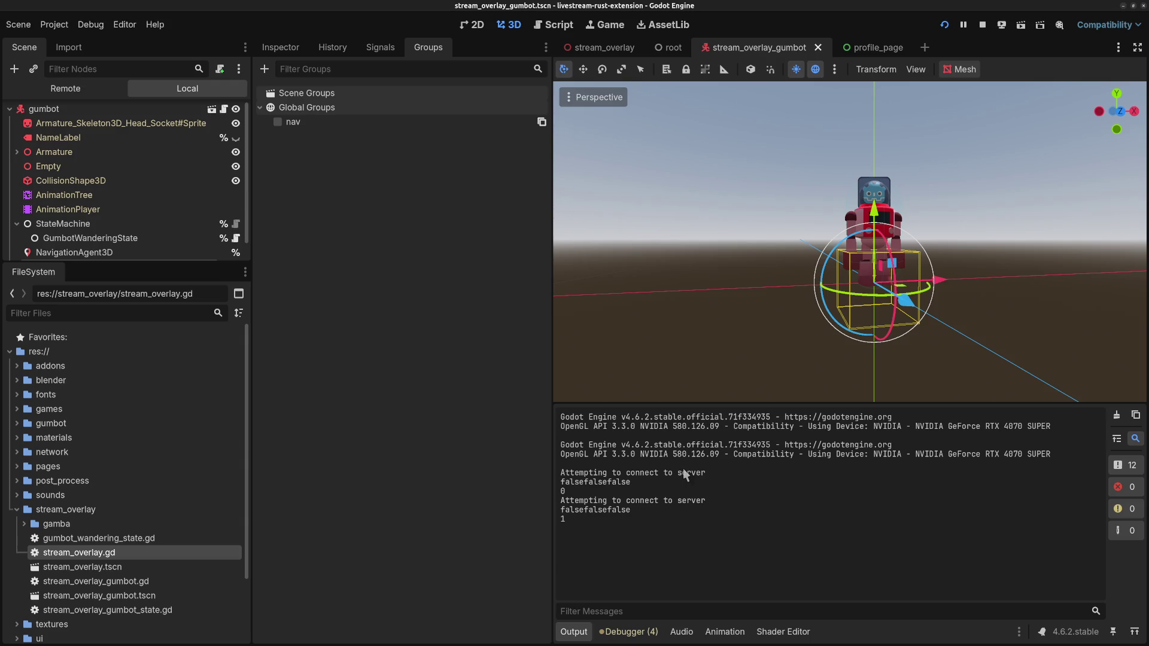
{"action": "scroll", "coordinate": [88, 168], "scroll_direction": "up", "scroll_amount": 1}
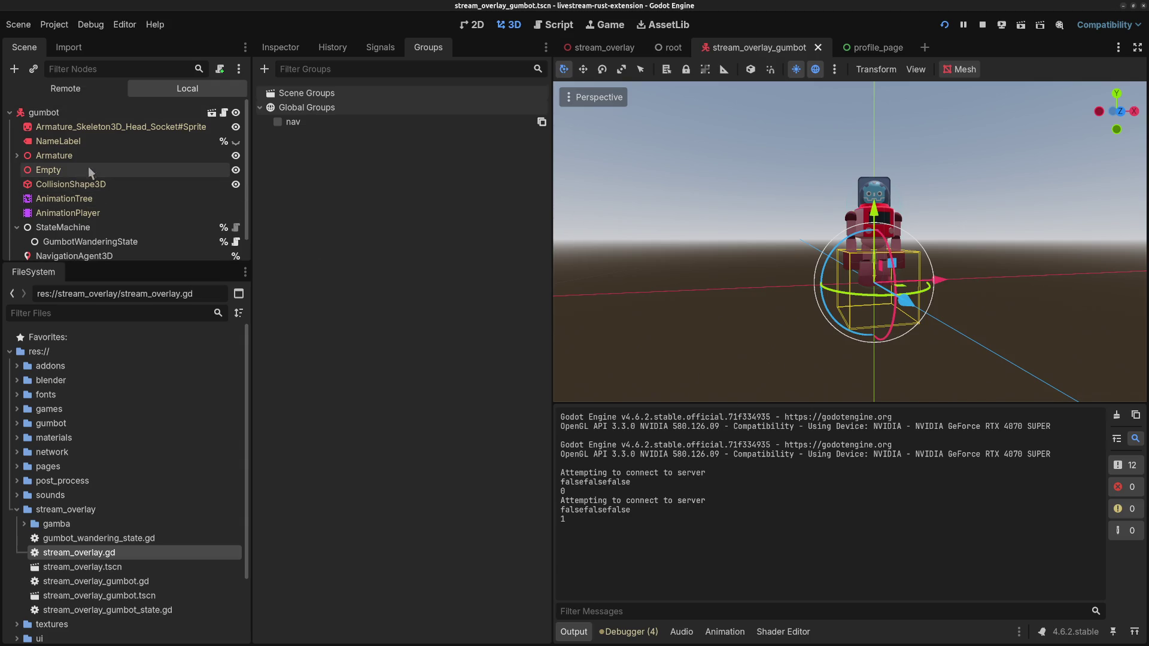
{"action": "left_click", "coordinate": [96, 113]}
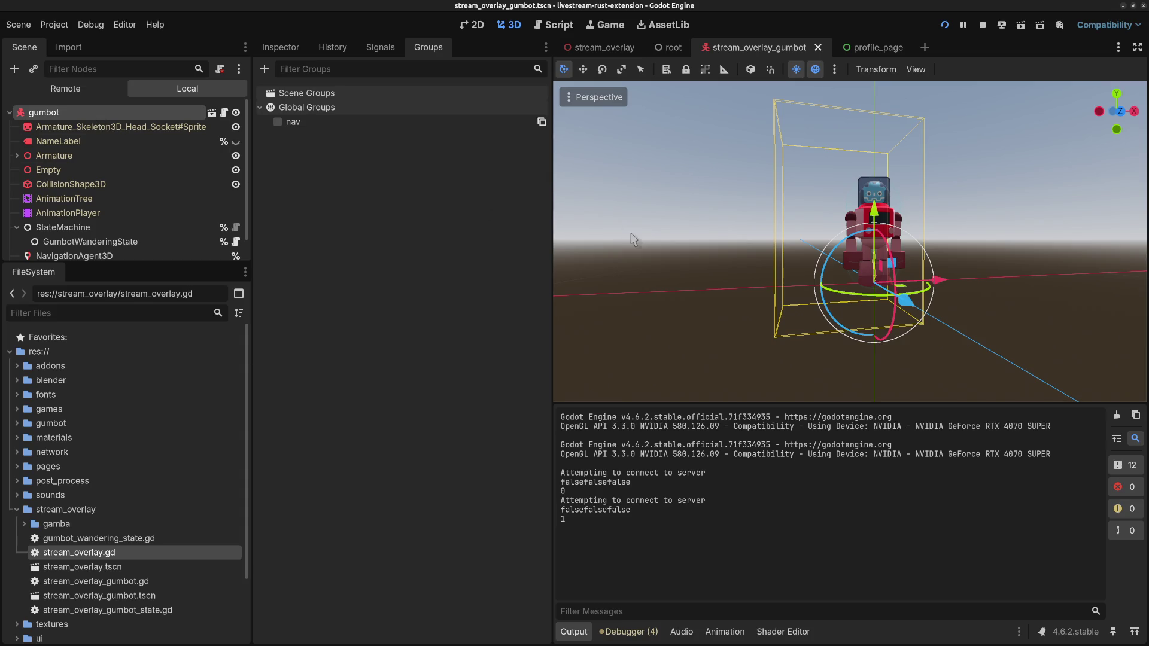
Orbit around the gumbot model, then browse the code in both VS Code windows.
{"action": "left_click_drag", "start_coordinate": [849, 315], "coordinate": [880, 273]}
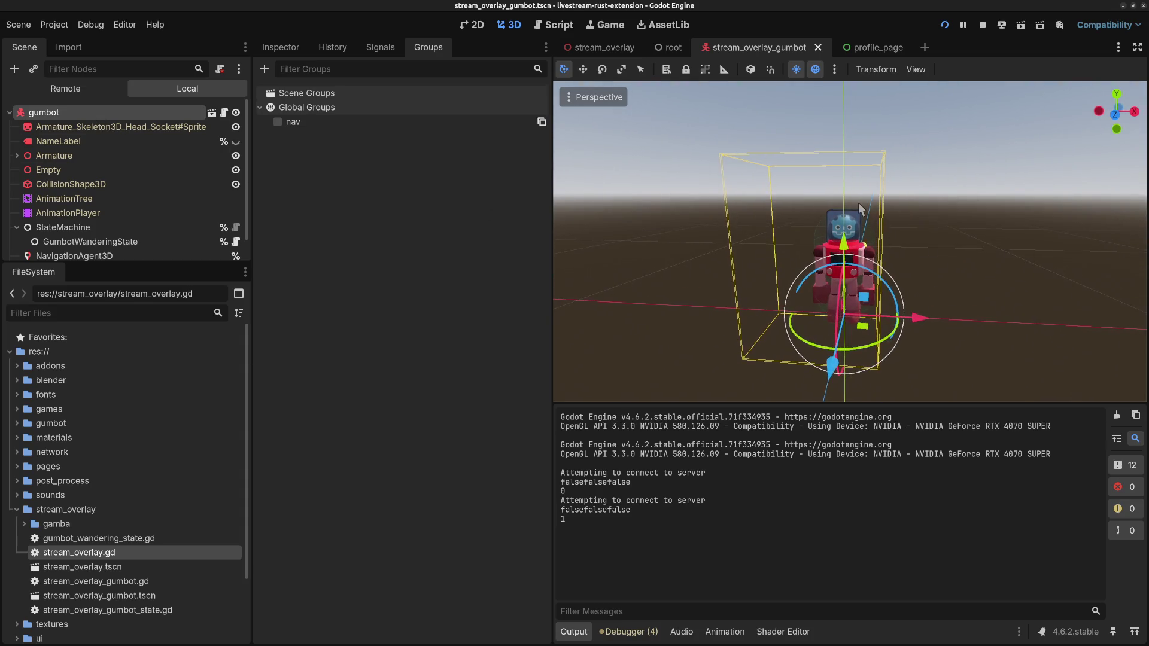
{"action": "key", "text": "alt+Tab"}
{"action": "key", "text": "alt+Tab"}
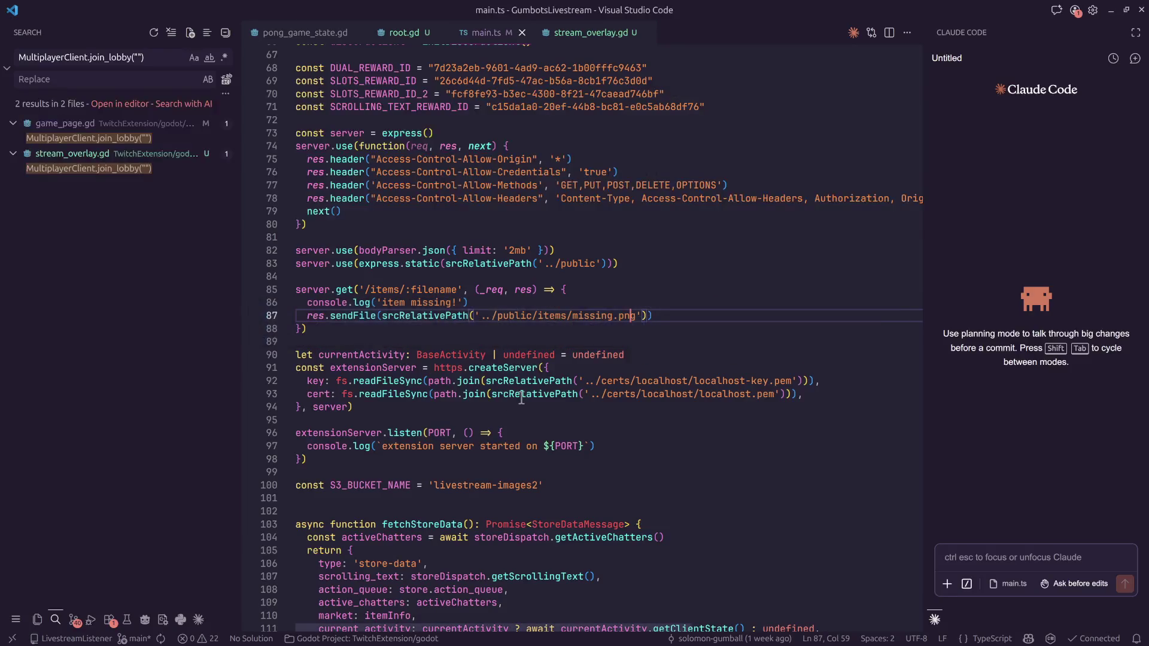
{"action": "left_click", "coordinate": [507, 422]}
{"action": "scroll", "coordinate": [505, 421], "scroll_direction": "down", "scroll_amount": 9}
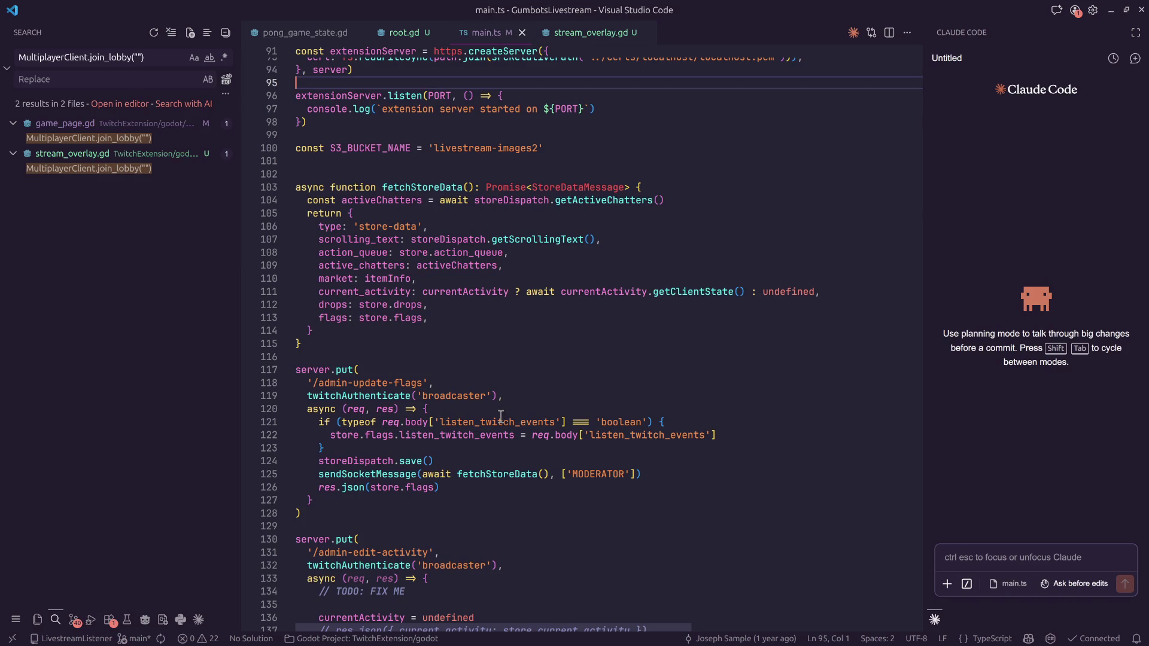
{"action": "scroll", "coordinate": [501, 416], "scroll_direction": "up", "scroll_amount": 4}
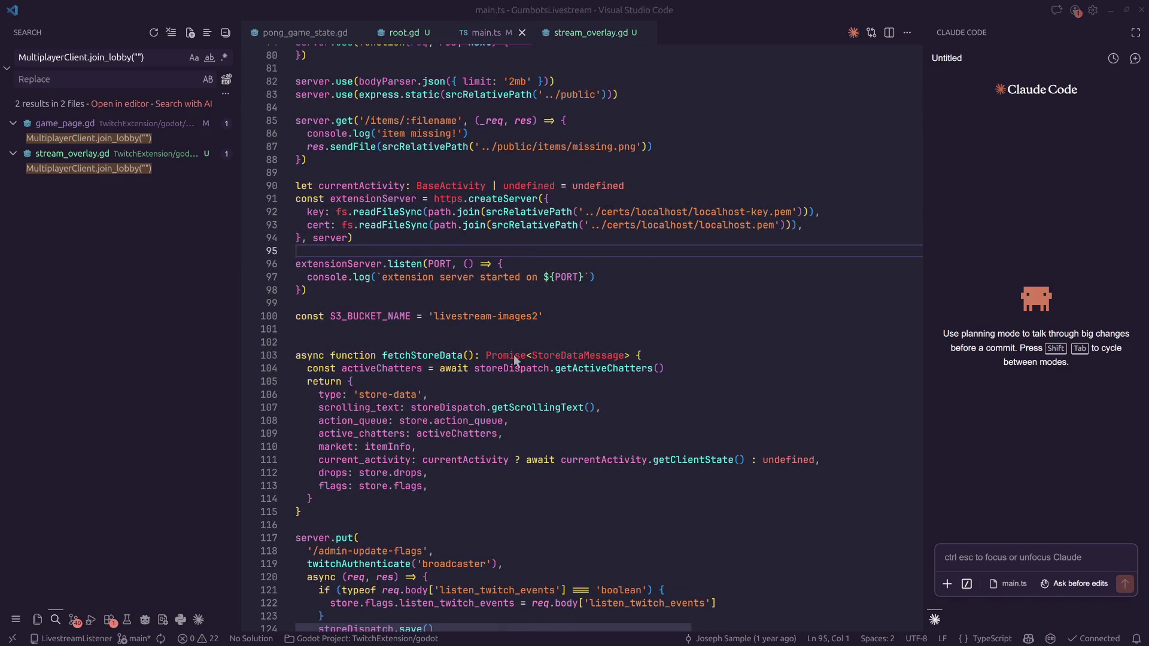
{"action": "key", "text": "alt+Tab"}
{"action": "scroll", "coordinate": [515, 382], "scroll_direction": "down", "scroll_amount": 7}
{"action": "scroll", "coordinate": [515, 382], "scroll_direction": "up", "scroll_amount": 8}
Close the ai_penguin_controller.gd and ai_ski_wolf_controller.gd tabs.
{"action": "left_click", "coordinate": [517, 41]}
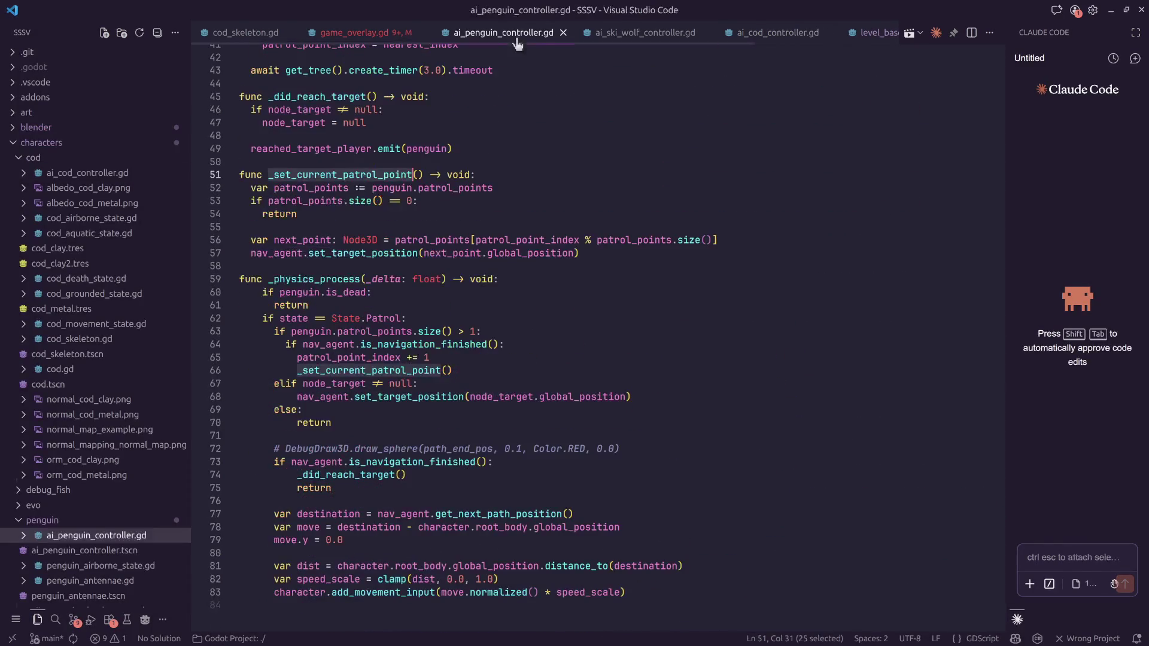
{"action": "key", "text": "ctrl+w"}
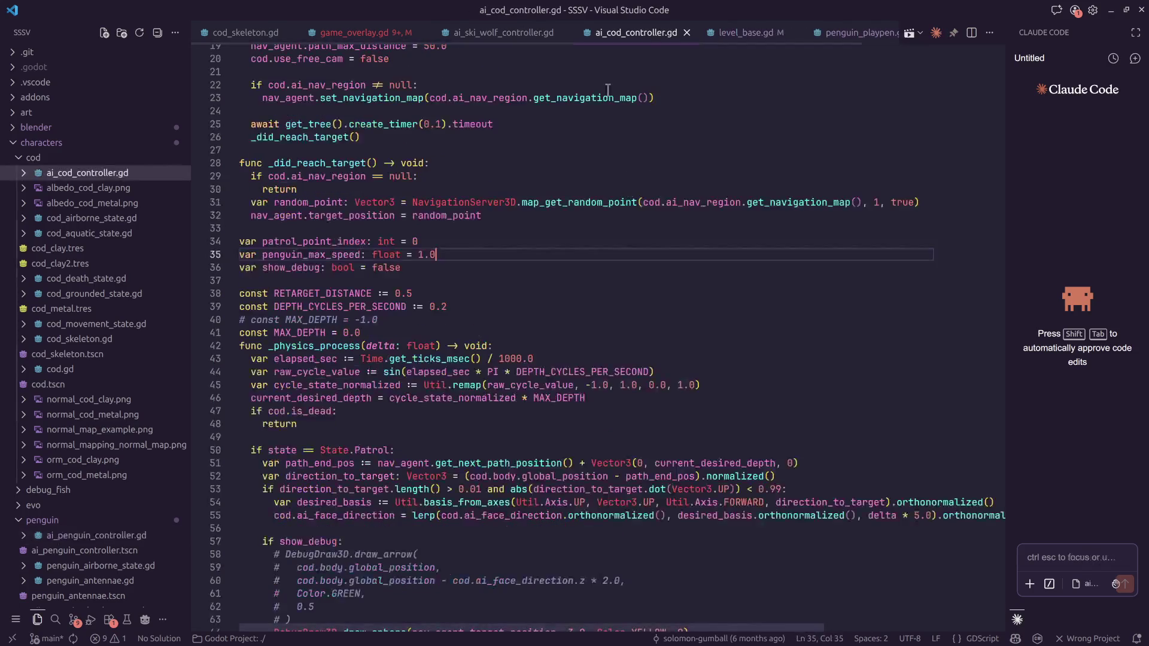
{"action": "left_click", "coordinate": [522, 40]}
{"action": "key", "text": "ctrl+w"}
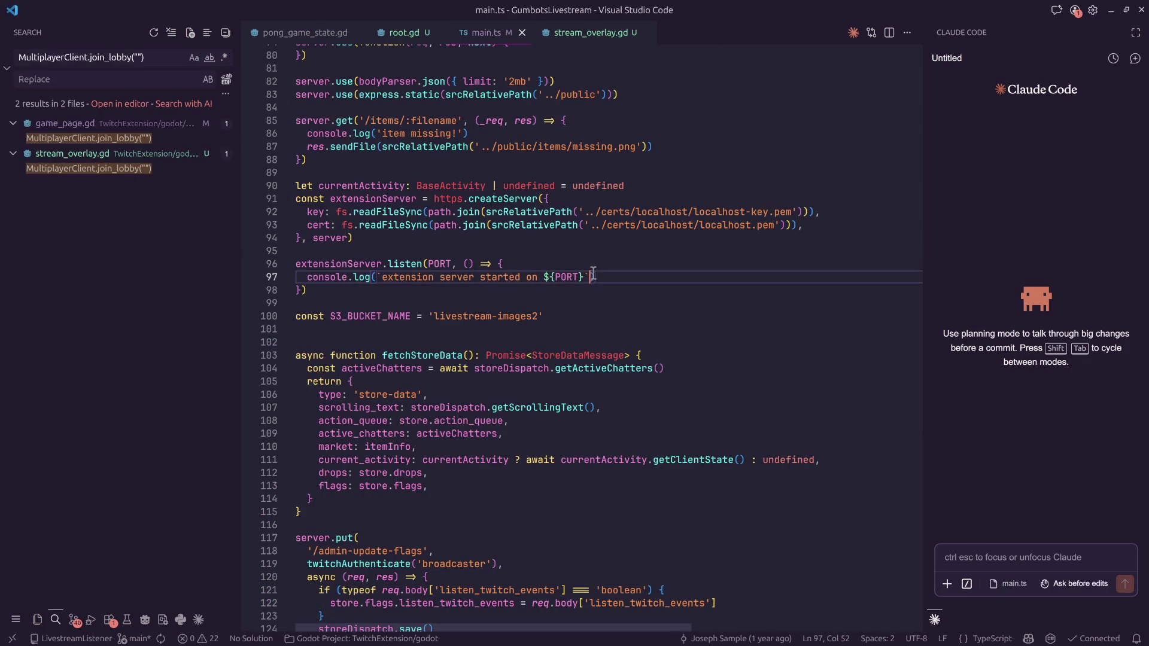
Bring up root.gd, then restart the running project from Godot.
{"action": "left_click", "coordinate": [395, 30]}
{"action": "left_click", "coordinate": [543, 213]}
{"action": "key", "text": "alt+Tab"}
{"action": "left_click", "coordinate": [316, 324]}
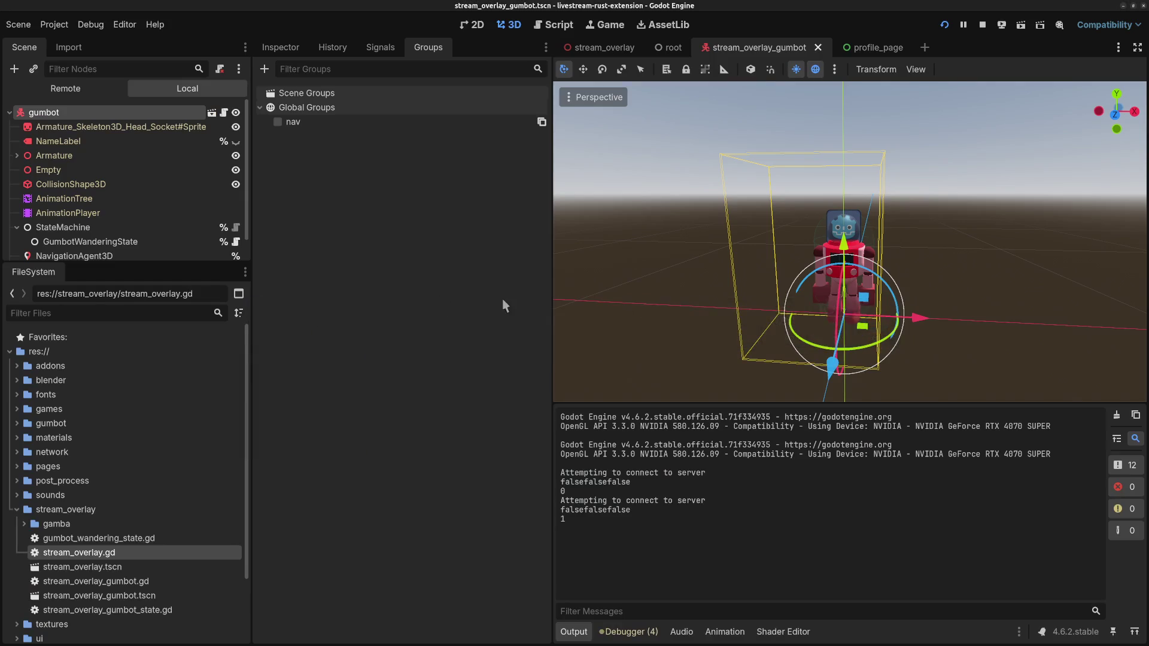
{"action": "left_click", "coordinate": [944, 25]}
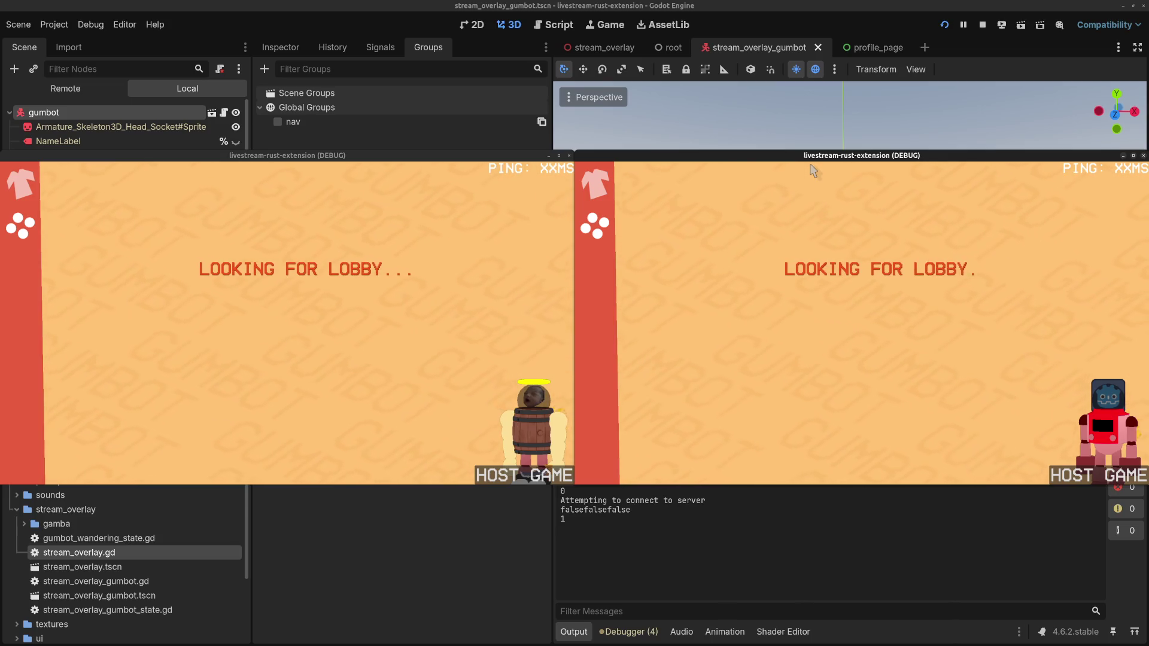
Run claude in the kitty terminal, trust the Projects folder, quit it, and return to Godot.
{"action": "key", "text": "alt+Tab"}
{"action": "left_click", "coordinate": [465, 342]}
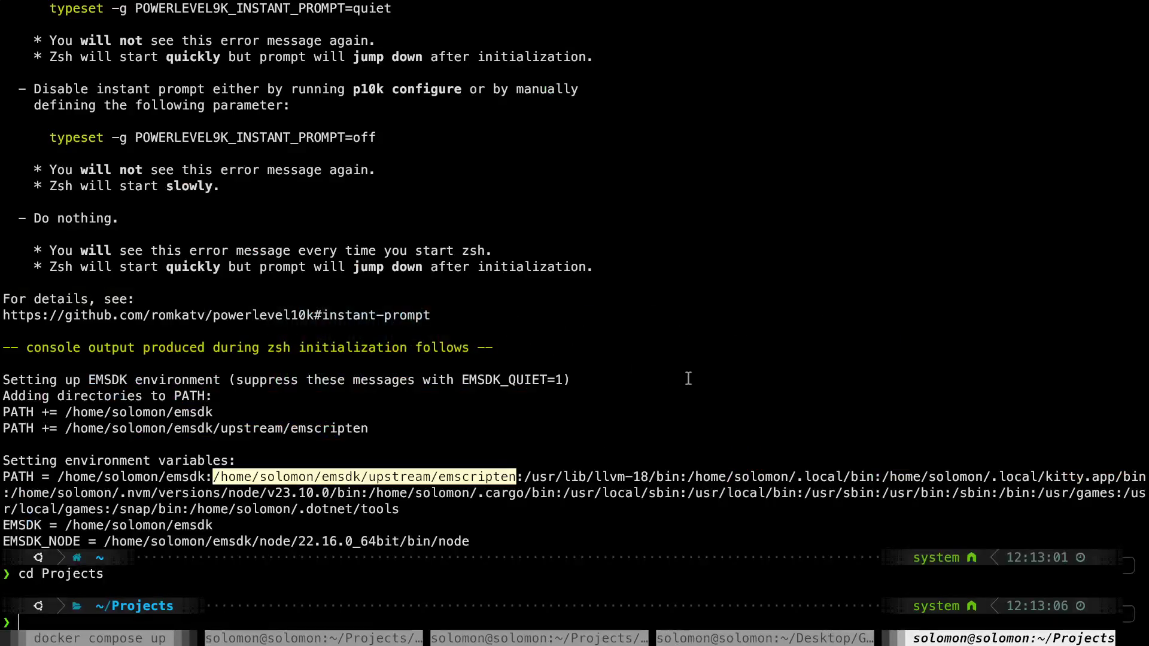
{"action": "type", "text": "claude"}
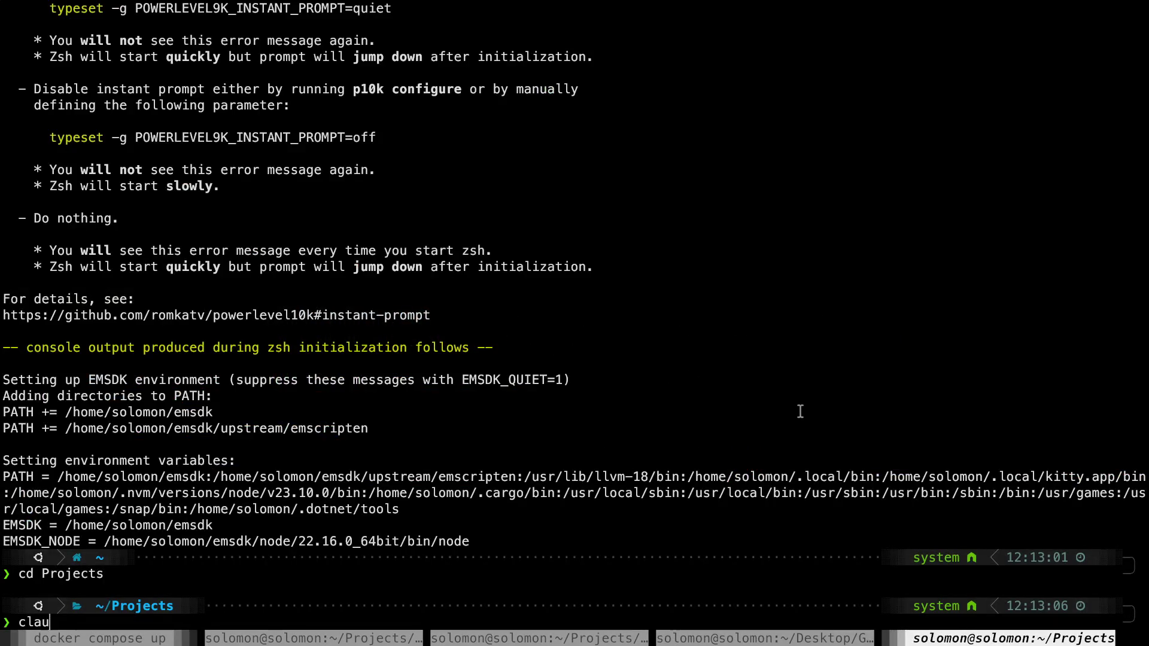
{"action": "key", "text": "Return"}
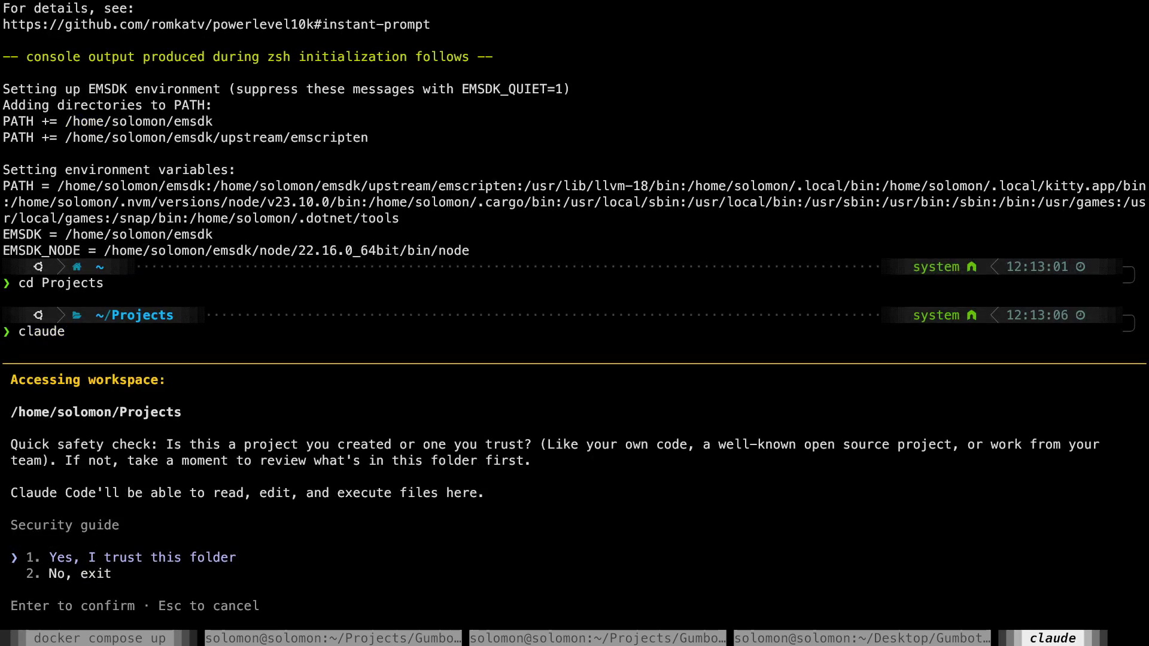
{"action": "key", "text": "Return"}
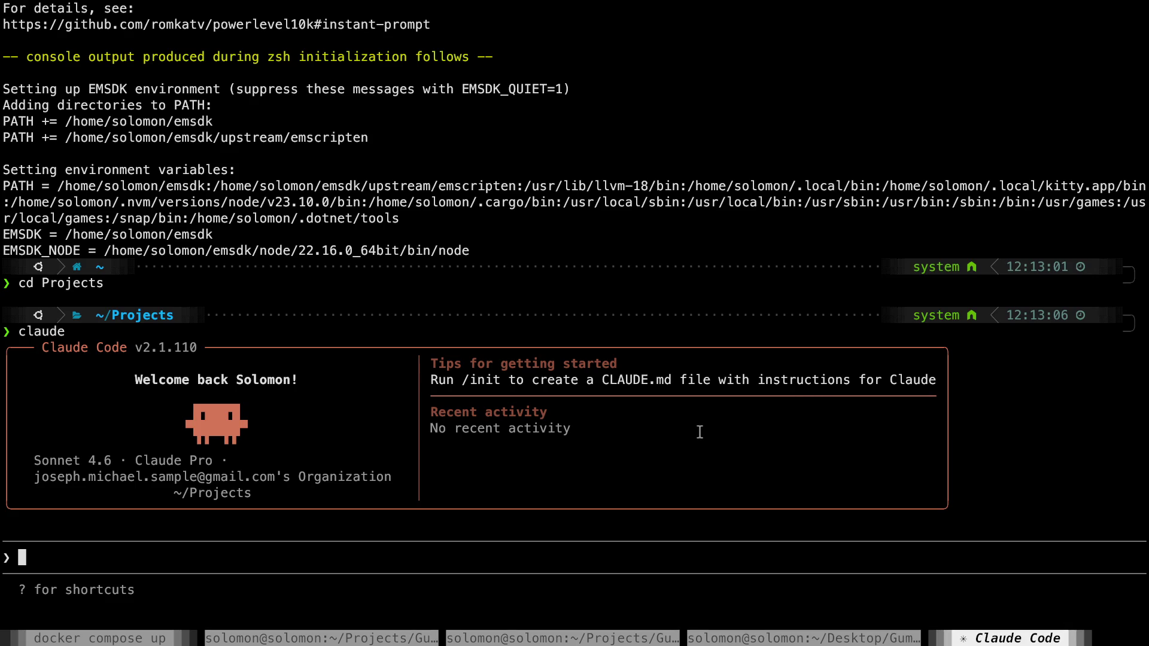
{"action": "key", "text": "ctrl+c"}
{"action": "key", "text": "ctrl+c"}
{"action": "key", "text": "alt+Tab"}
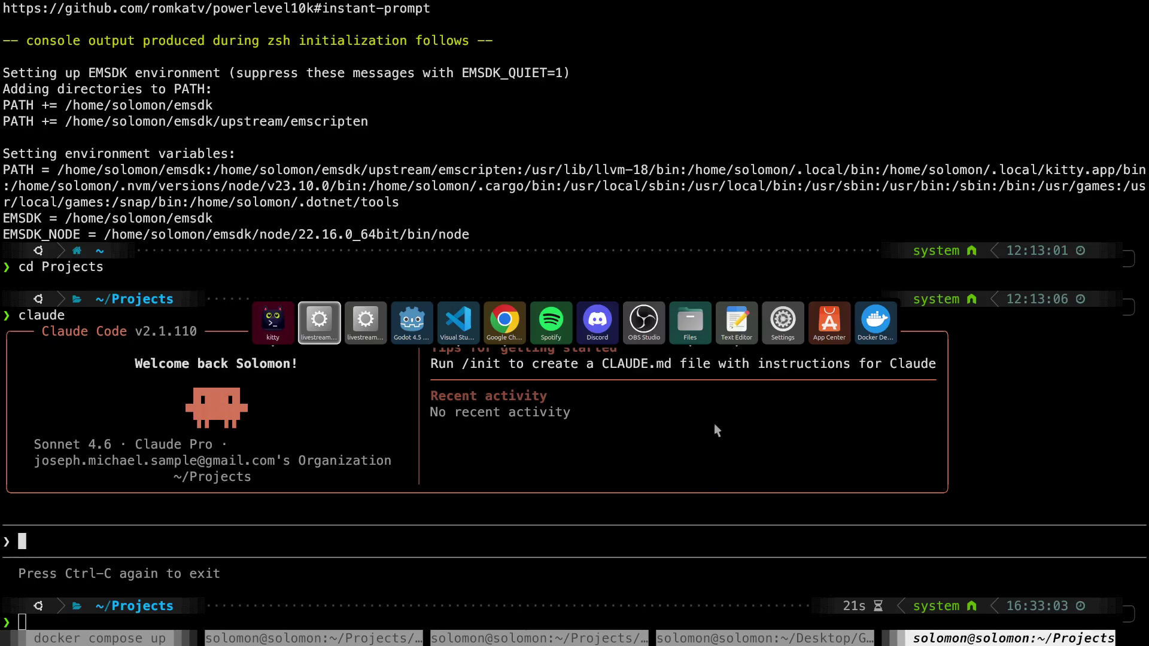
{"action": "left_click", "coordinate": [400, 321]}
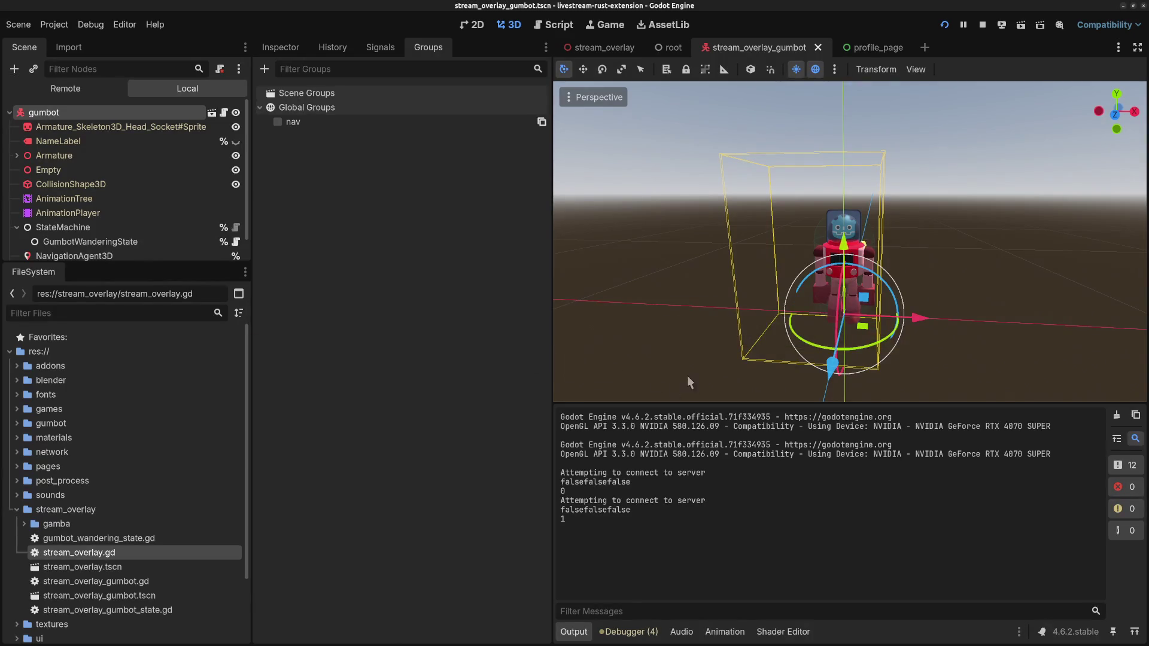
Bring both debug windows forward, host a Pong lobby and start the match.
{"action": "key", "text": "alt+Tab"}
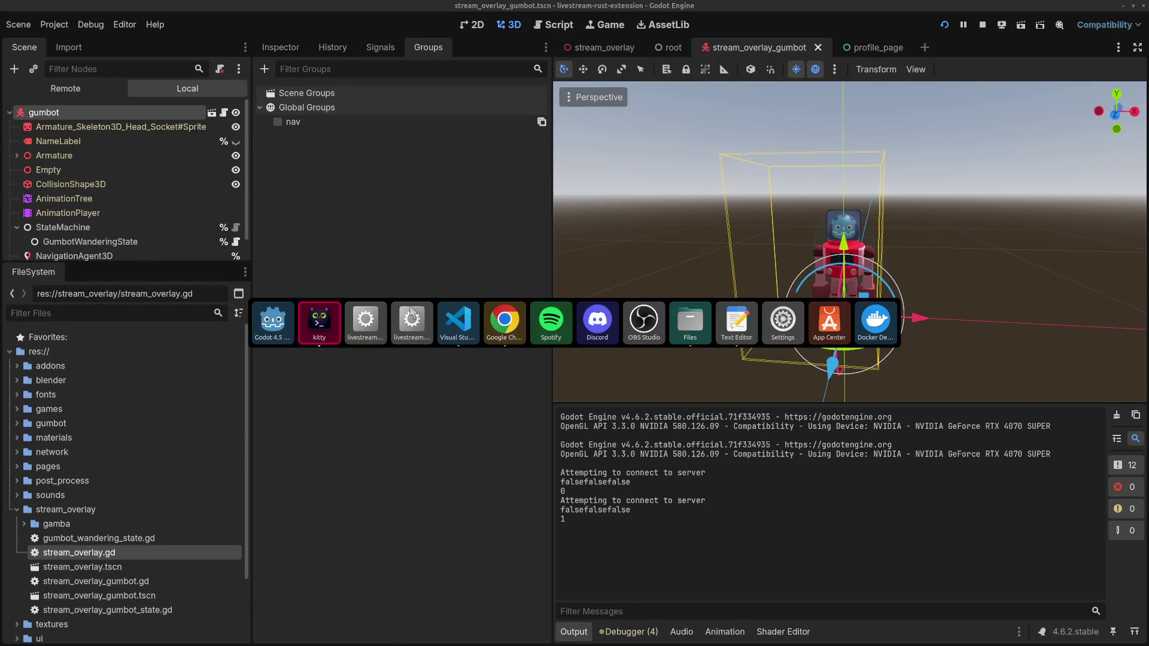
{"action": "left_click", "coordinate": [353, 330]}
{"action": "key", "text": "alt+Tab"}
{"action": "left_click", "coordinate": [417, 325]}
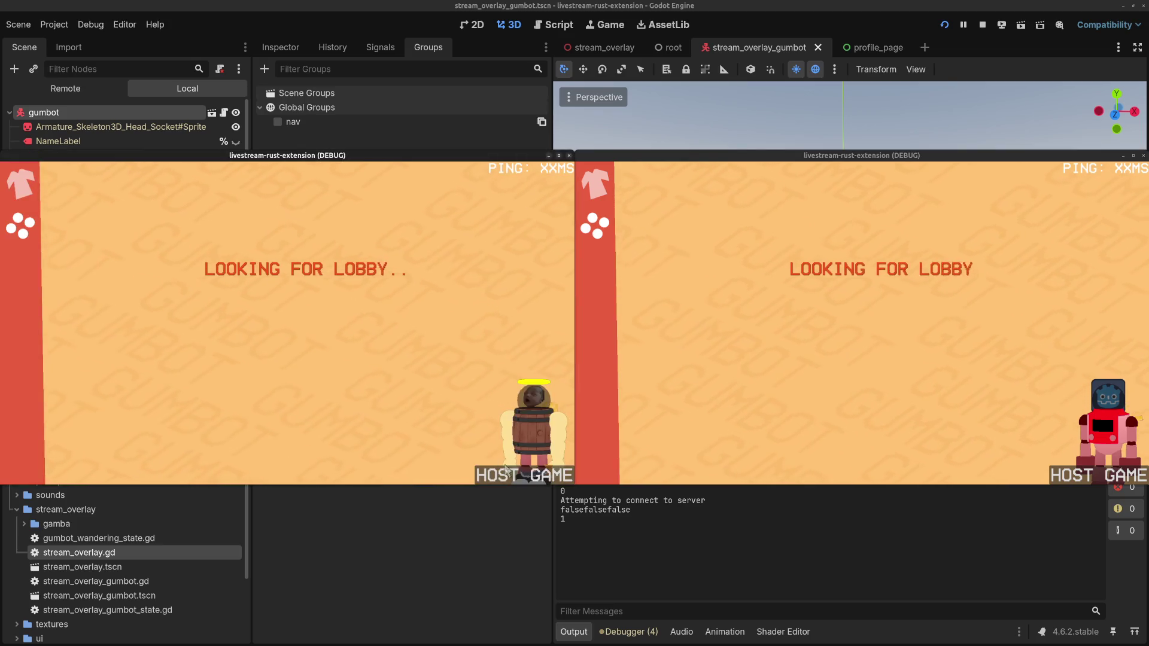
{"action": "left_click", "coordinate": [522, 476]}
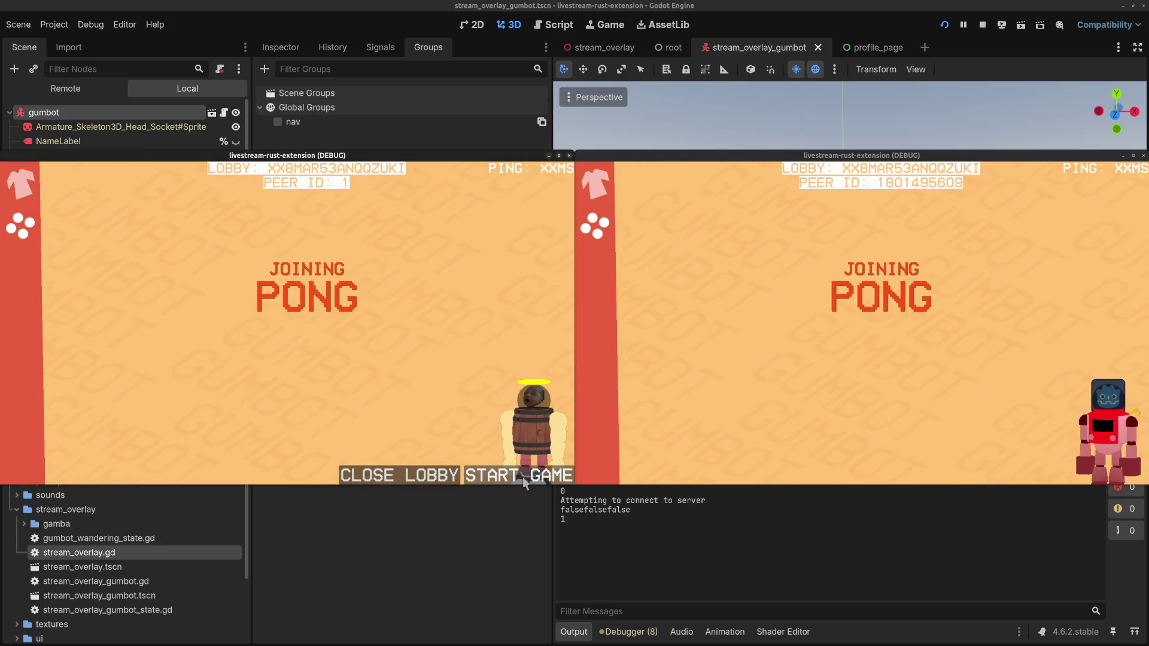
{"action": "left_click", "coordinate": [524, 477]}
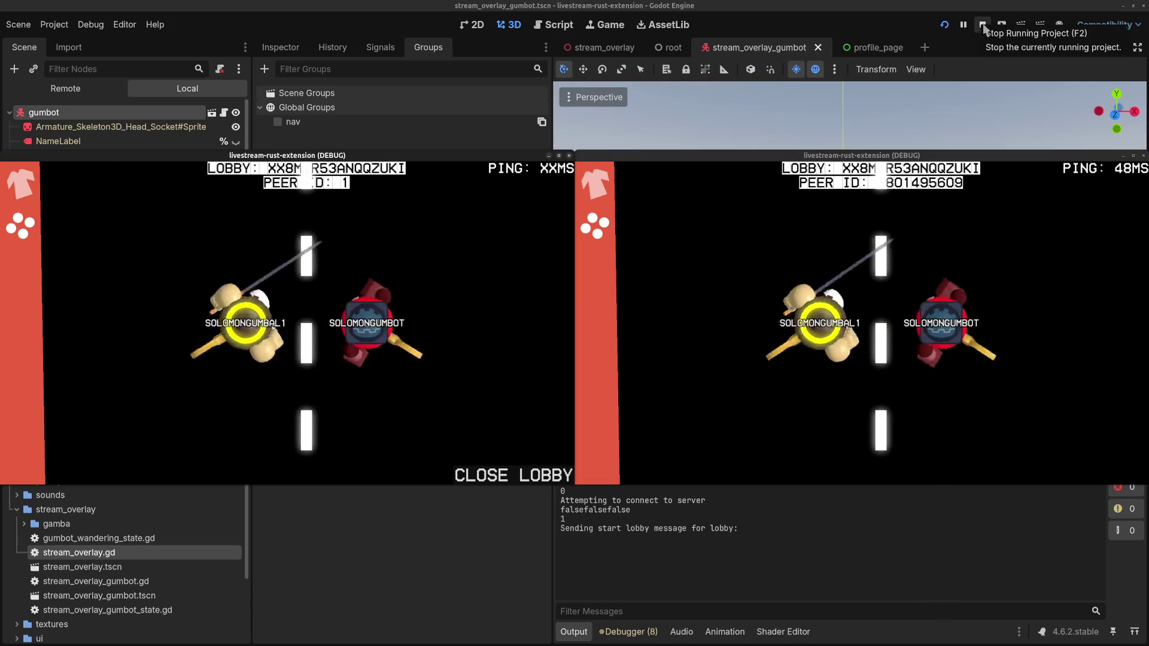
Stop the running project and return to root.gd in VS Code.
{"action": "left_click", "coordinate": [983, 26]}
{"action": "key", "text": "alt+Tab"}
{"action": "key", "text": "alt+Tab"}
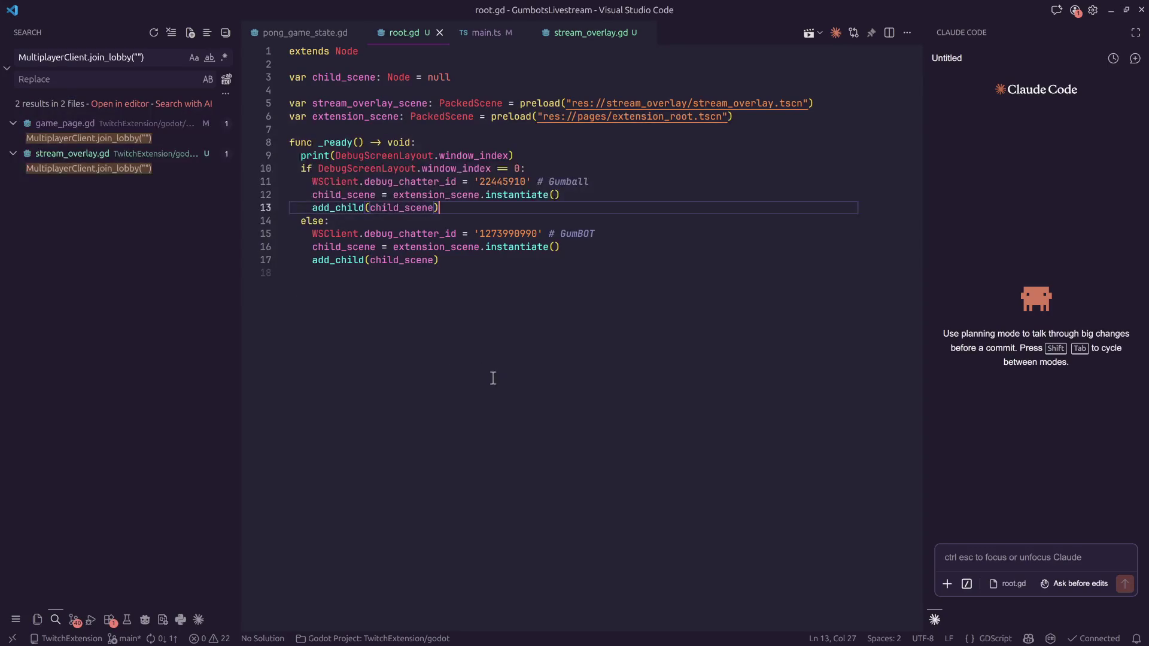
{"action": "left_click", "coordinate": [523, 306]}
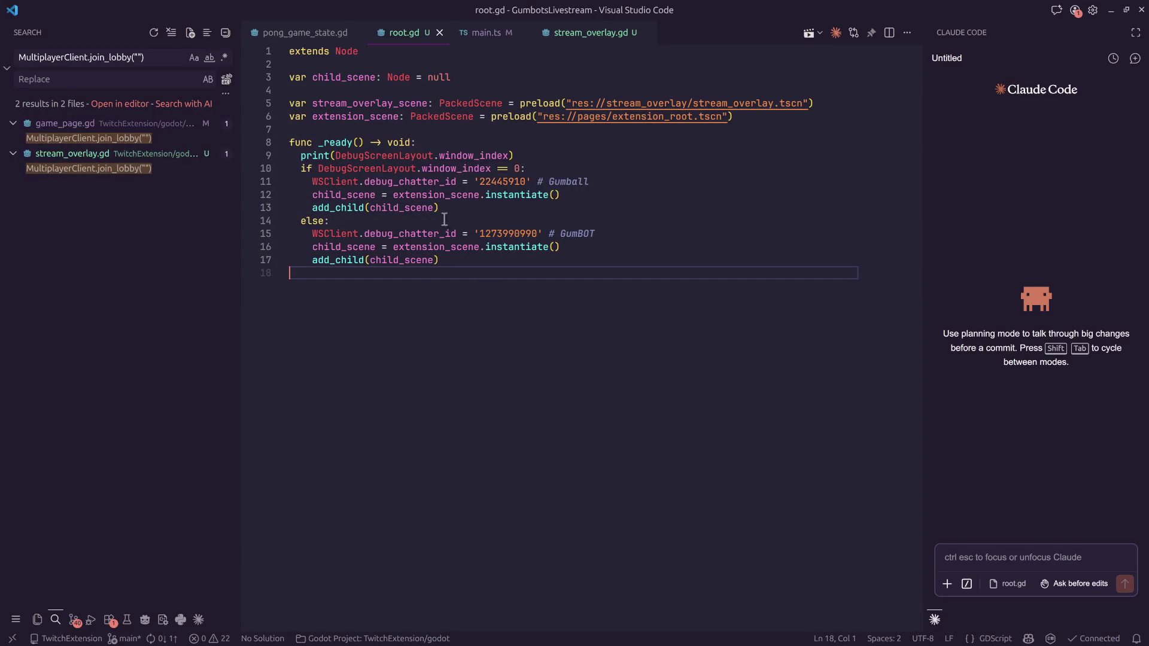
Close the root.gd tab and scroll through the main.ts server code.
{"action": "left_click", "coordinate": [439, 32]}
{"action": "key", "text": "alt+Tab"}
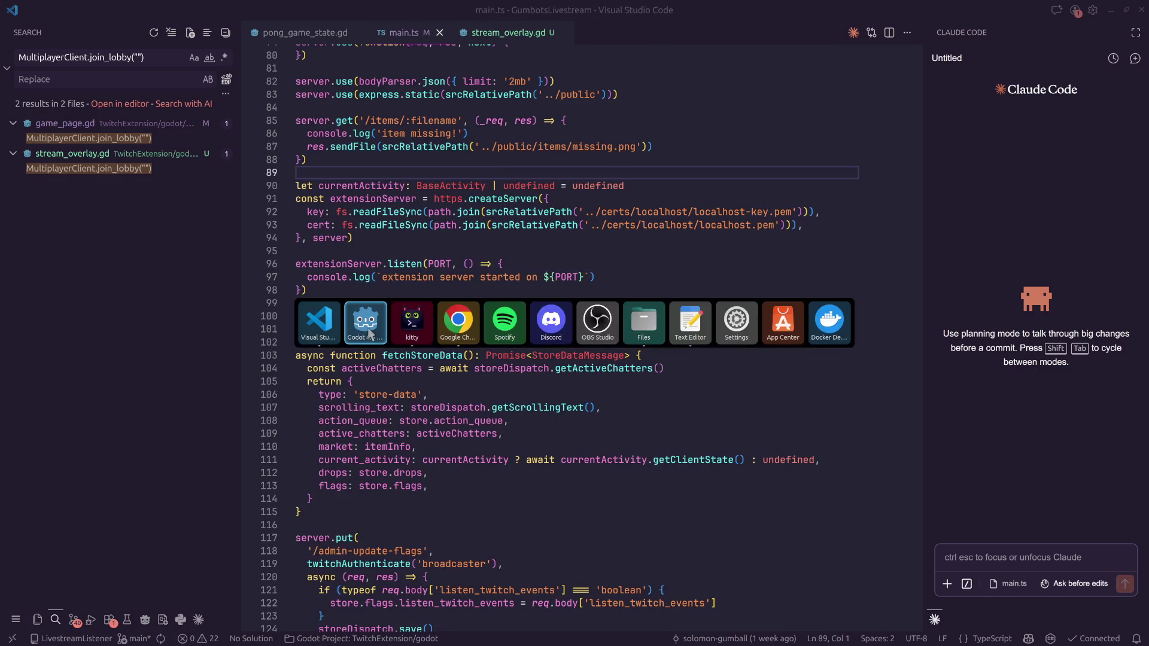
{"action": "scroll", "coordinate": [524, 455], "scroll_direction": "down", "scroll_amount": 5}
{"action": "scroll", "coordinate": [527, 449], "scroll_direction": "up", "scroll_amount": 8}
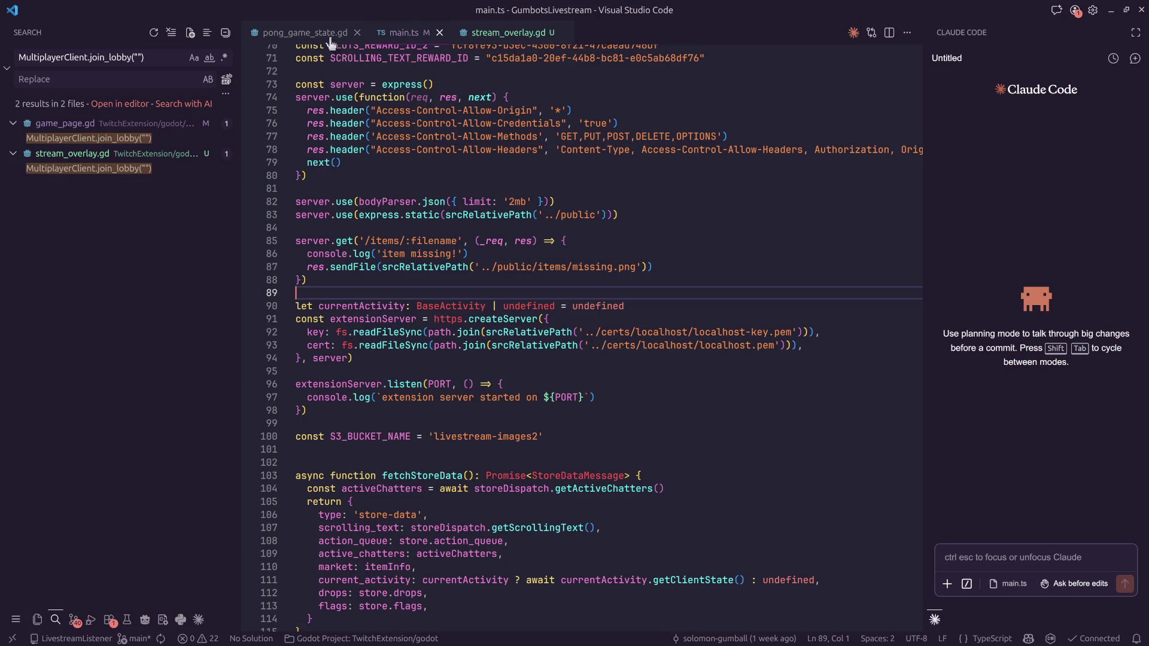
{"action": "scroll", "coordinate": [470, 389], "scroll_direction": "down", "scroll_amount": 5}
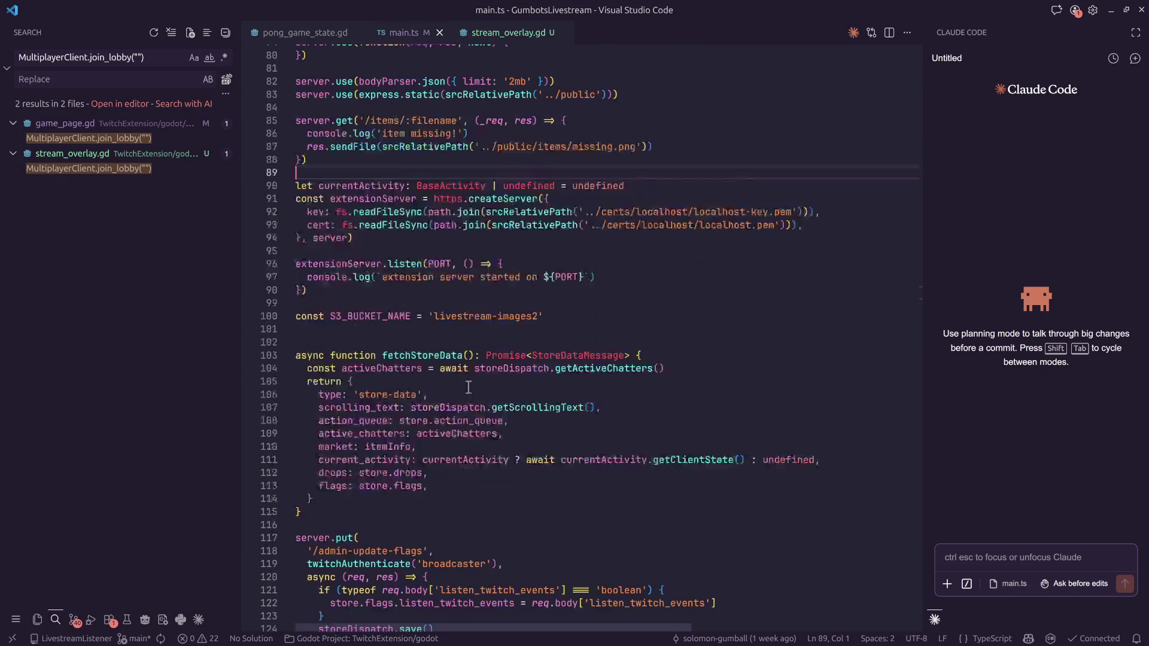